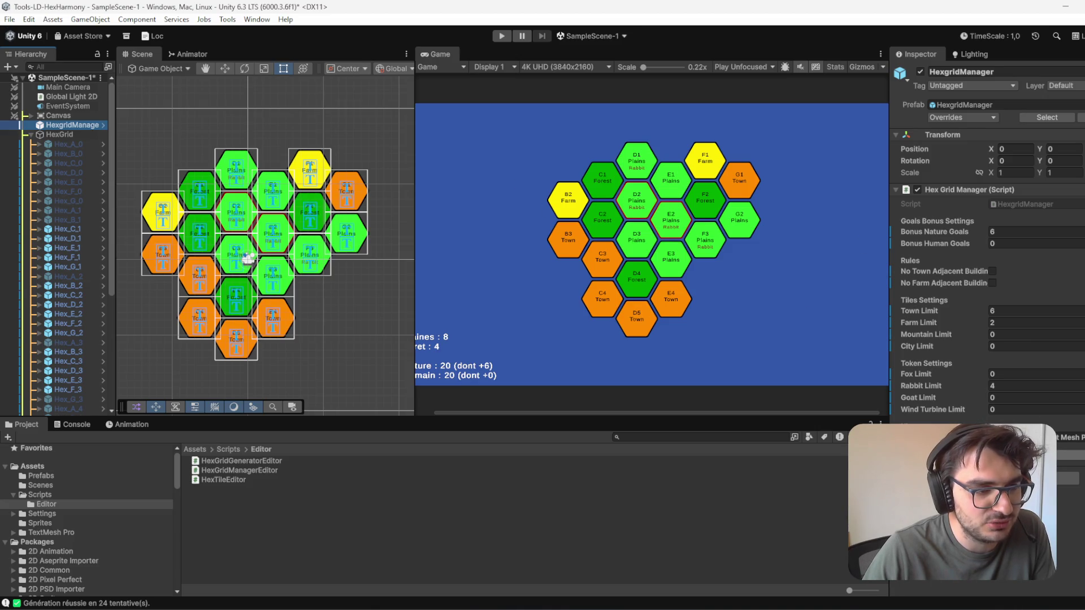
- Reroll the hex map's tile types about a dozen times with the G shortcut for a fresh layout
{"action": "key", "text": "g"}
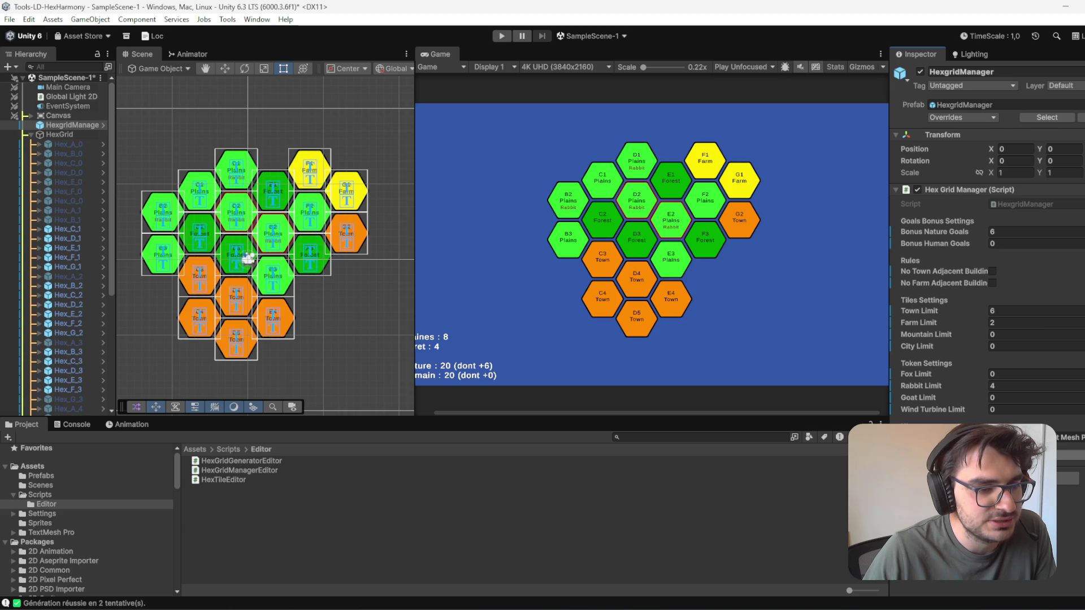
{"action": "key", "text": "g"}
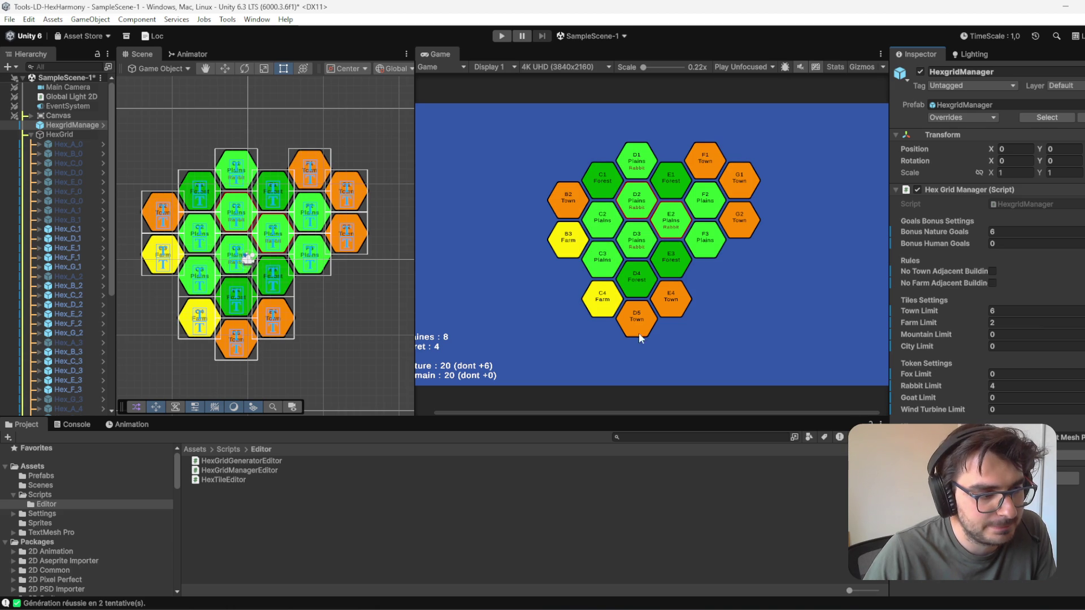
{"action": "scroll", "coordinate": [688, 341], "scroll_direction": "down", "scroll_amount": 1}
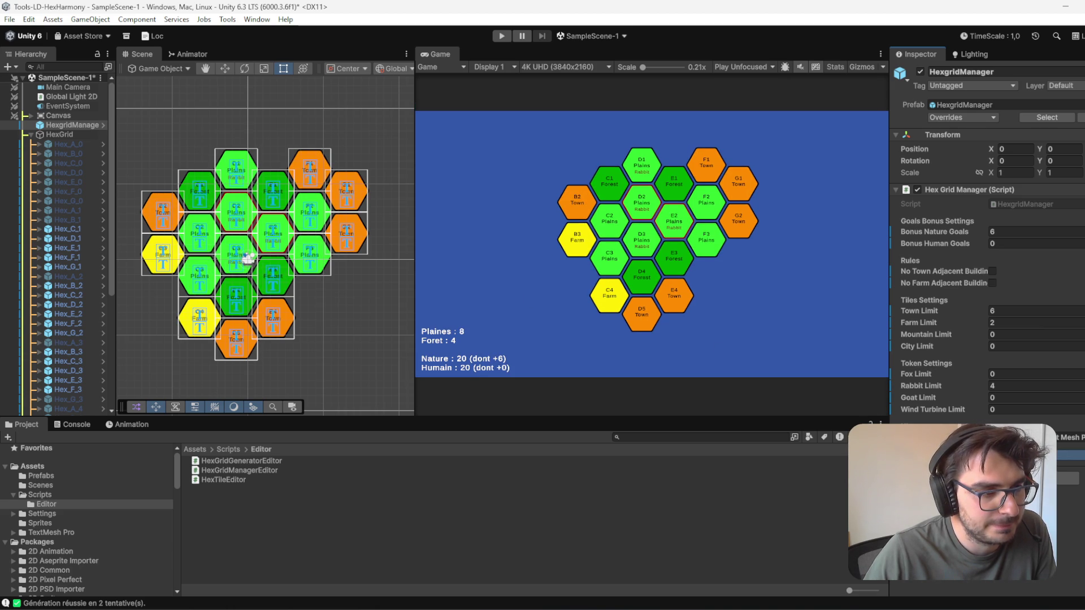
{"action": "key", "text": "g"}
{"action": "key", "text": "g"}
{"action": "key", "text": "g"}
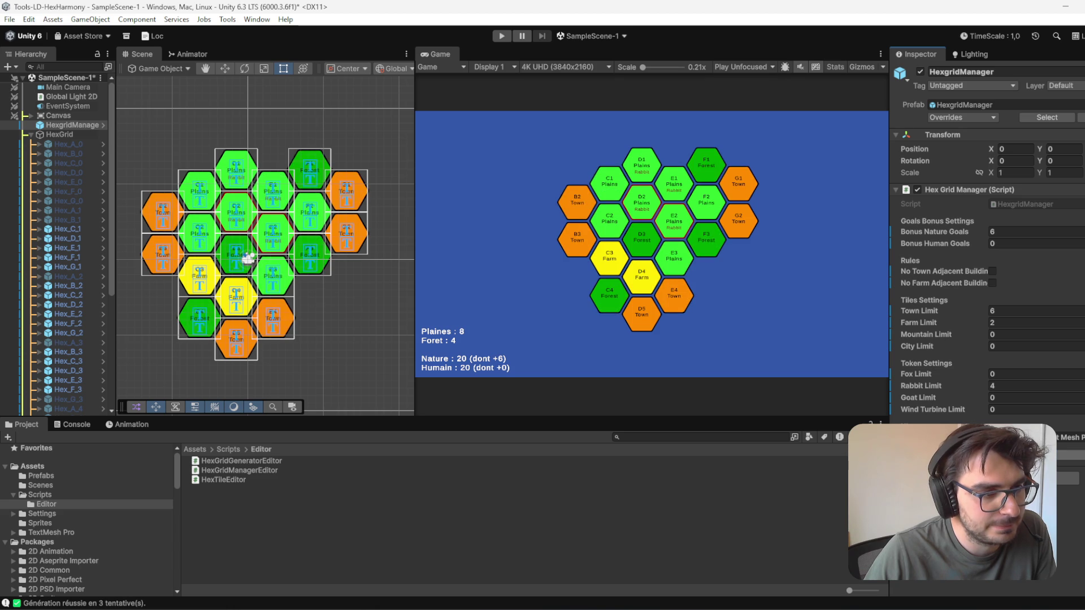
{"action": "key", "text": "g"}
{"action": "key", "text": "g"}
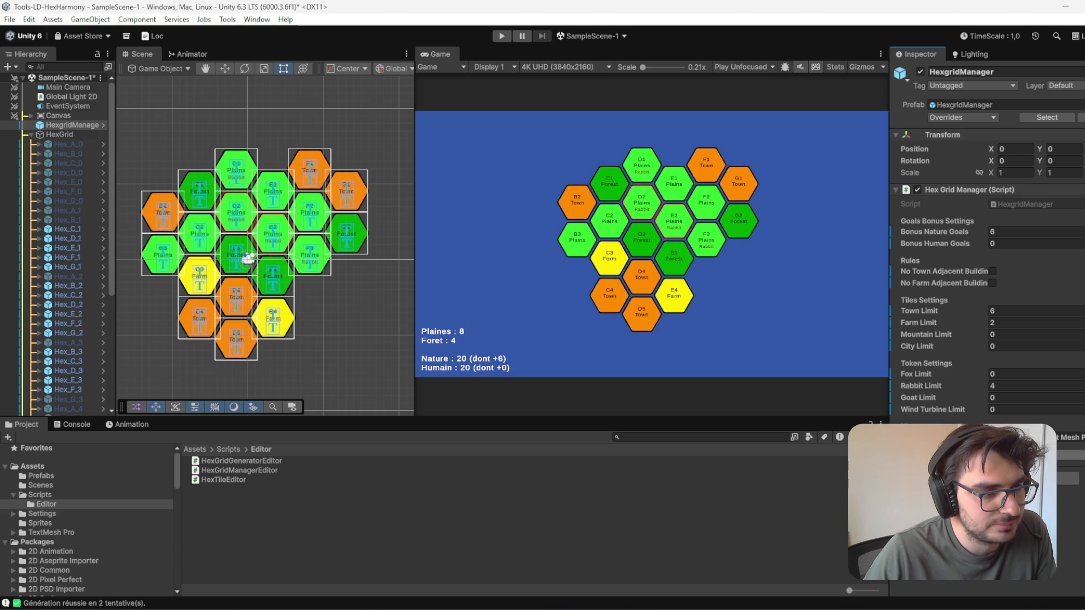
{"action": "key", "text": "g"}
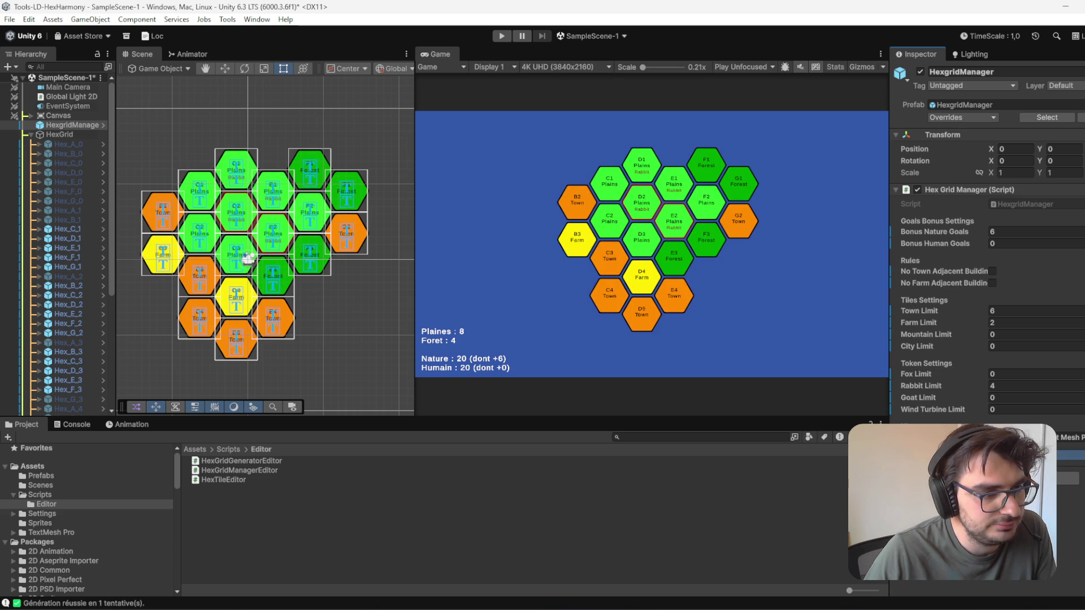
{"action": "key", "text": "g"}
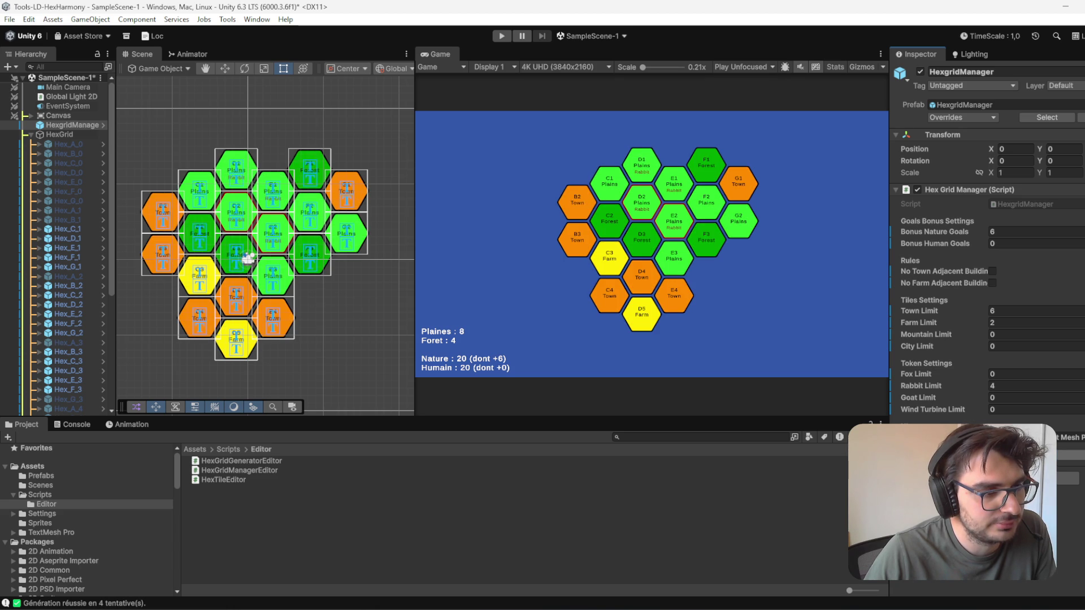
{"action": "key", "text": "g"}
{"action": "key", "text": "g"}
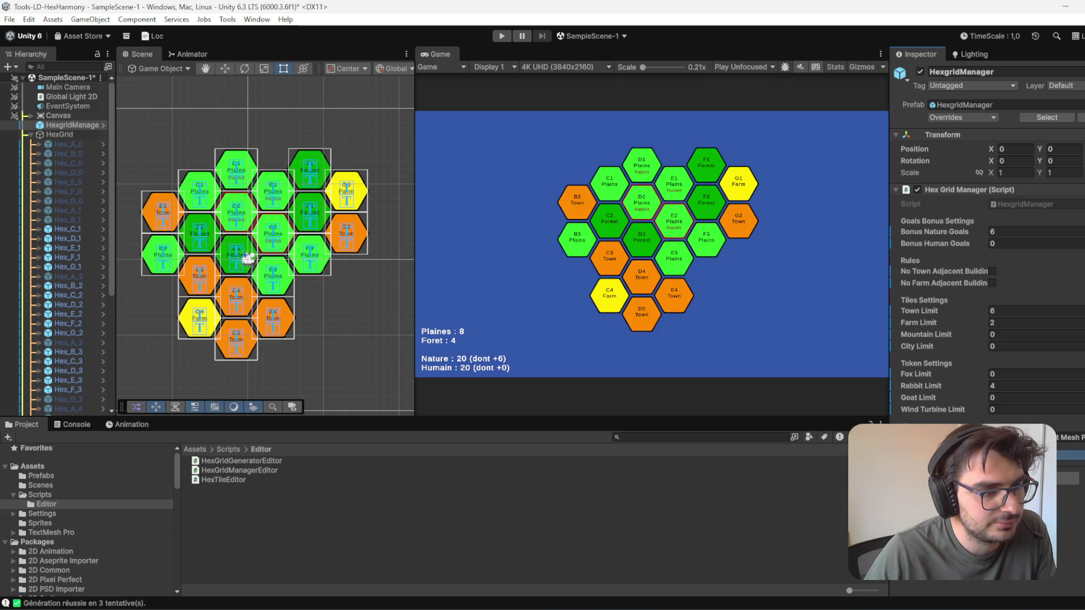
{"action": "key", "text": "g"}
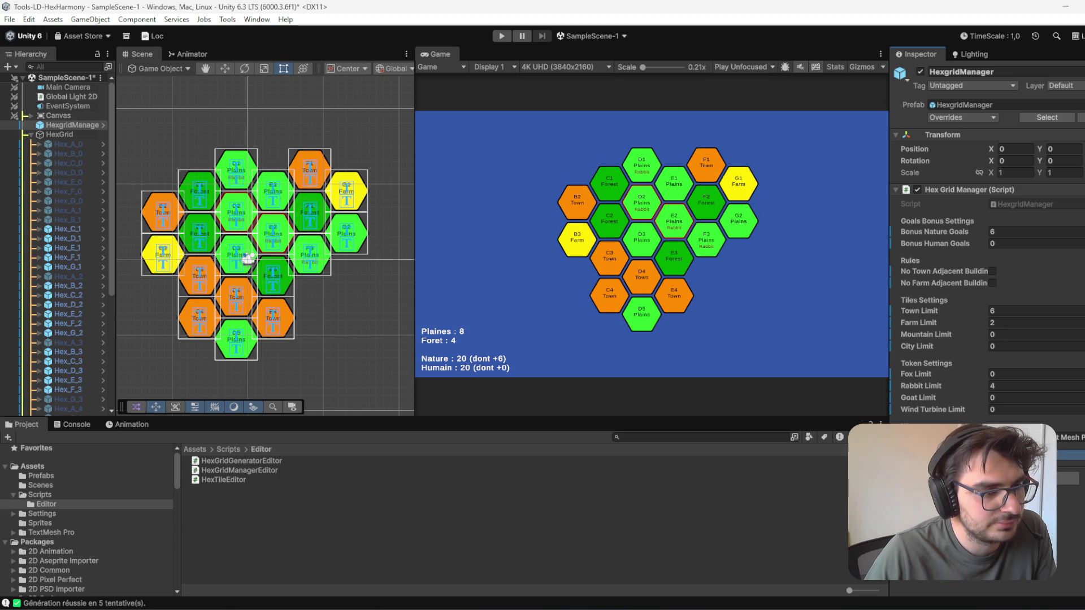
{"action": "key", "text": "g"}
{"action": "key", "text": "g"}
{"action": "key", "text": "g"}
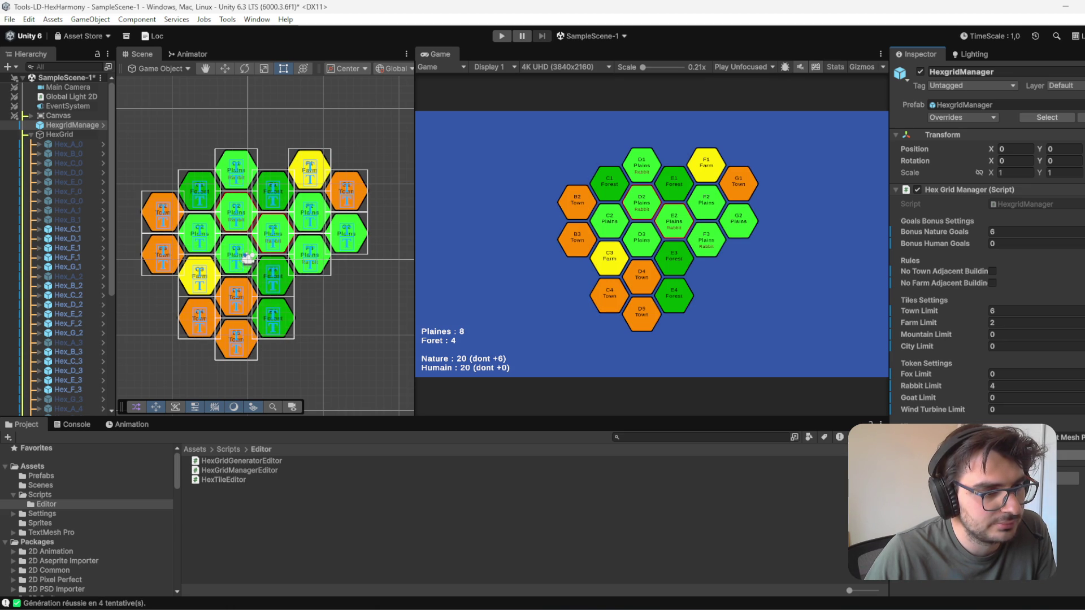
{"action": "key", "text": "g"}
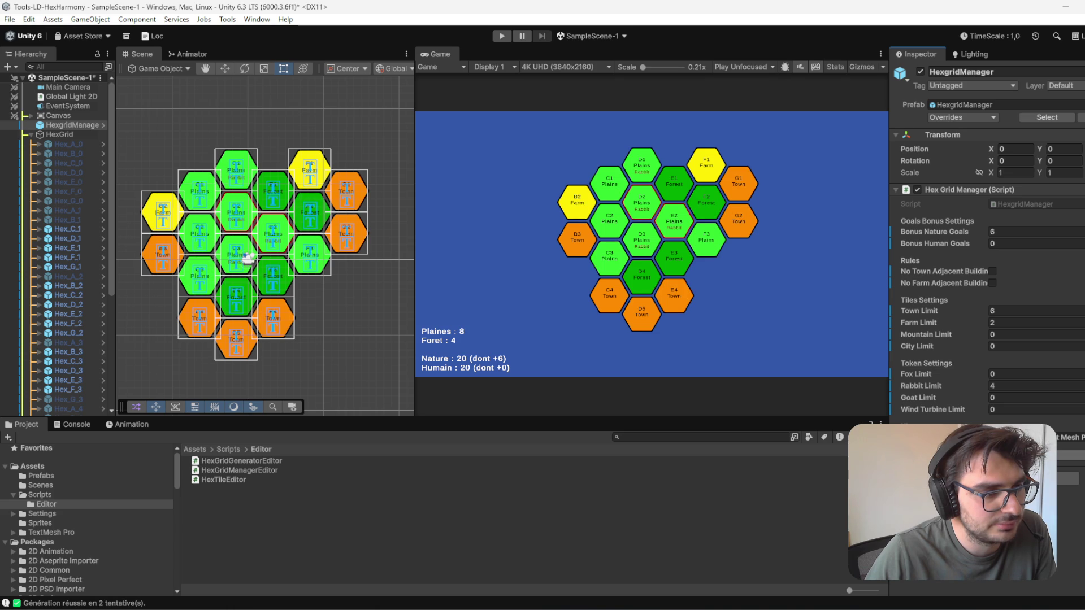
{"action": "key", "text": "g"}
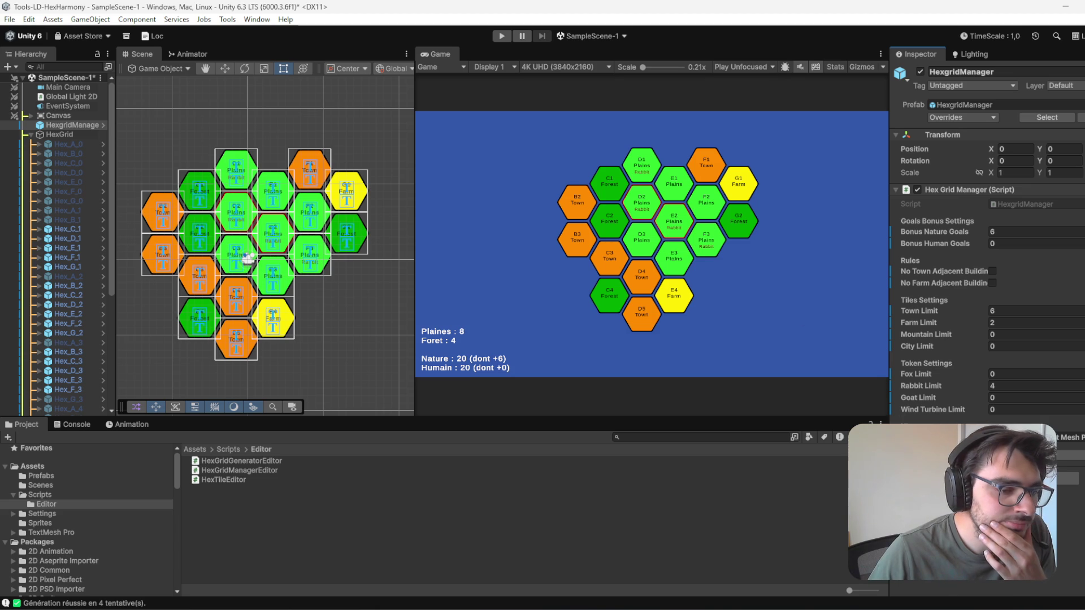
{"action": "key", "text": "g"}
{"action": "key", "text": "g"}
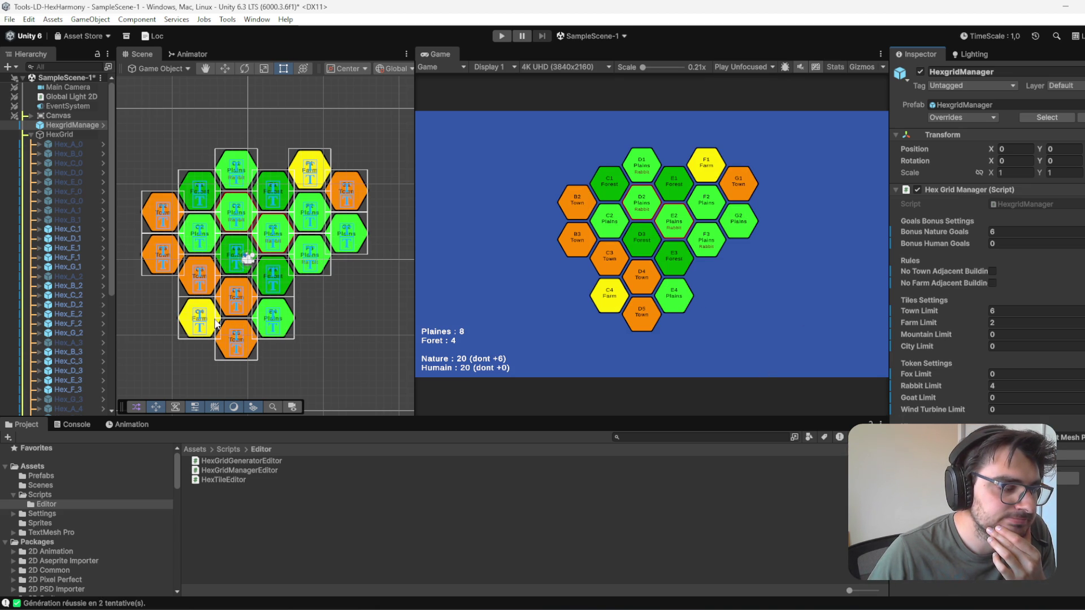
- Set hex tile E4's Tile Type to Town
{"action": "left_click", "coordinate": [289, 322]}
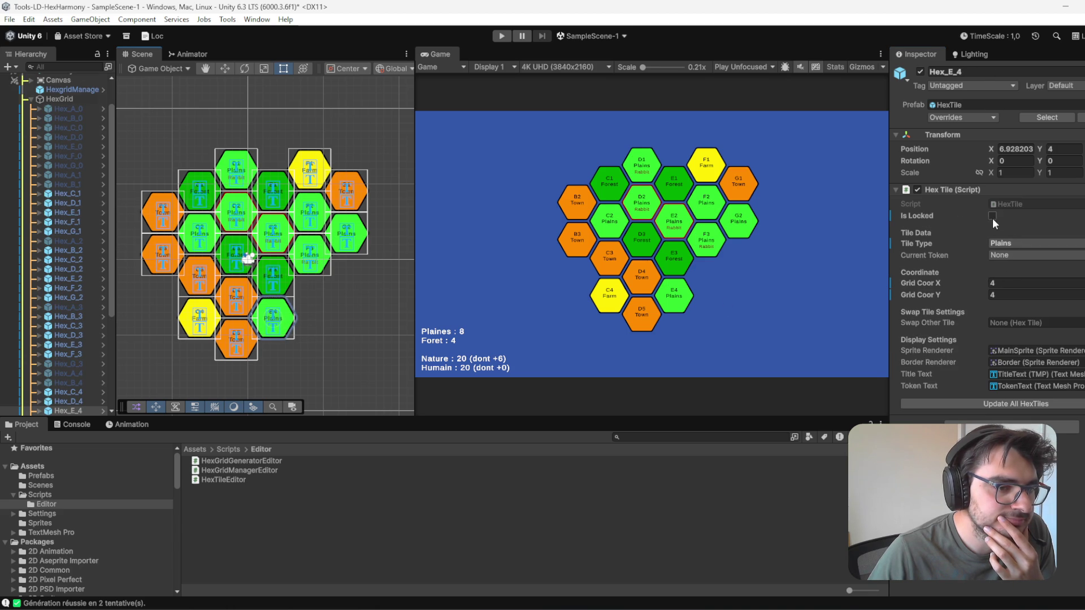
{"action": "left_click", "coordinate": [1022, 243]}
{"action": "left_click", "coordinate": [1014, 296]}
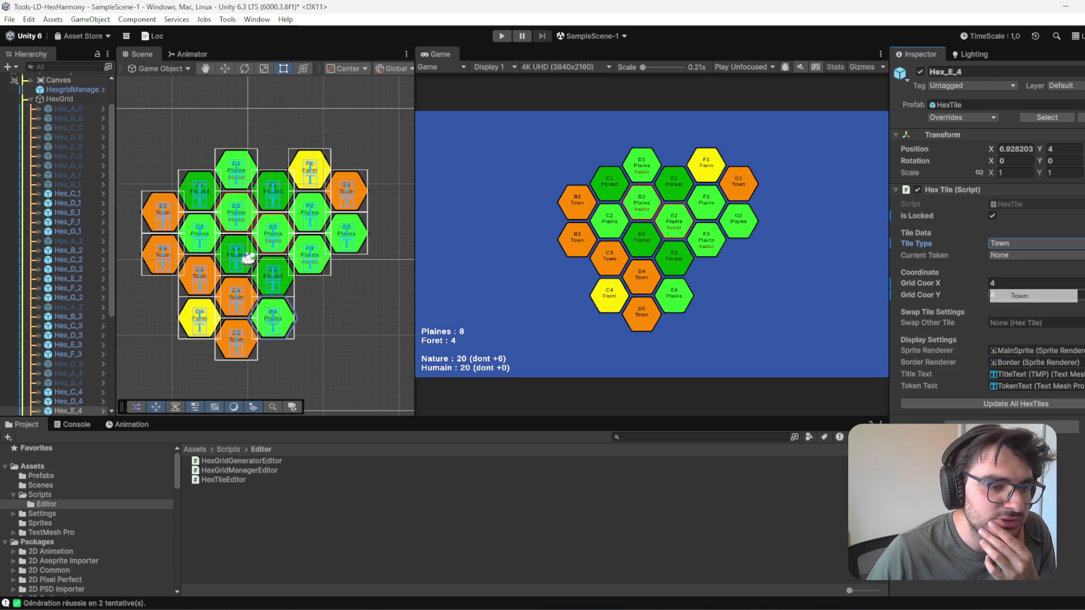
{"action": "left_click", "coordinate": [1022, 403]}
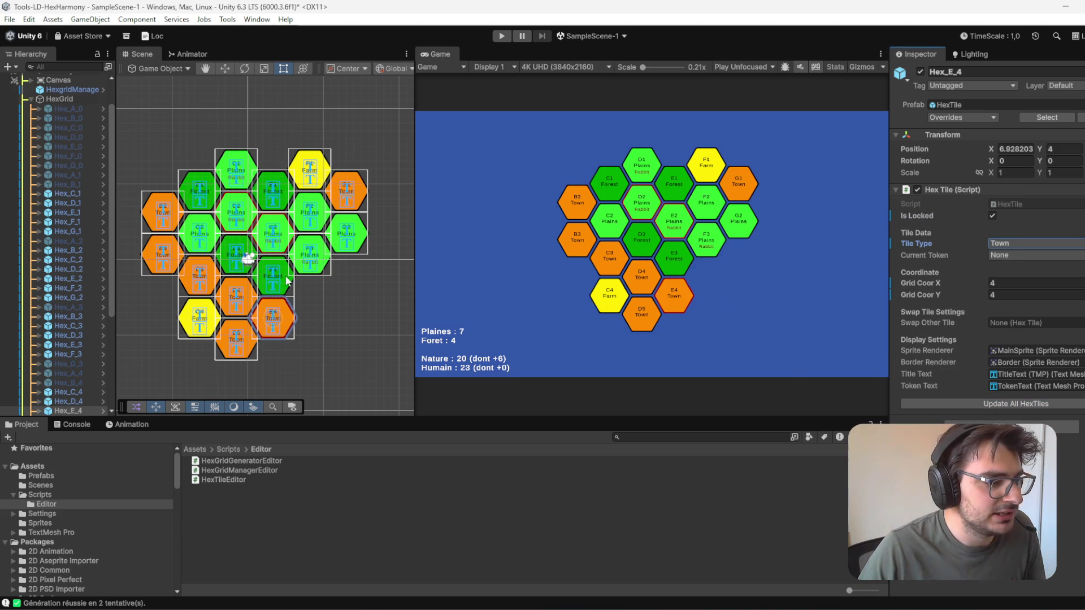
- Lock tiles E4 and D5, then regenerate the grid from HexgridManager around them
{"action": "left_click", "coordinate": [236, 336], "text": "shift"}
{"action": "left_click", "coordinate": [992, 216]}
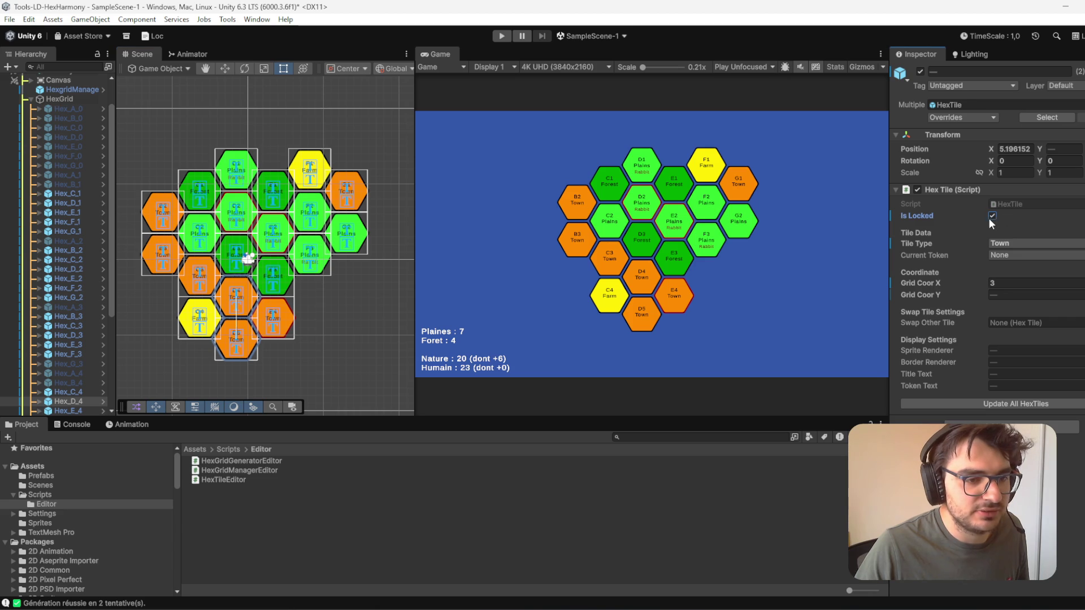
{"action": "left_click", "coordinate": [72, 89]}
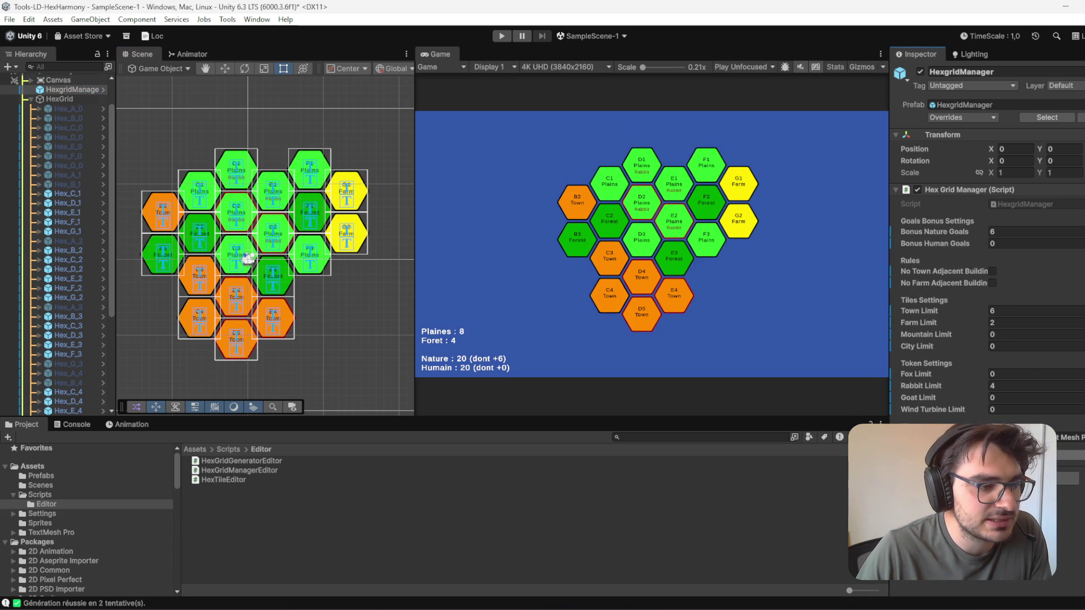
{"action": "key", "text": "g"}
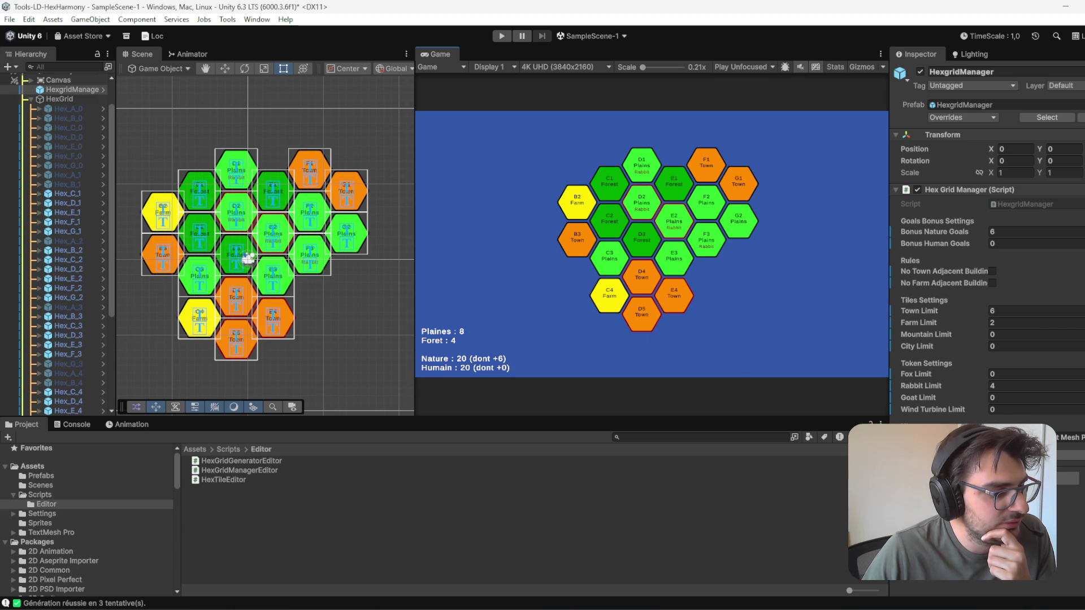
- Switch to the Word document Hex Harmony LD from the taskbar
{"action": "mouse_move", "coordinate": [386, 608]}
{"action": "mouse_move", "coordinate": [442, 609]}
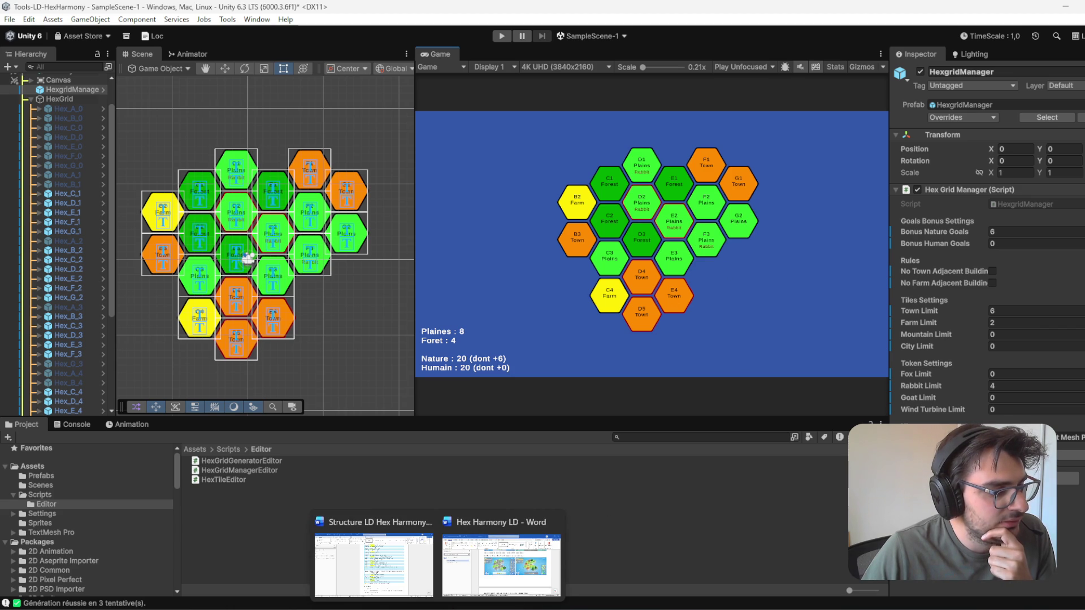
{"action": "left_click", "coordinate": [490, 547]}
{"action": "left_click", "coordinate": [841, 73]}
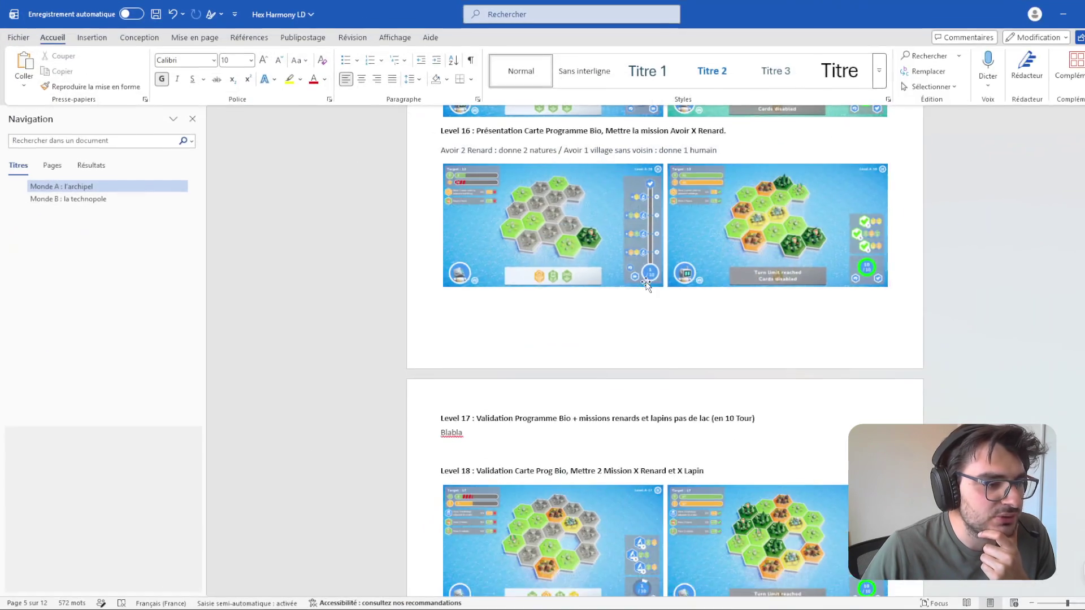
{"action": "scroll", "coordinate": [980, 361], "scroll_direction": "up", "scroll_amount": 10}
{"action": "scroll", "coordinate": [980, 361], "scroll_direction": "up", "scroll_amount": 20}
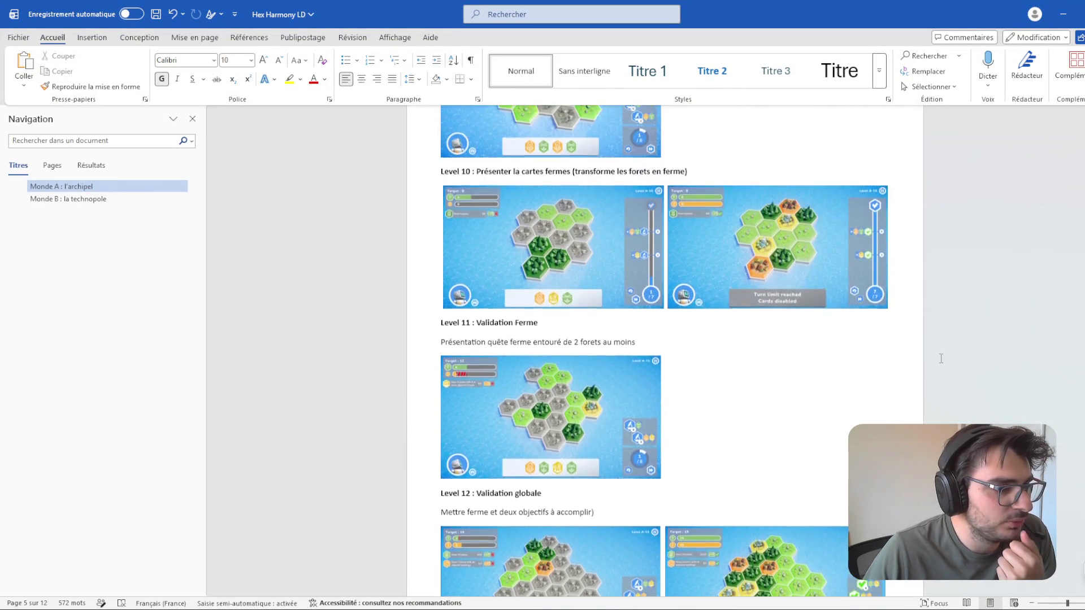
{"action": "scroll", "coordinate": [764, 271], "scroll_direction": "up", "scroll_amount": 8}
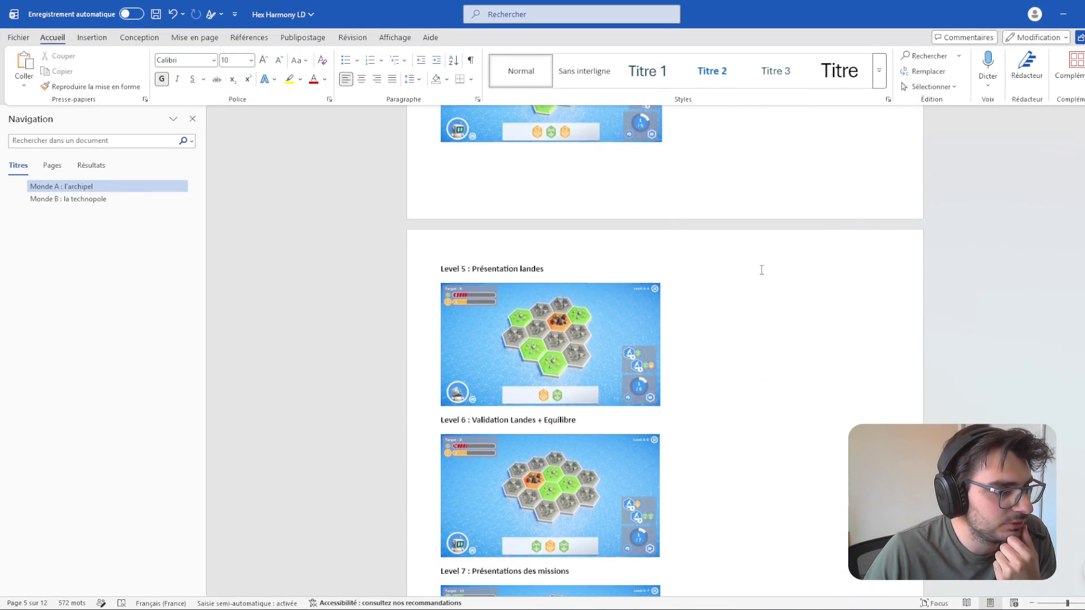
{"action": "scroll", "coordinate": [905, 291], "scroll_direction": "up", "scroll_amount": 4}
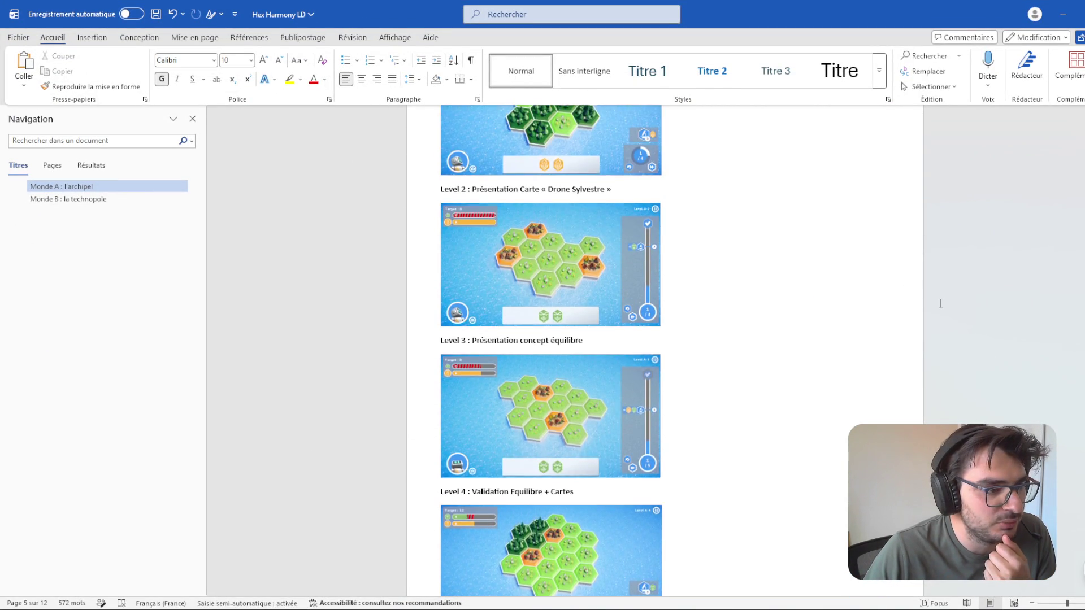
{"action": "scroll", "coordinate": [882, 297], "scroll_direction": "down", "scroll_amount": 10}
{"action": "scroll", "coordinate": [873, 298], "scroll_direction": "down", "scroll_amount": 10}
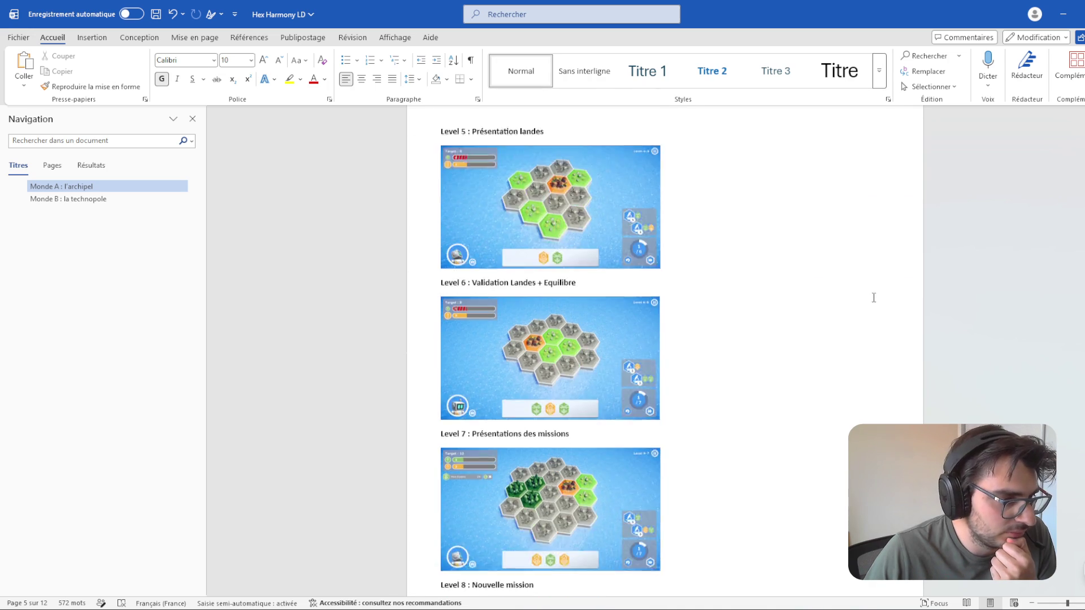
{"action": "scroll", "coordinate": [686, 259], "scroll_direction": "up", "scroll_amount": 3}
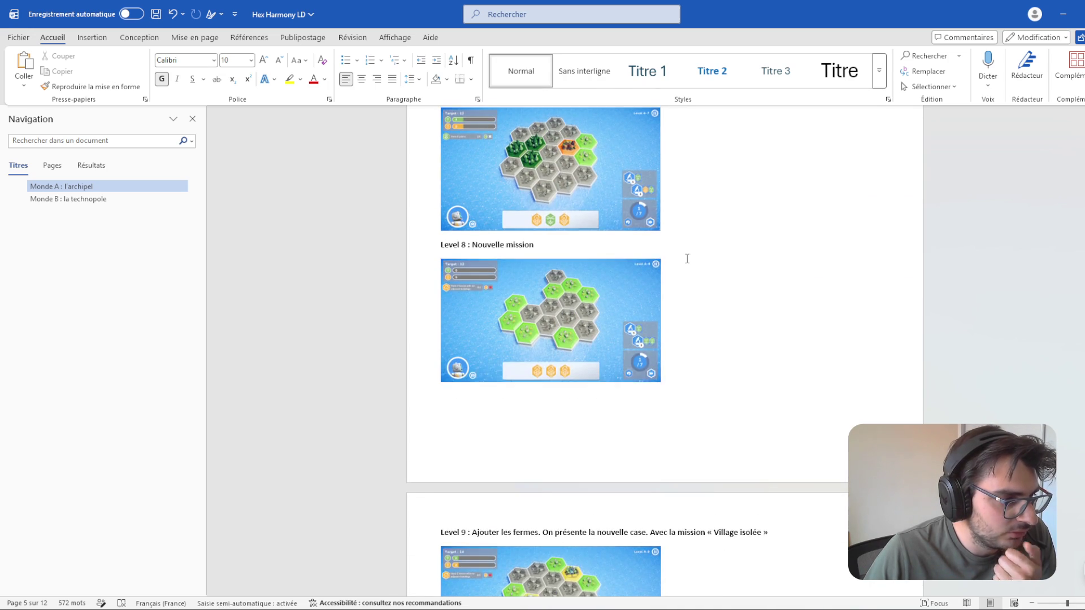
{"action": "scroll", "coordinate": [750, 179], "scroll_direction": "down", "scroll_amount": 5}
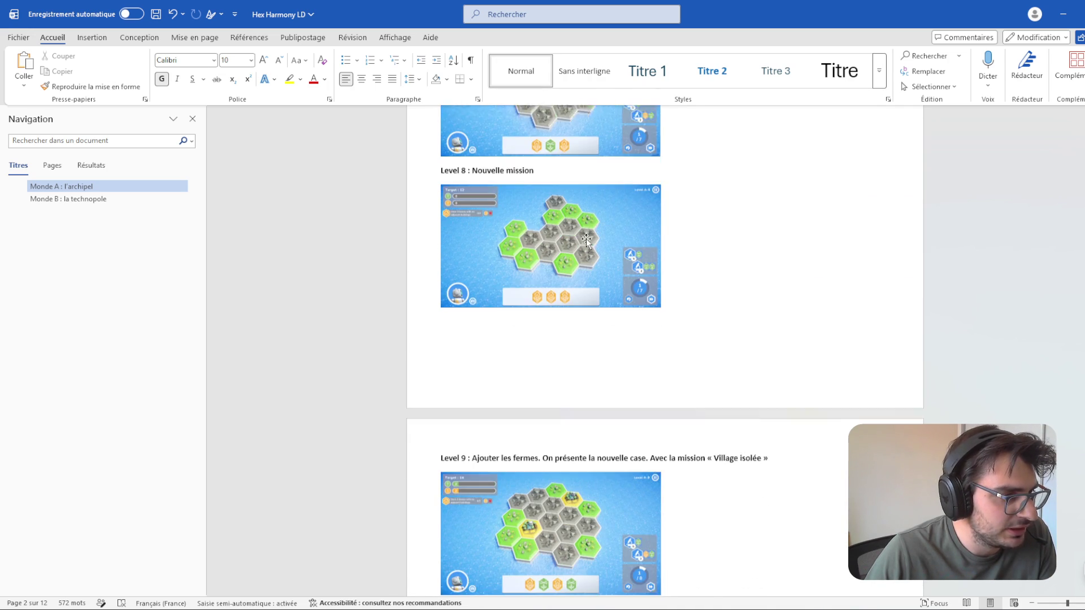
{"action": "scroll", "coordinate": [751, 179], "scroll_direction": "down", "scroll_amount": 8}
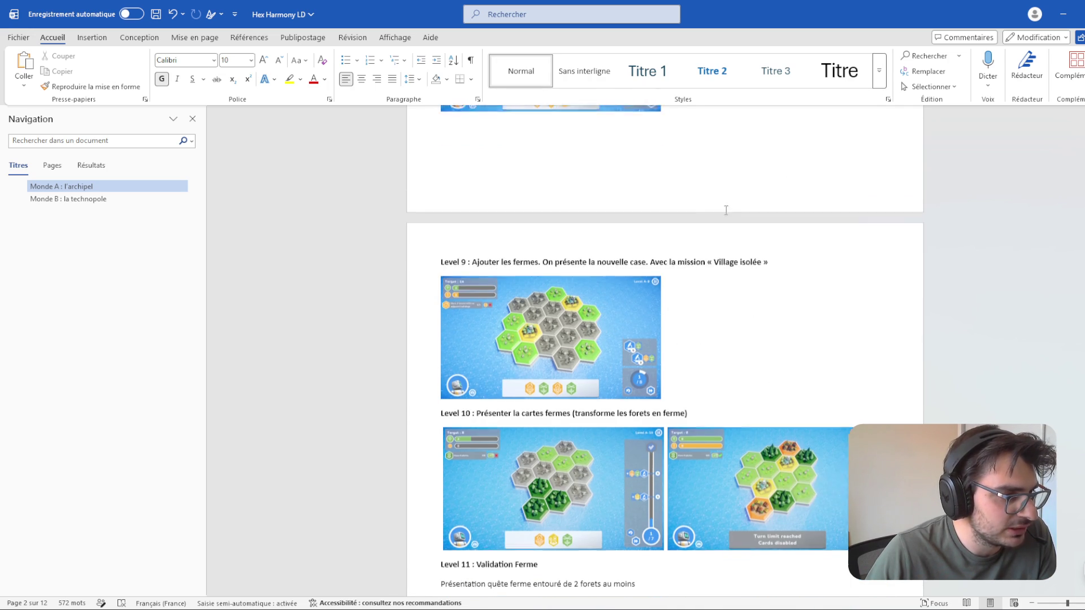
{"action": "scroll", "coordinate": [437, 264], "scroll_direction": "down", "scroll_amount": 4}
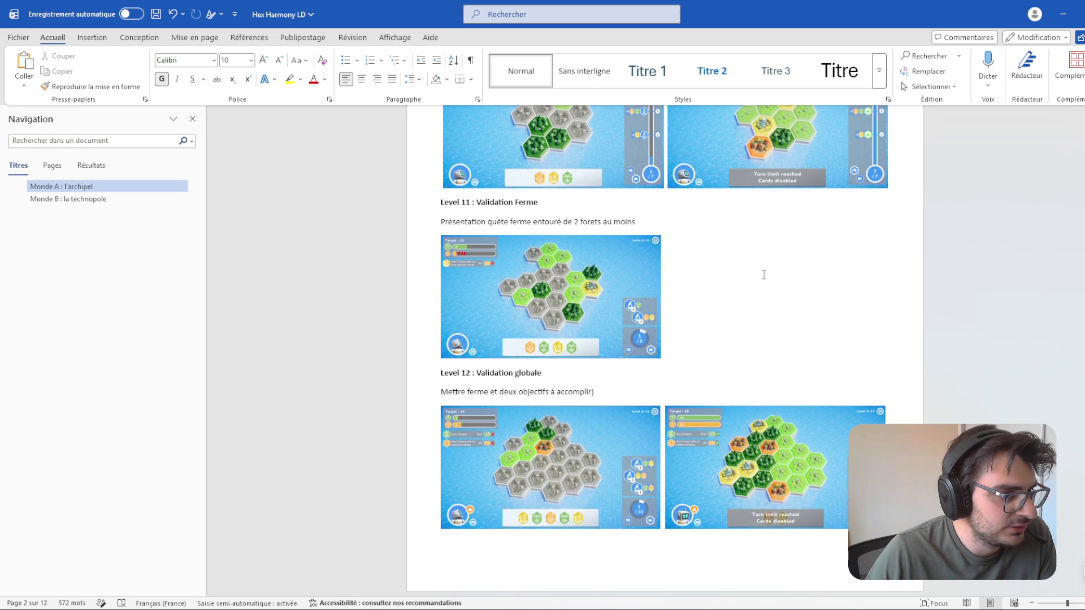
{"action": "scroll", "coordinate": [454, 237], "scroll_direction": "down", "scroll_amount": 1}
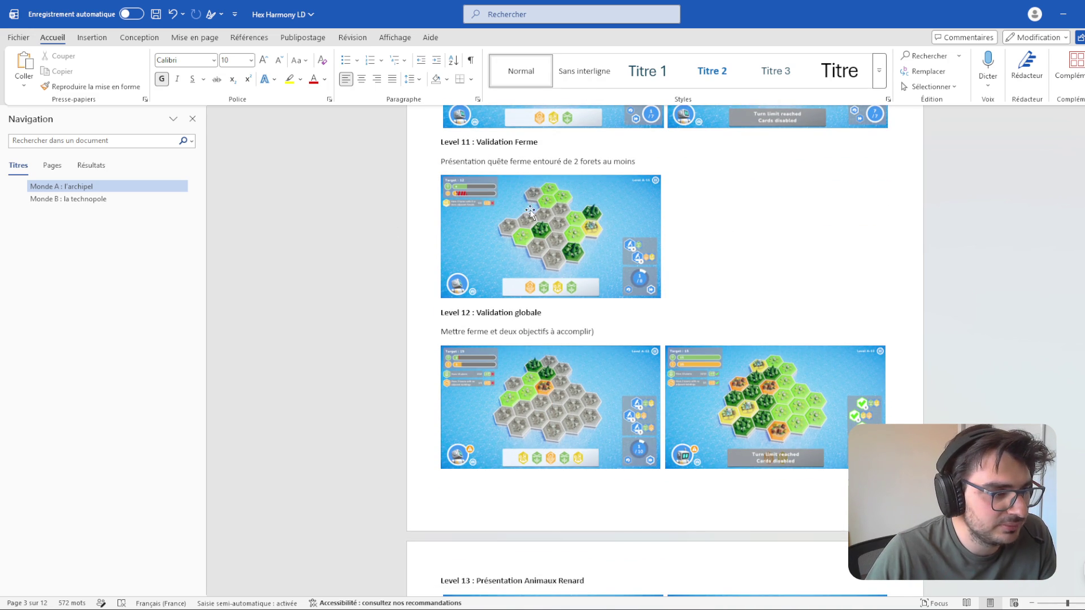
{"action": "scroll", "coordinate": [478, 205], "scroll_direction": "down", "scroll_amount": 3}
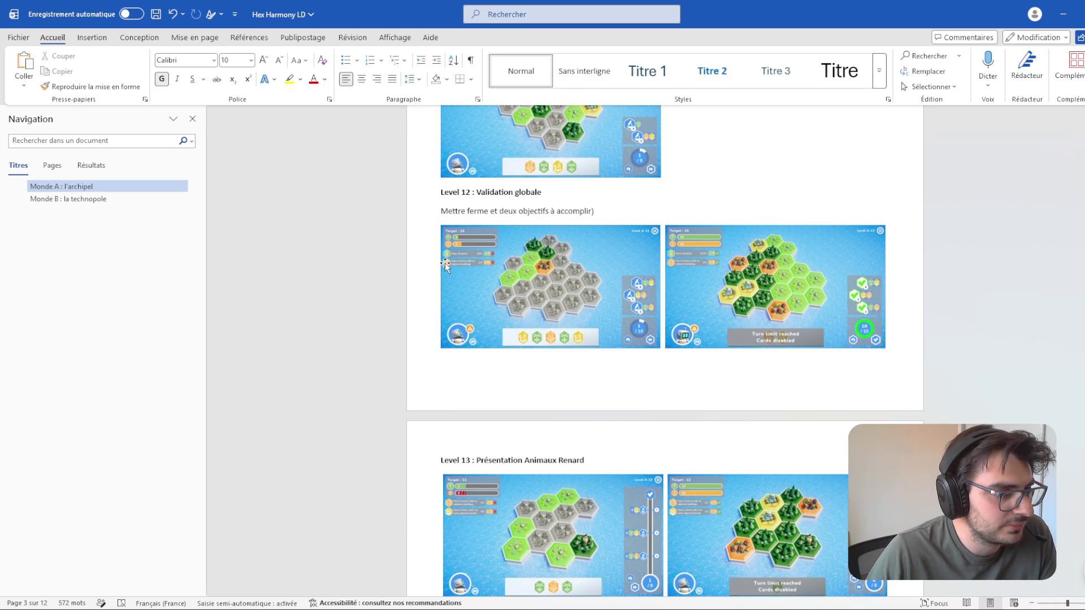
{"action": "scroll", "coordinate": [943, 292], "scroll_direction": "down", "scroll_amount": 5}
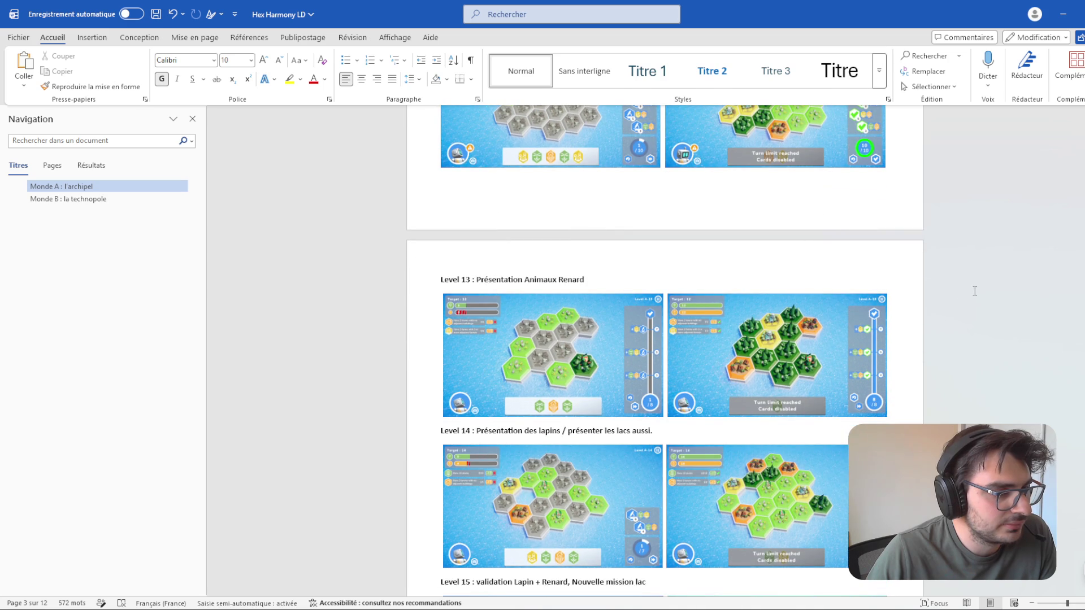
{"action": "scroll", "coordinate": [975, 291], "scroll_direction": "up", "scroll_amount": 4}
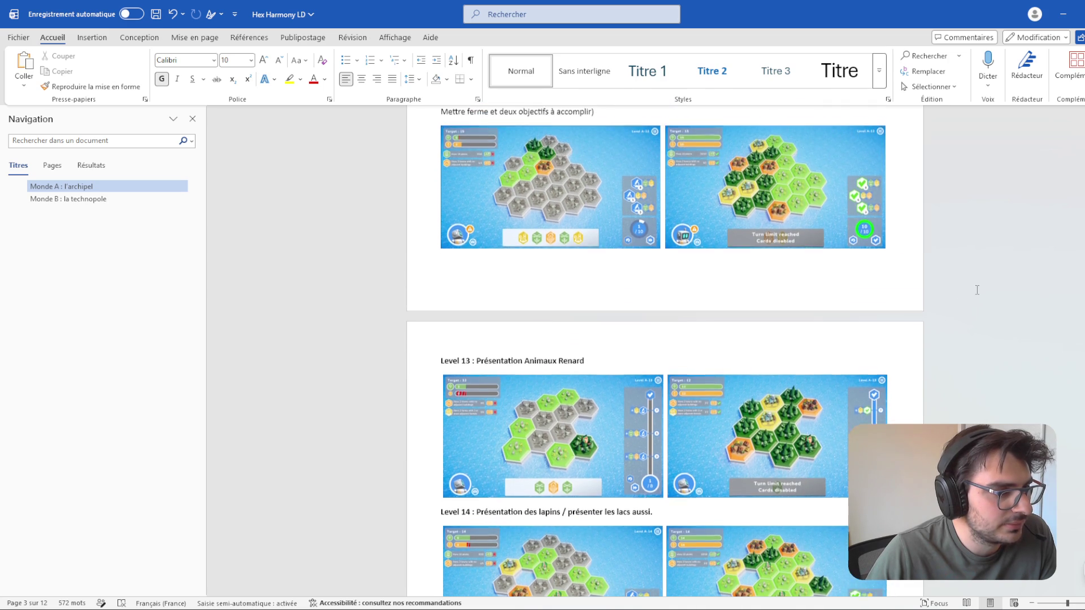
{"action": "scroll", "coordinate": [975, 291], "scroll_direction": "down", "scroll_amount": 9}
{"action": "scroll", "coordinate": [631, 376], "scroll_direction": "down", "scroll_amount": 4}
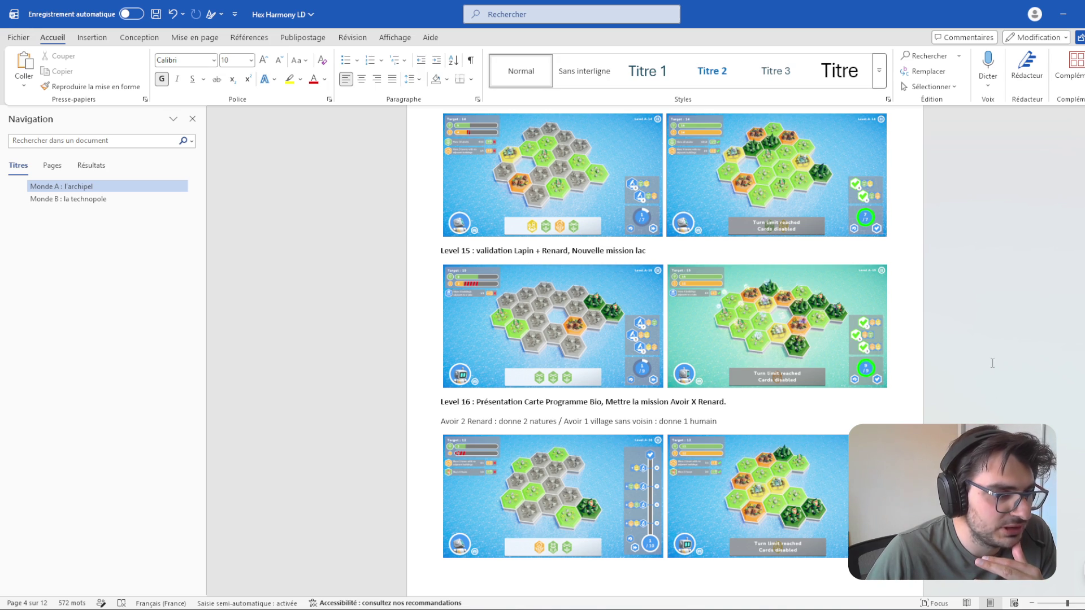
{"action": "scroll", "coordinate": [979, 392], "scroll_direction": "down", "scroll_amount": 3}
{"action": "scroll", "coordinate": [530, 378], "scroll_direction": "down", "scroll_amount": 2}
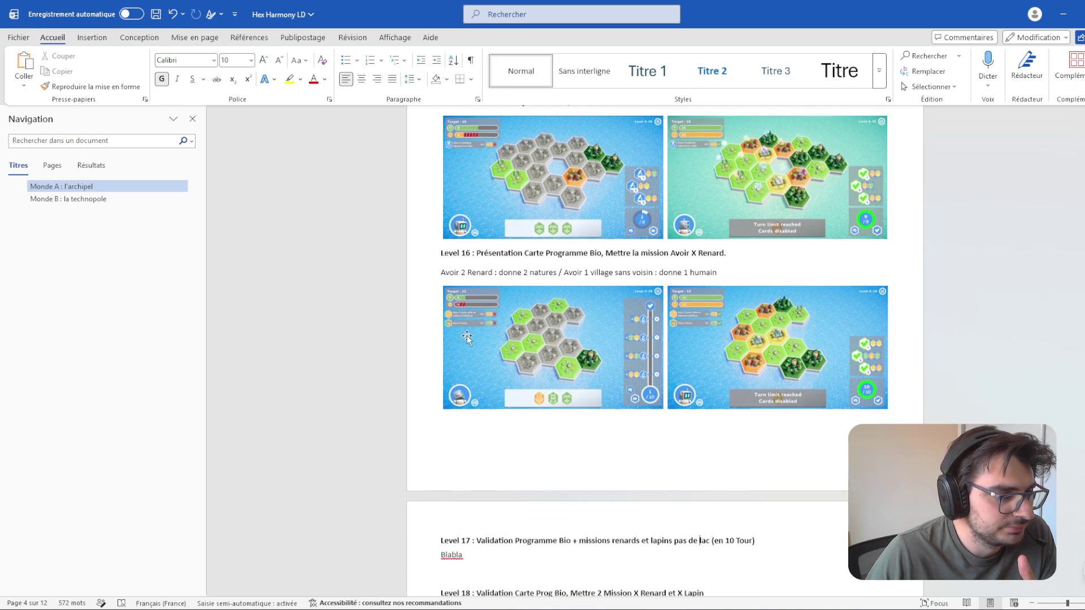
{"action": "scroll", "coordinate": [482, 317], "scroll_direction": "down", "scroll_amount": 13}
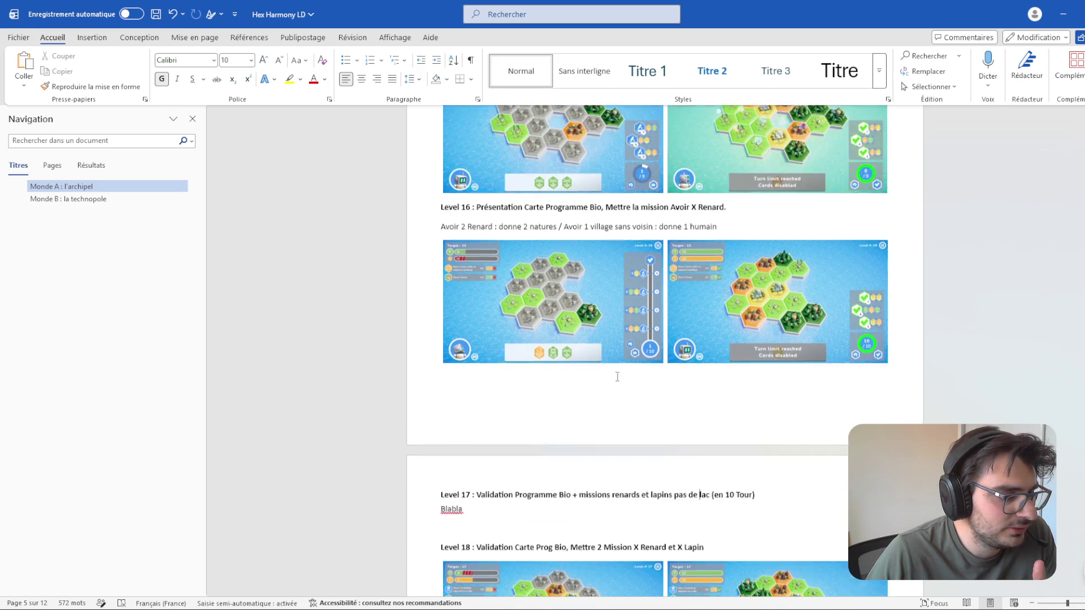
{"action": "scroll", "coordinate": [900, 389], "scroll_direction": "down", "scroll_amount": 15}
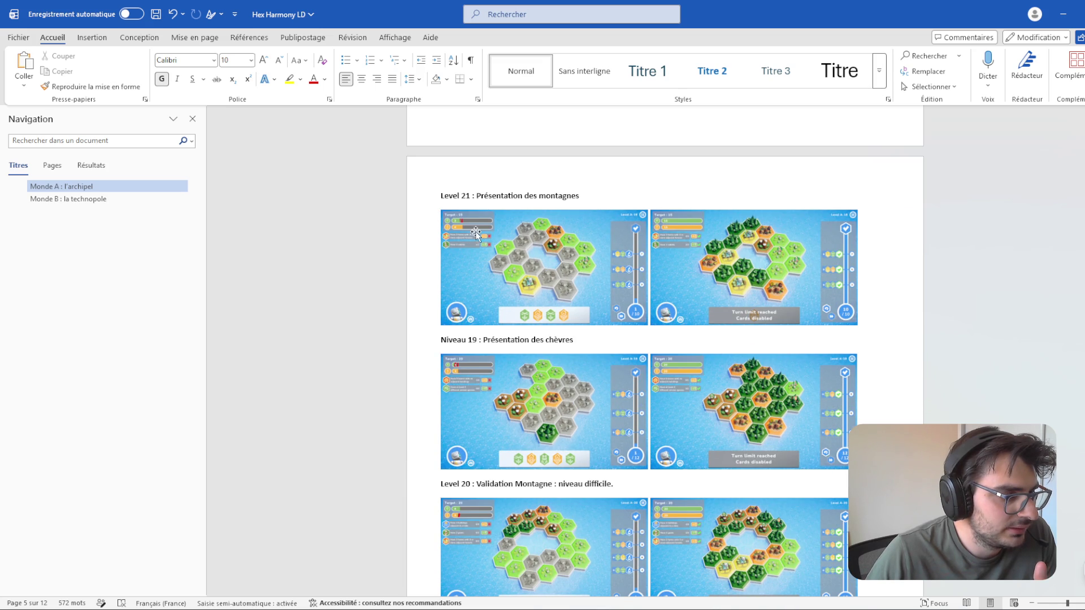
{"action": "scroll", "coordinate": [877, 357], "scroll_direction": "down", "scroll_amount": 6}
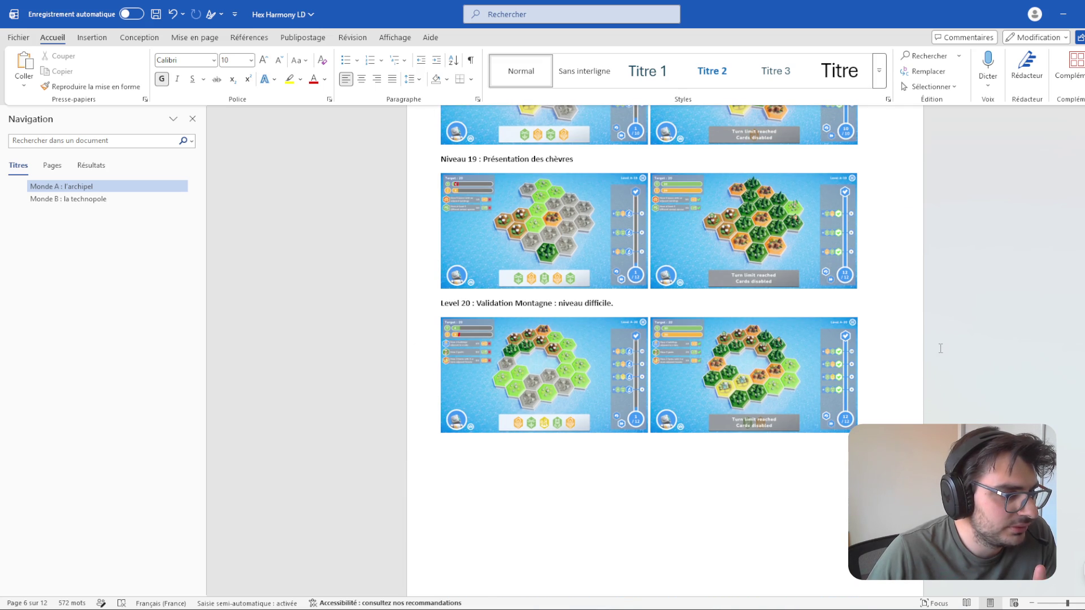
{"action": "scroll", "coordinate": [941, 348], "scroll_direction": "down", "scroll_amount": 17}
{"action": "scroll", "coordinate": [921, 283], "scroll_direction": "up", "scroll_amount": 15}
{"action": "scroll", "coordinate": [618, 243], "scroll_direction": "up", "scroll_amount": 20}
{"action": "scroll", "coordinate": [545, 282], "scroll_direction": "up", "scroll_amount": 7}
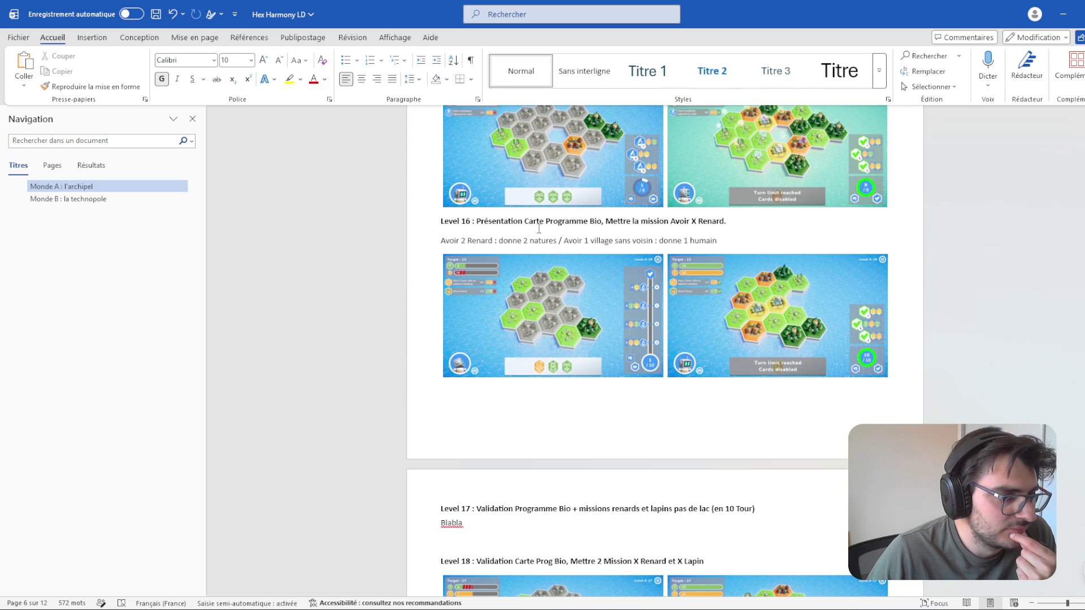
{"action": "double_click", "coordinate": [480, 241]}
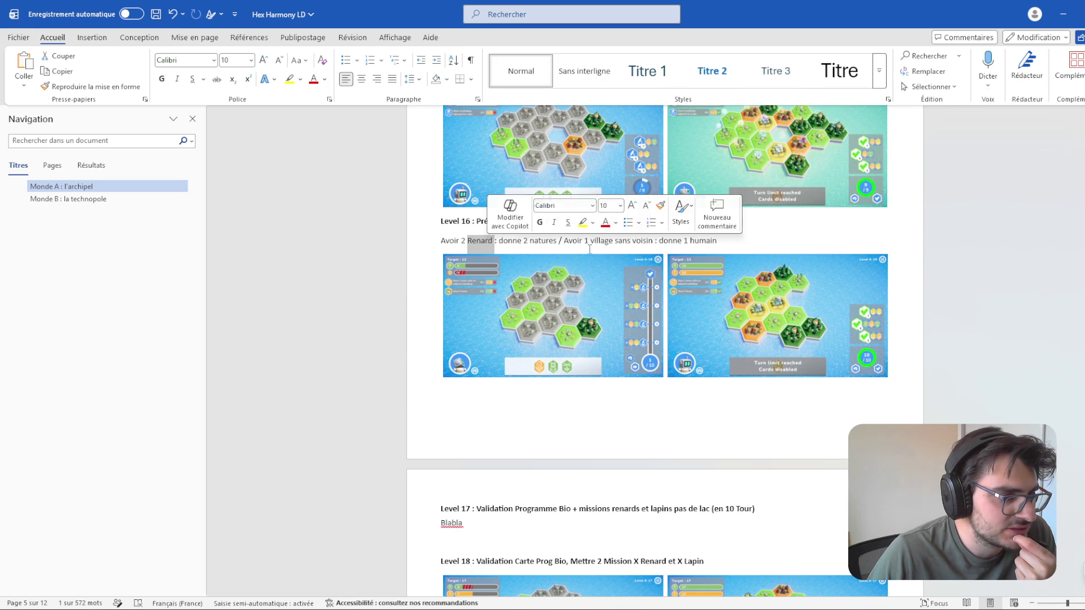
{"action": "scroll", "coordinate": [803, 261], "scroll_direction": "up", "scroll_amount": 3}
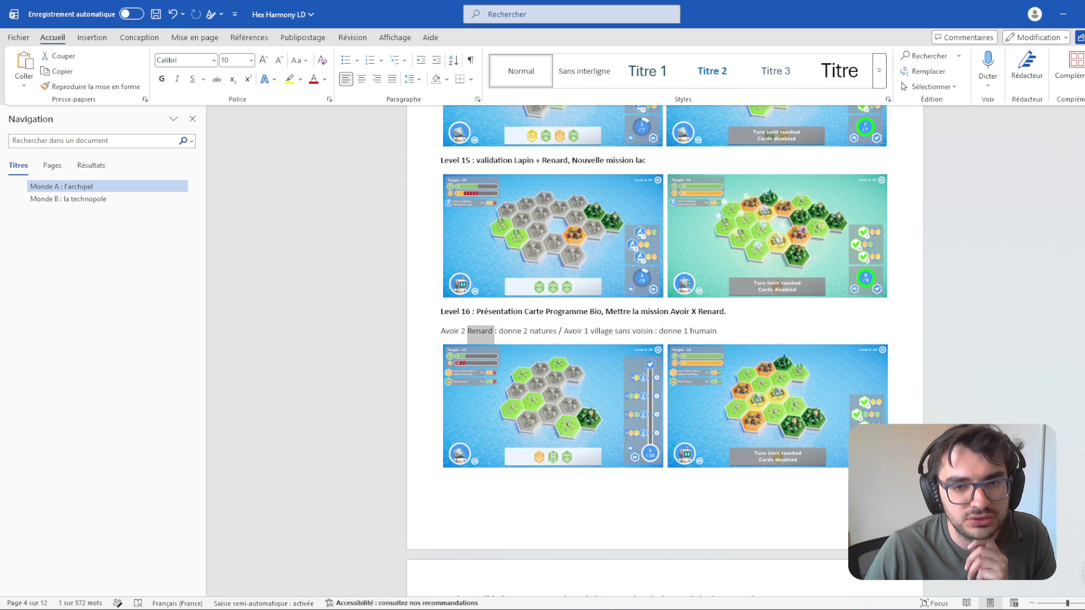
{"action": "scroll", "coordinate": [525, 256], "scroll_direction": "up", "scroll_amount": 1}
{"action": "scroll", "coordinate": [525, 254], "scroll_direction": "up", "scroll_amount": 3}
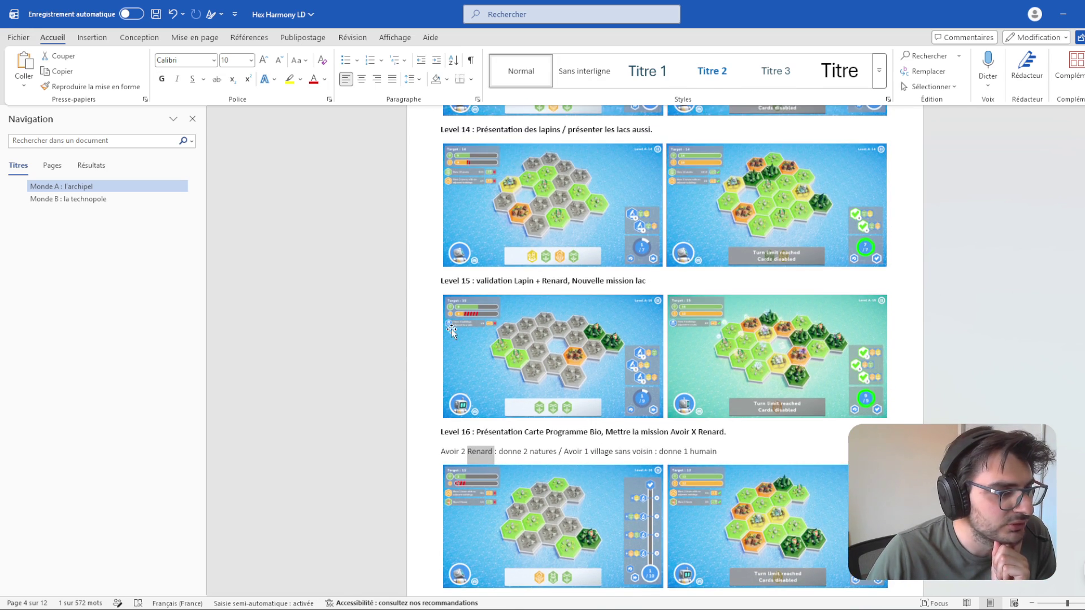
{"action": "left_click", "coordinate": [474, 321]}
{"action": "scroll", "coordinate": [474, 321], "scroll_direction": "up", "scroll_amount": 5, "text": "ctrl"}
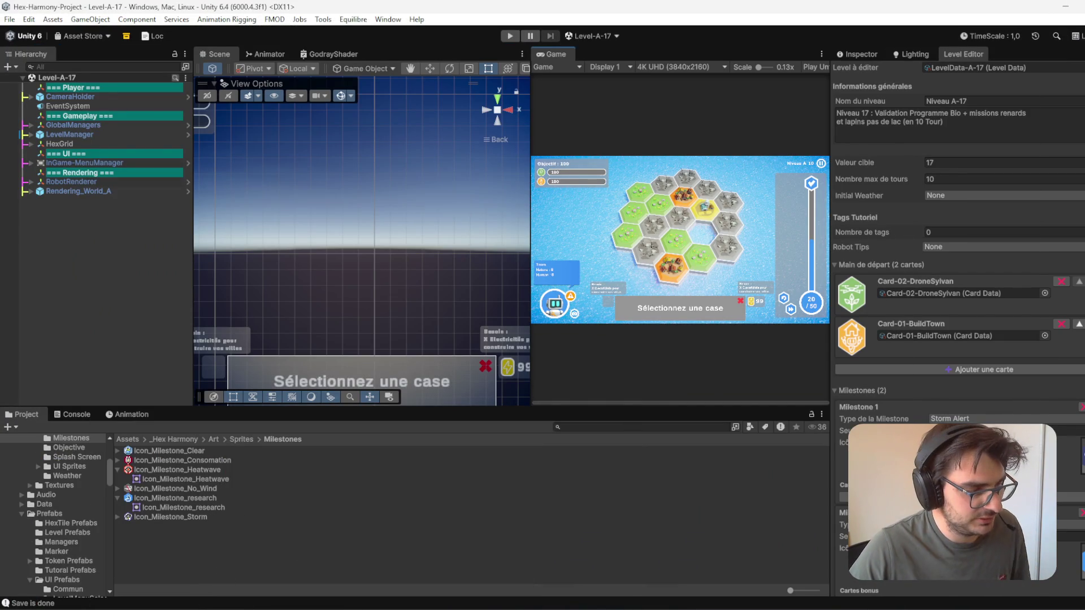
- Search Windows for 'ima'
{"action": "key", "text": "super"}
{"action": "type", "text": "ima"}
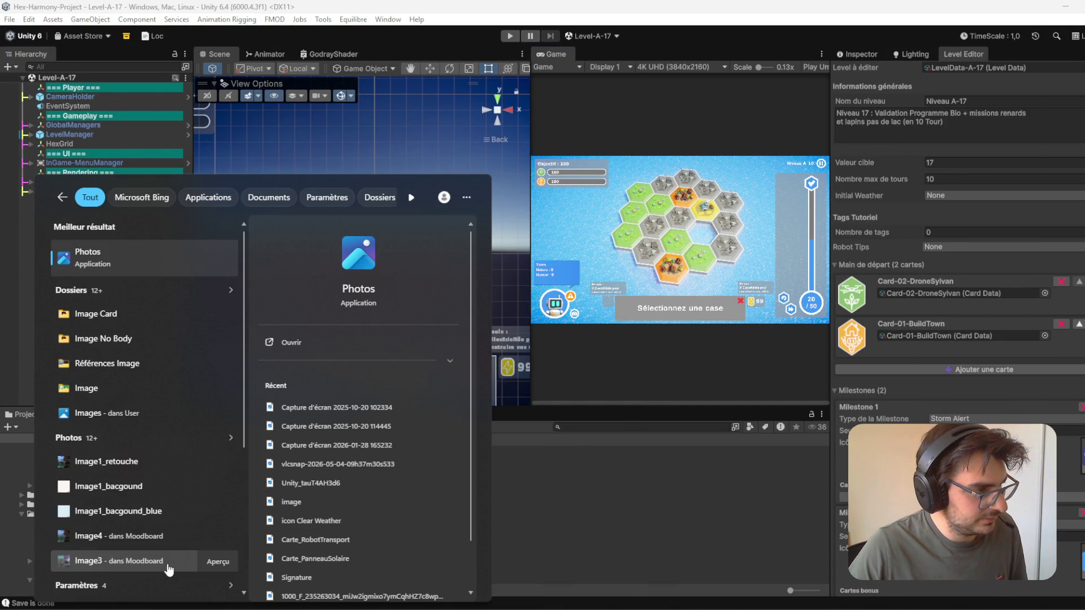
- Dismiss the Windows search results
{"action": "left_click", "coordinate": [120, 315]}
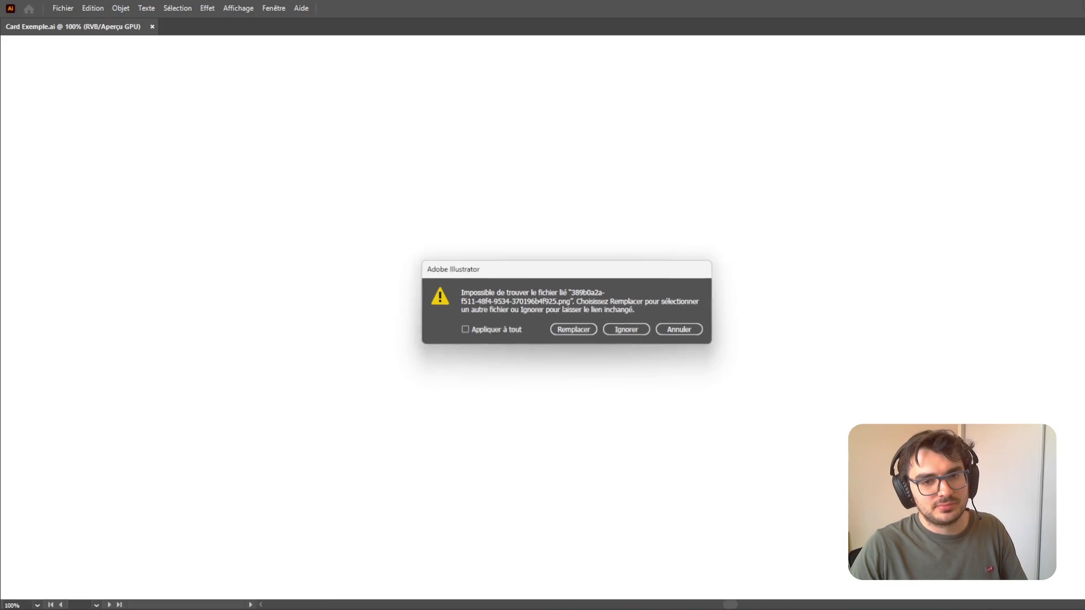
- Skip relinking the missing image and zoom out to see all icon artboards
{"action": "left_click", "coordinate": [642, 336]}
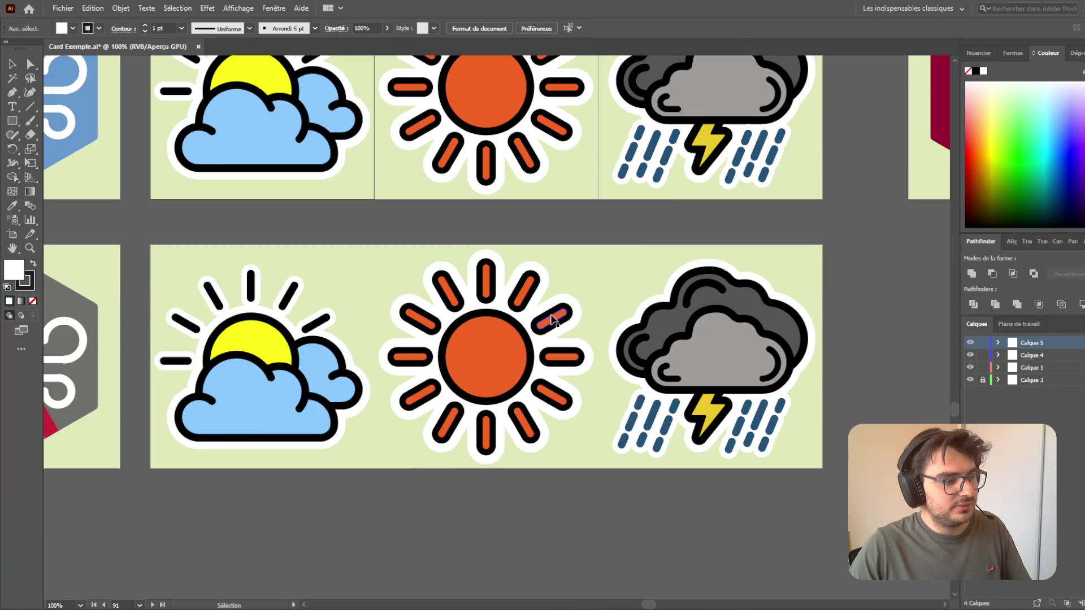
{"action": "scroll", "coordinate": [731, 310], "scroll_direction": "up", "scroll_amount": 15}
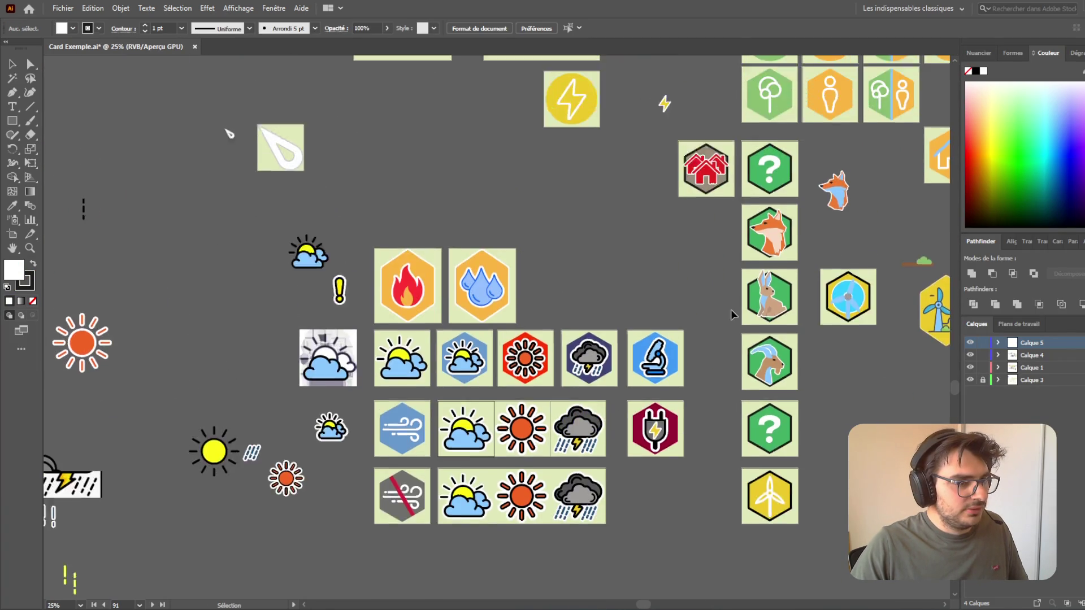
{"action": "key", "text": "ctrl+minus"}
{"action": "key", "text": "ctrl+minus"}
{"action": "key", "text": "ctrl+minus"}
- Navigate to the blue flood-house icon and select the house in the water
{"action": "scroll", "coordinate": [722, 333], "scroll_direction": "up", "scroll_amount": 10}
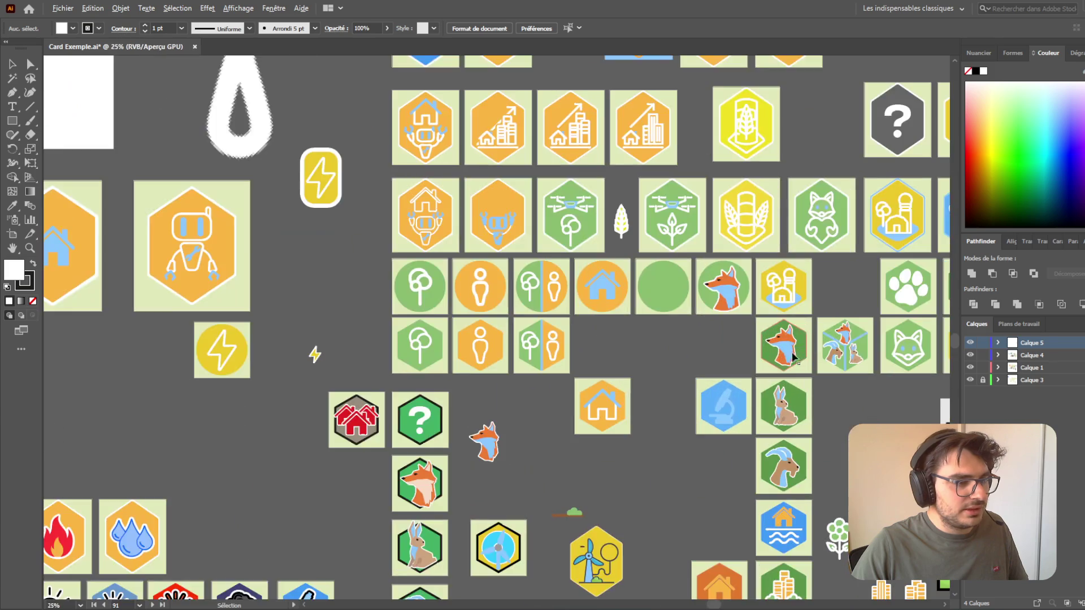
{"action": "scroll", "coordinate": [690, 293], "scroll_direction": "down", "scroll_amount": 5}
{"action": "scroll", "coordinate": [669, 271], "scroll_direction": "up", "scroll_amount": 2}
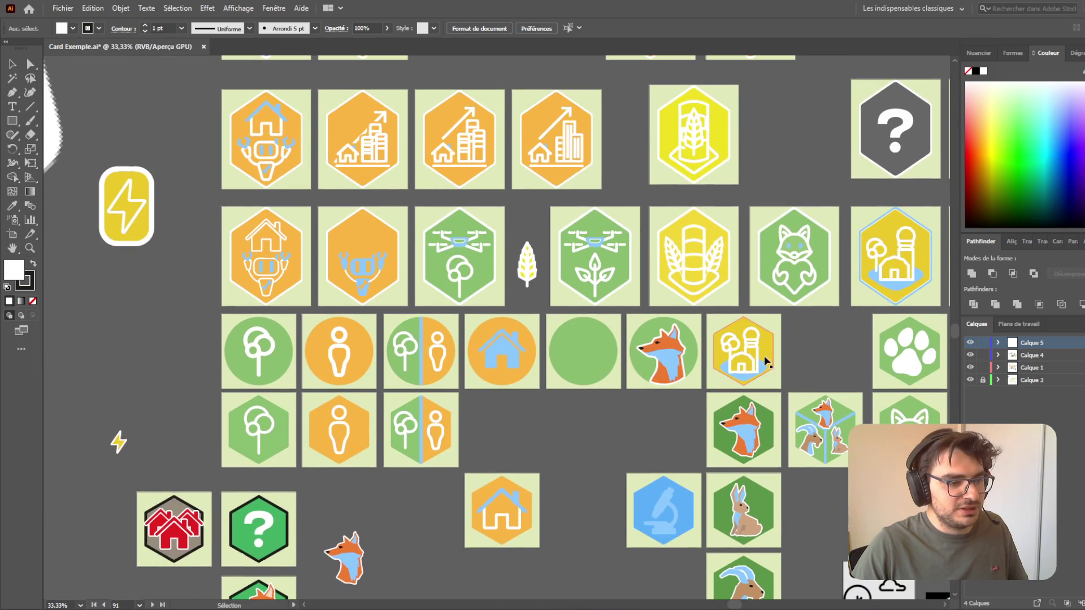
{"action": "scroll", "coordinate": [599, 368], "scroll_direction": "up", "scroll_amount": 4}
{"action": "scroll", "coordinate": [613, 230], "scroll_direction": "up", "scroll_amount": 2}
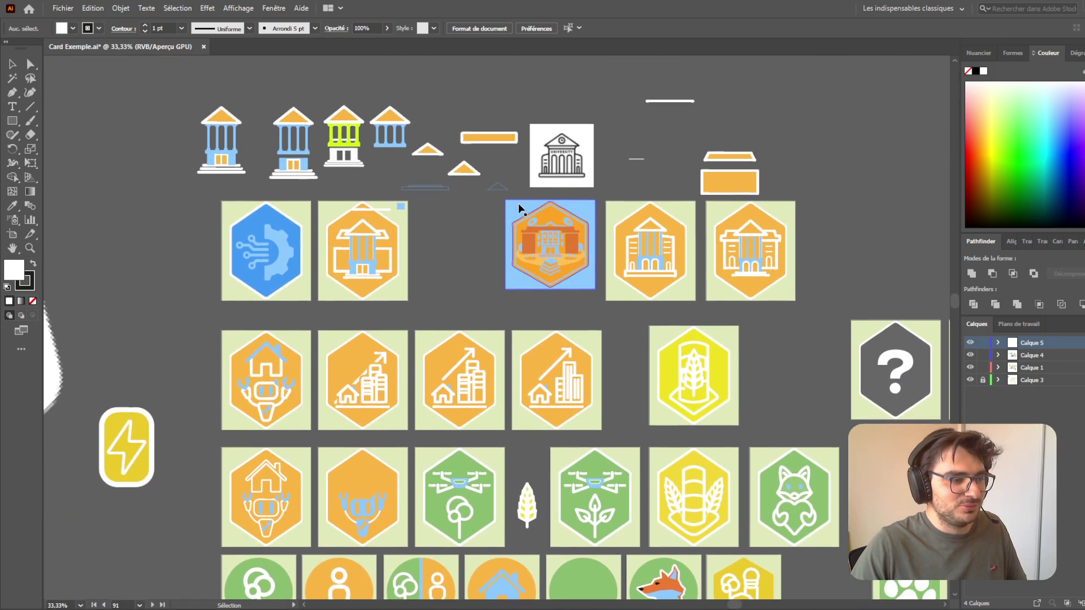
{"action": "scroll", "coordinate": [704, 377], "scroll_direction": "down", "scroll_amount": 8}
{"action": "scroll", "coordinate": [704, 378], "scroll_direction": "down", "scroll_amount": 4}
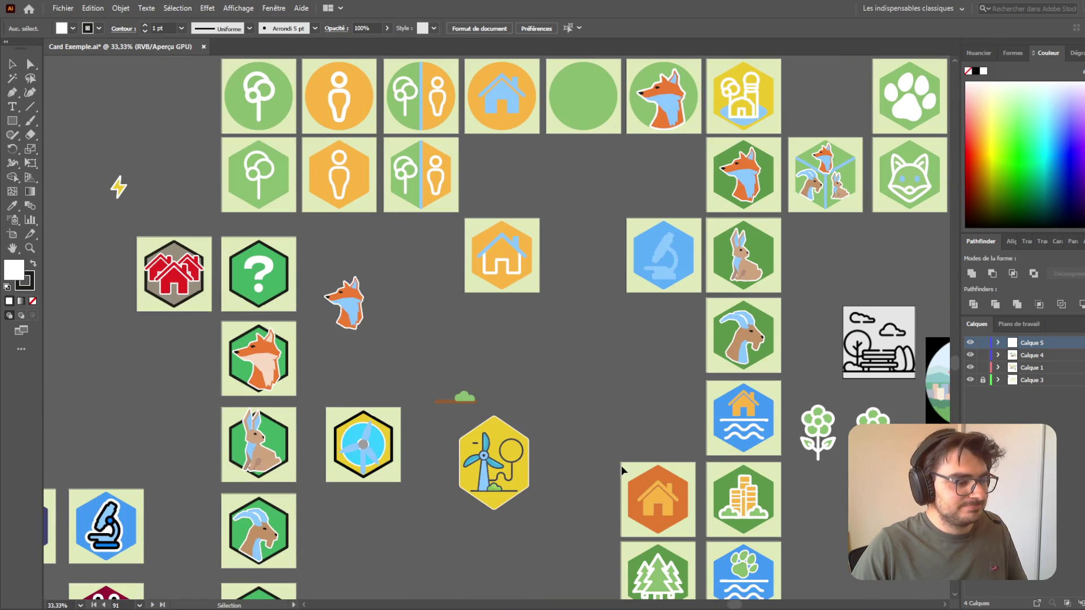
{"action": "scroll", "coordinate": [541, 348], "scroll_direction": "down", "scroll_amount": 4}
{"action": "scroll", "coordinate": [575, 330], "scroll_direction": "down", "scroll_amount": 5}
{"action": "scroll", "coordinate": [568, 415], "scroll_direction": "up", "scroll_amount": 4}
{"action": "scroll", "coordinate": [566, 414], "scroll_direction": "up", "scroll_amount": 3}
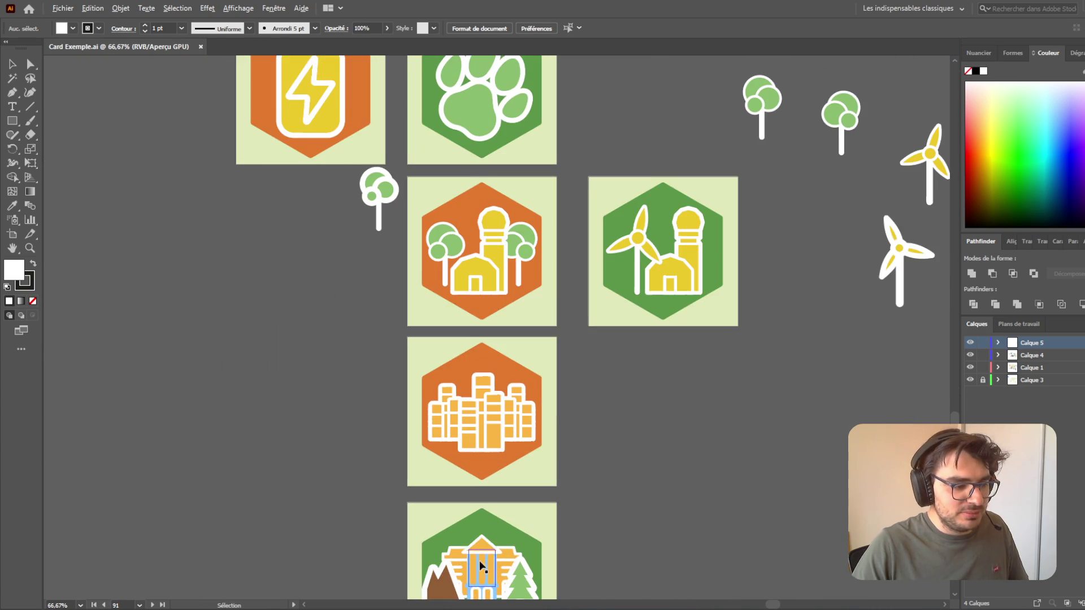
{"action": "scroll", "coordinate": [732, 520], "scroll_direction": "down", "scroll_amount": 1}
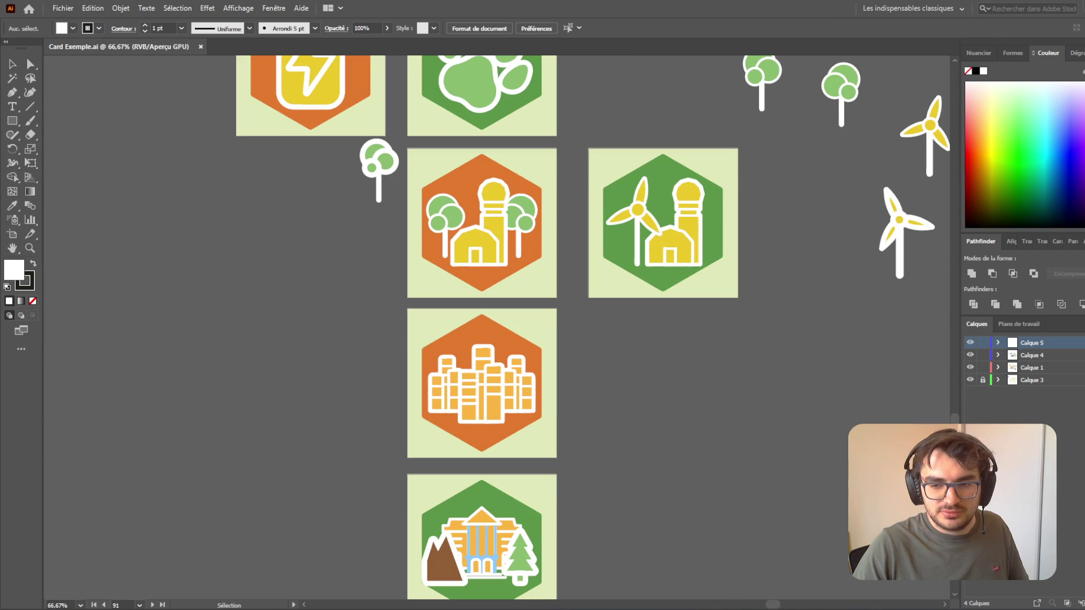
{"action": "scroll", "coordinate": [737, 439], "scroll_direction": "up", "scroll_amount": 10}
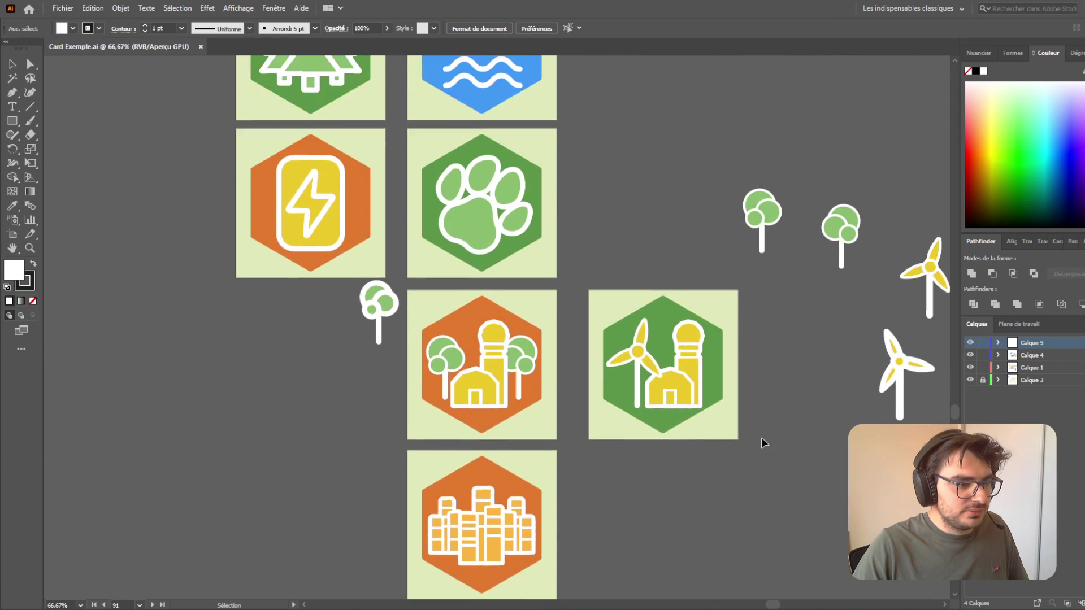
{"action": "scroll", "coordinate": [633, 384], "scroll_direction": "down", "scroll_amount": 4}
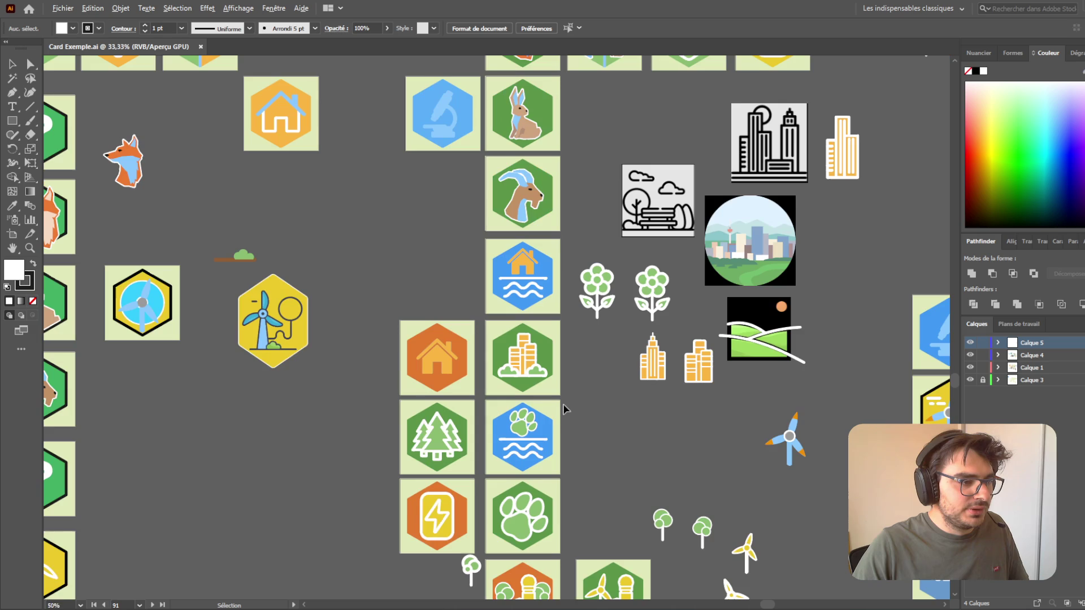
{"action": "scroll", "coordinate": [536, 298], "scroll_direction": "up", "scroll_amount": 6}
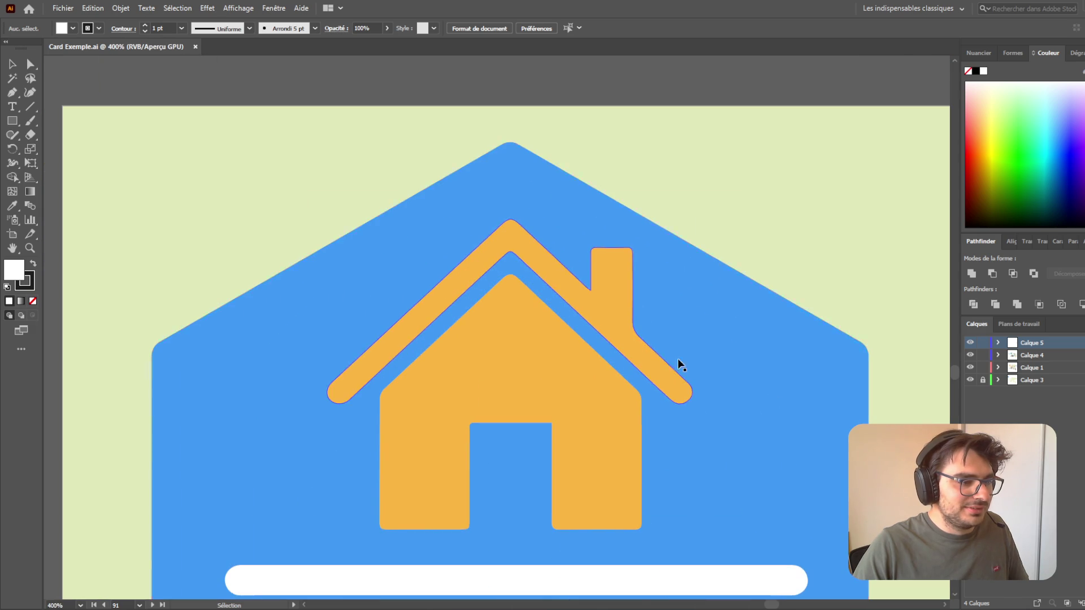
{"action": "scroll", "coordinate": [618, 339], "scroll_direction": "down", "scroll_amount": 5}
{"action": "scroll", "coordinate": [809, 506], "scroll_direction": "down", "scroll_amount": 8}
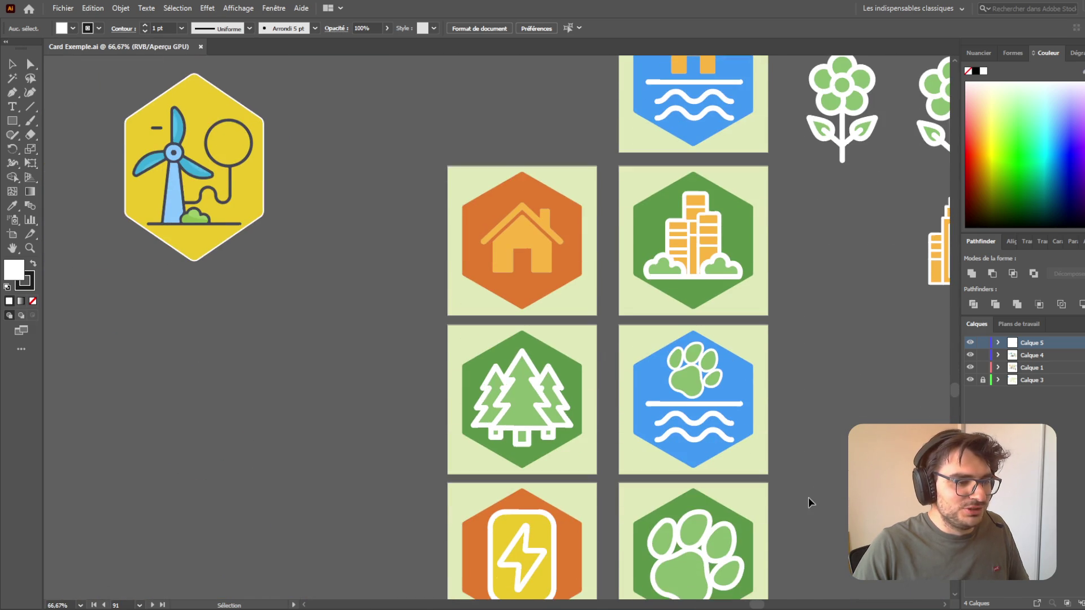
{"action": "scroll", "coordinate": [824, 476], "scroll_direction": "up", "scroll_amount": 1}
{"action": "scroll", "coordinate": [824, 361], "scroll_direction": "down", "scroll_amount": 1}
{"action": "scroll", "coordinate": [814, 362], "scroll_direction": "up", "scroll_amount": 3}
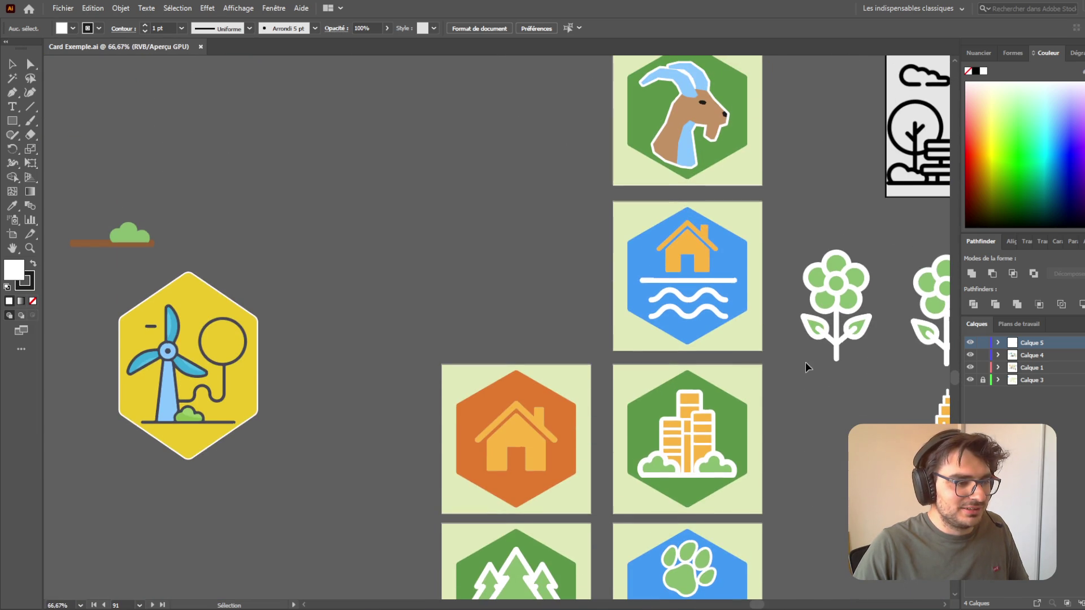
{"action": "scroll", "coordinate": [775, 371], "scroll_direction": "down", "scroll_amount": 3}
{"action": "scroll", "coordinate": [783, 396], "scroll_direction": "up", "scroll_amount": 4}
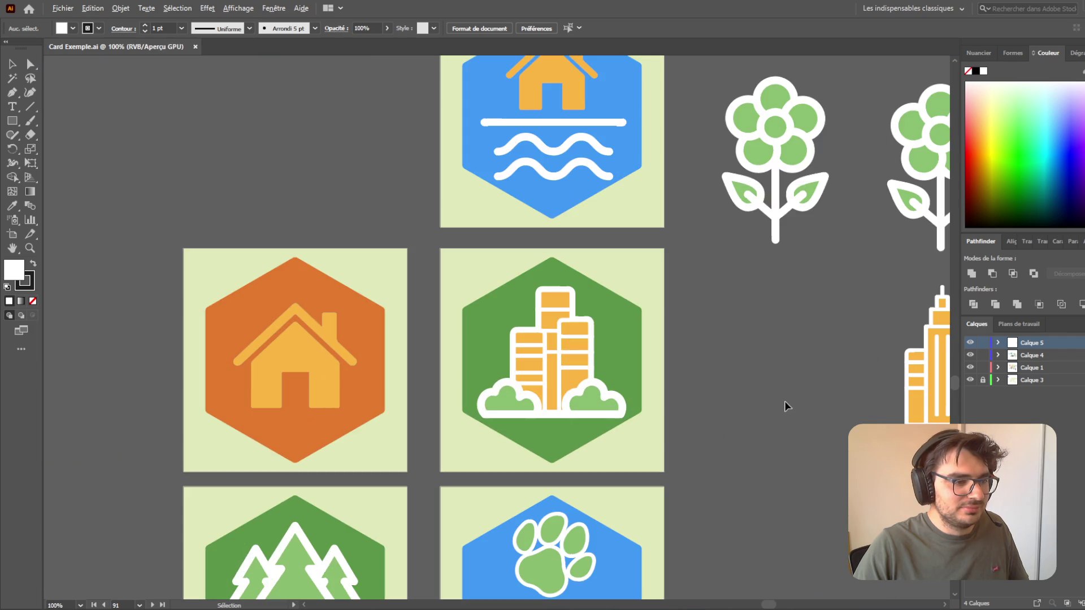
{"action": "scroll", "coordinate": [783, 407], "scroll_direction": "down", "scroll_amount": 4}
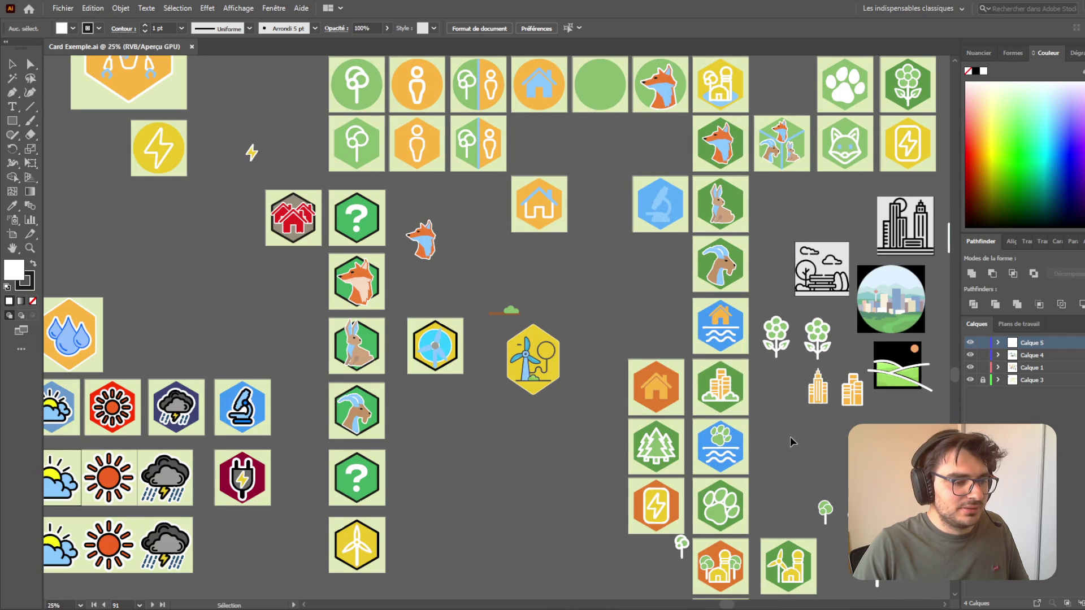
{"action": "scroll", "coordinate": [790, 437], "scroll_direction": "right", "scroll_amount": 3}
{"action": "scroll", "coordinate": [713, 444], "scroll_direction": "right", "scroll_amount": 3}
{"action": "scroll", "coordinate": [466, 342], "scroll_direction": "up", "scroll_amount": 6}
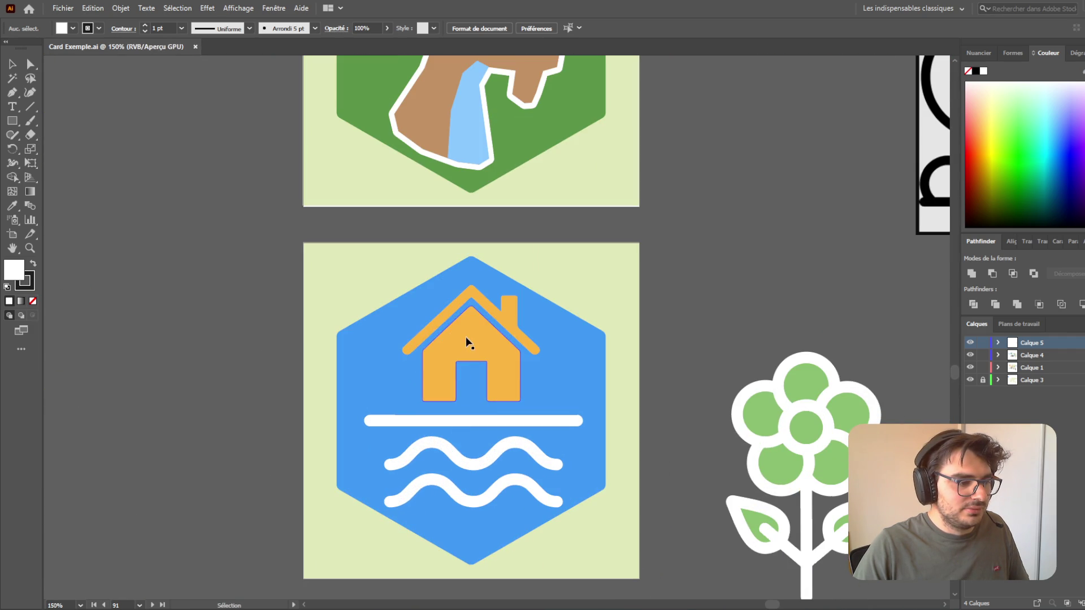
{"action": "left_click", "coordinate": [467, 342]}
- Undo an accidental move of the house and zoom in on it
{"action": "scroll", "coordinate": [572, 359], "scroll_direction": "down", "scroll_amount": 3}
{"action": "scroll", "coordinate": [633, 459], "scroll_direction": "down", "scroll_amount": 4}
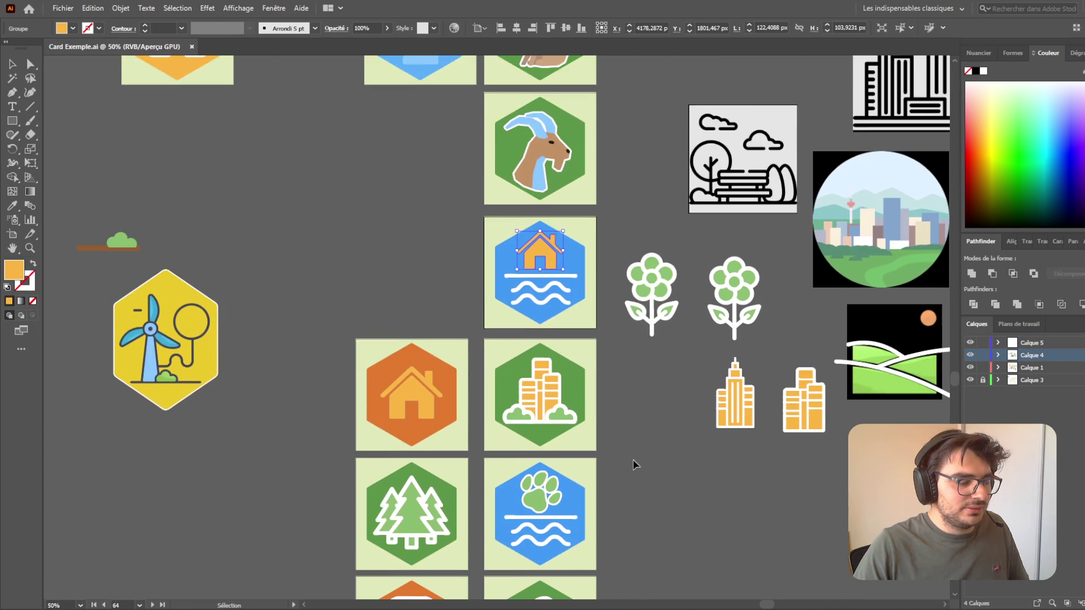
{"action": "left_click_drag", "start_coordinate": [537, 144], "coordinate": [385, 165]}
{"action": "key", "text": "ctrl+z"}
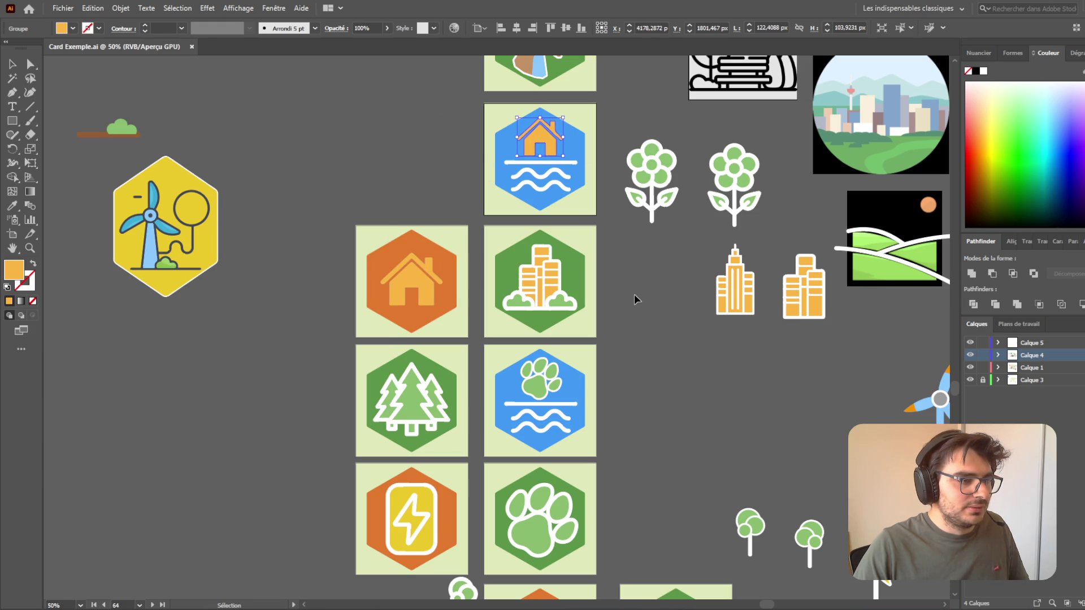
{"action": "scroll", "coordinate": [229, 168], "scroll_direction": "up", "scroll_amount": 5}
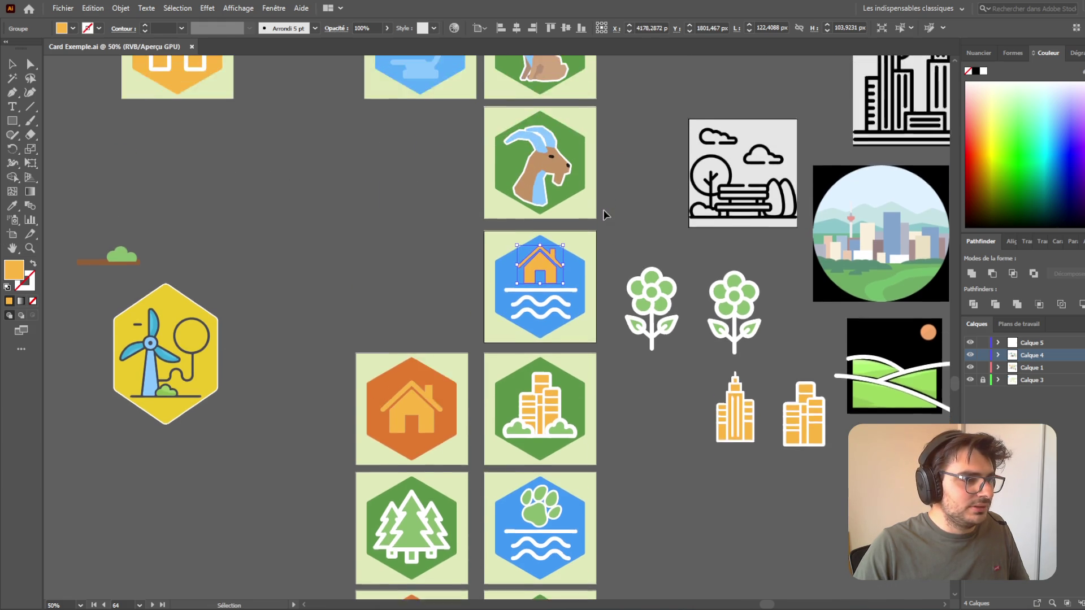
{"action": "key", "text": "ctrl+1"}
- Give the house a white stroke with round joins and the De base brush
{"action": "left_click", "coordinate": [32, 286]}
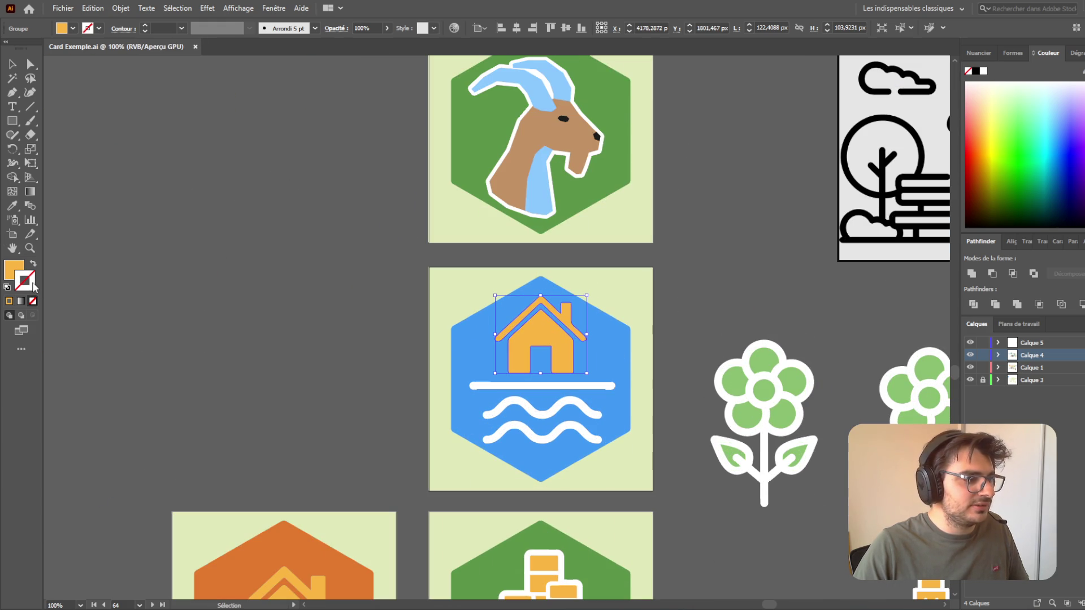
{"action": "left_click", "coordinate": [985, 71]}
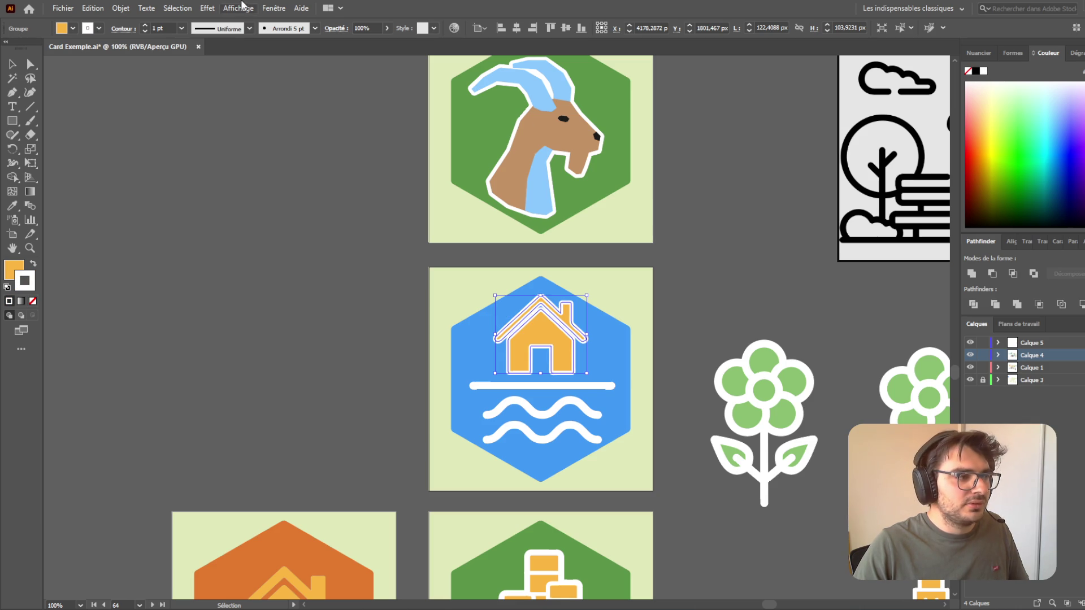
{"action": "left_click", "coordinate": [123, 29]}
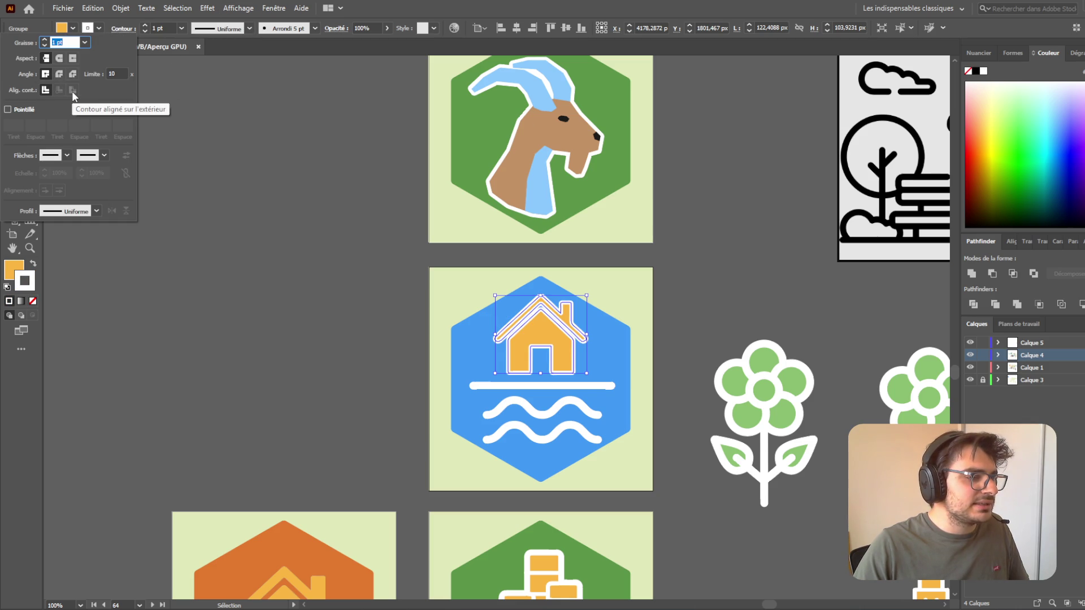
{"action": "left_click", "coordinate": [58, 75]}
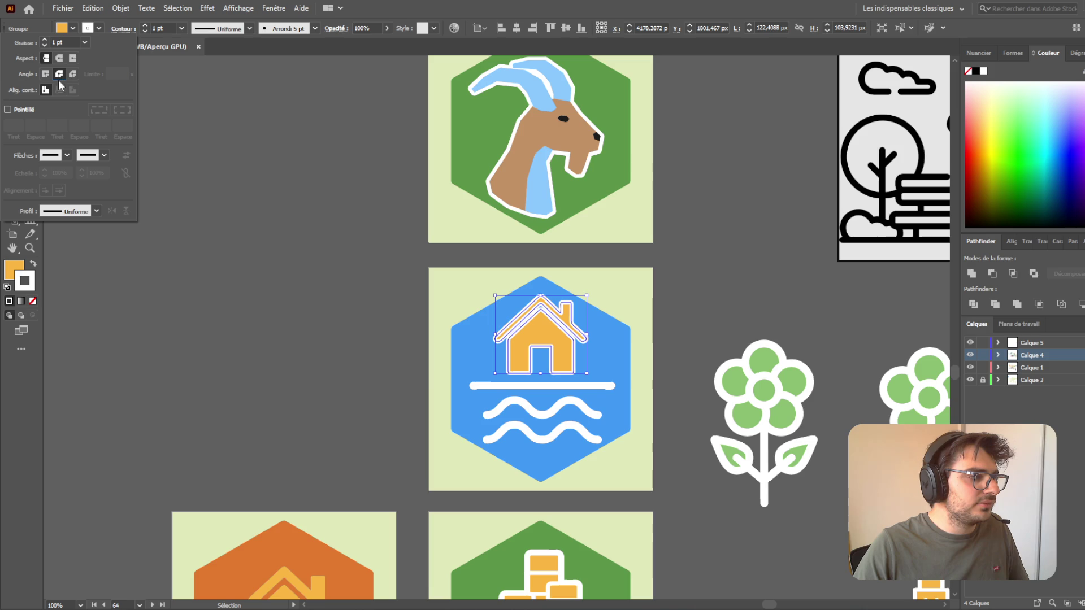
{"action": "left_click", "coordinate": [316, 28]}
{"action": "left_click", "coordinate": [248, 92]}
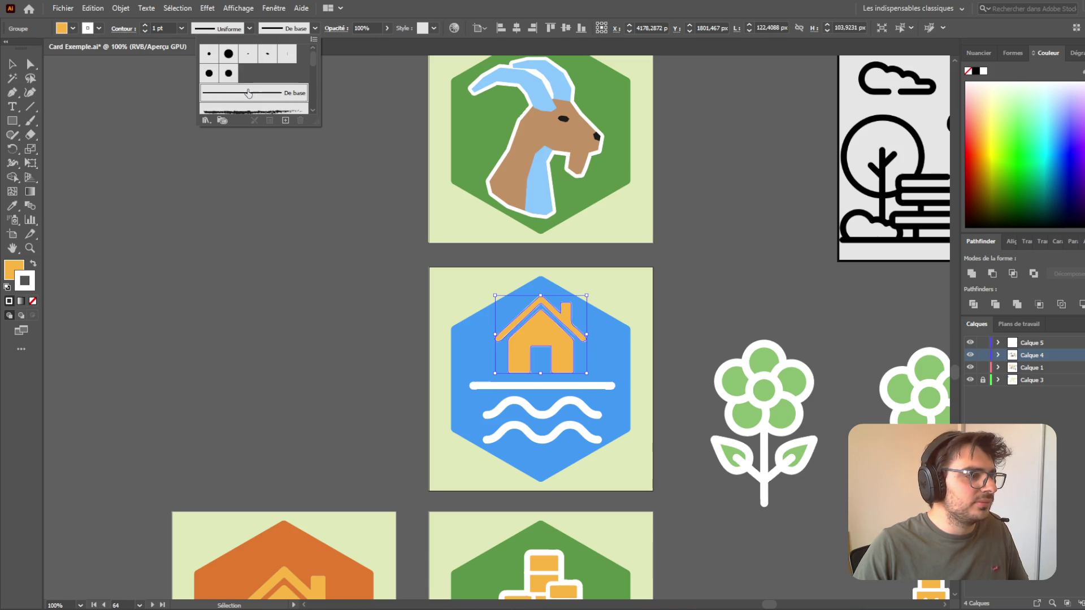
- Align the stroke outside and set it to 5 pt with round caps
{"action": "left_click", "coordinate": [125, 31]}
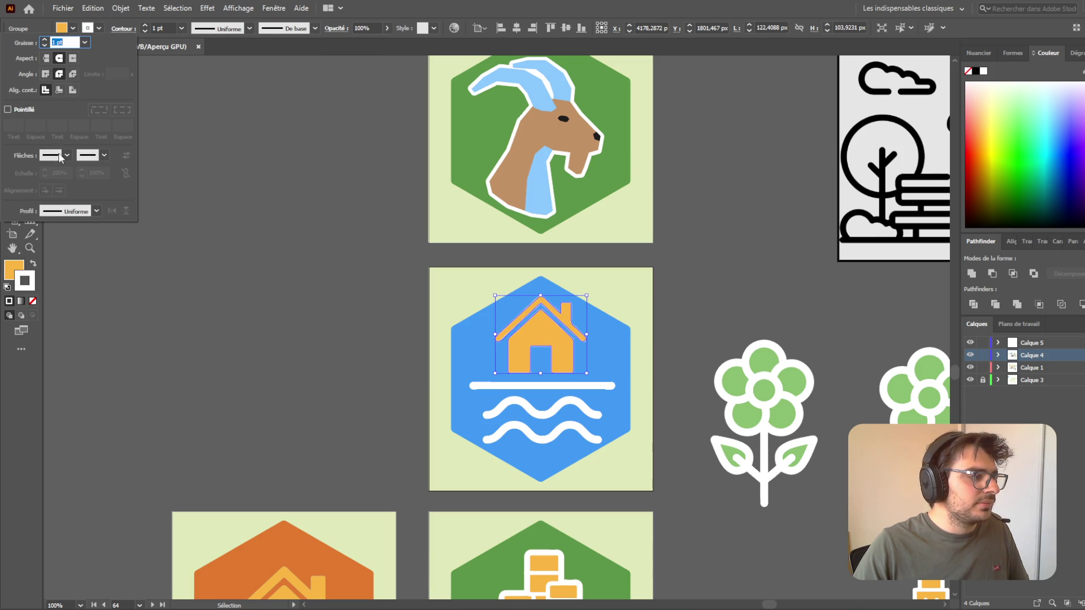
{"action": "left_click", "coordinate": [73, 91]}
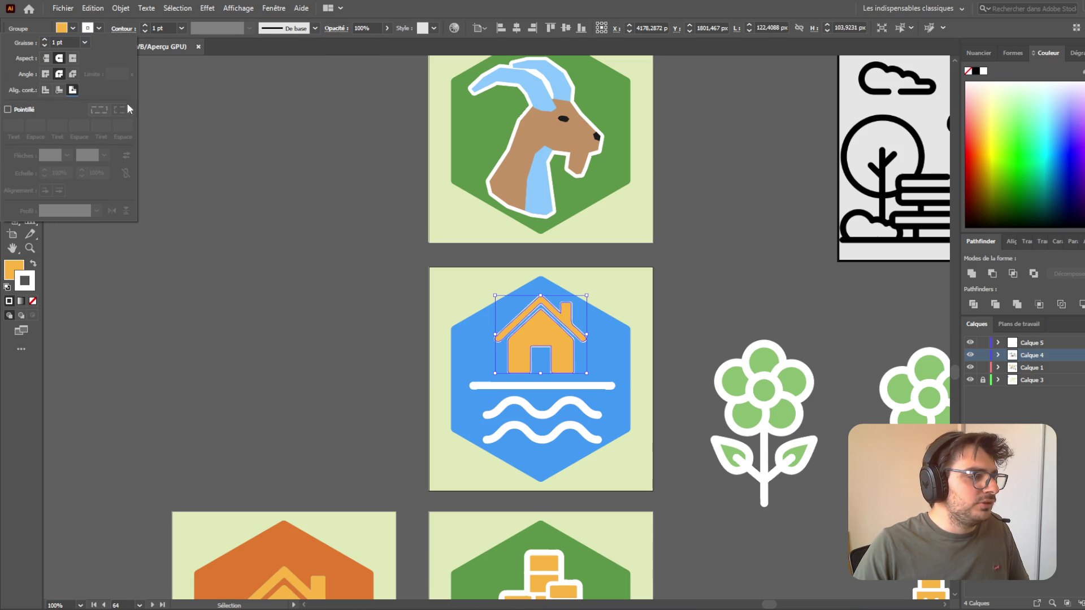
{"action": "left_click", "coordinate": [45, 39]}
{"action": "left_click", "coordinate": [45, 38]}
{"action": "left_click", "coordinate": [45, 39]}
{"action": "left_click", "coordinate": [46, 39]}
{"action": "left_click", "coordinate": [46, 38]}
{"action": "left_click", "coordinate": [45, 39]}
{"action": "left_click", "coordinate": [45, 46]}
{"action": "left_click", "coordinate": [45, 45]}
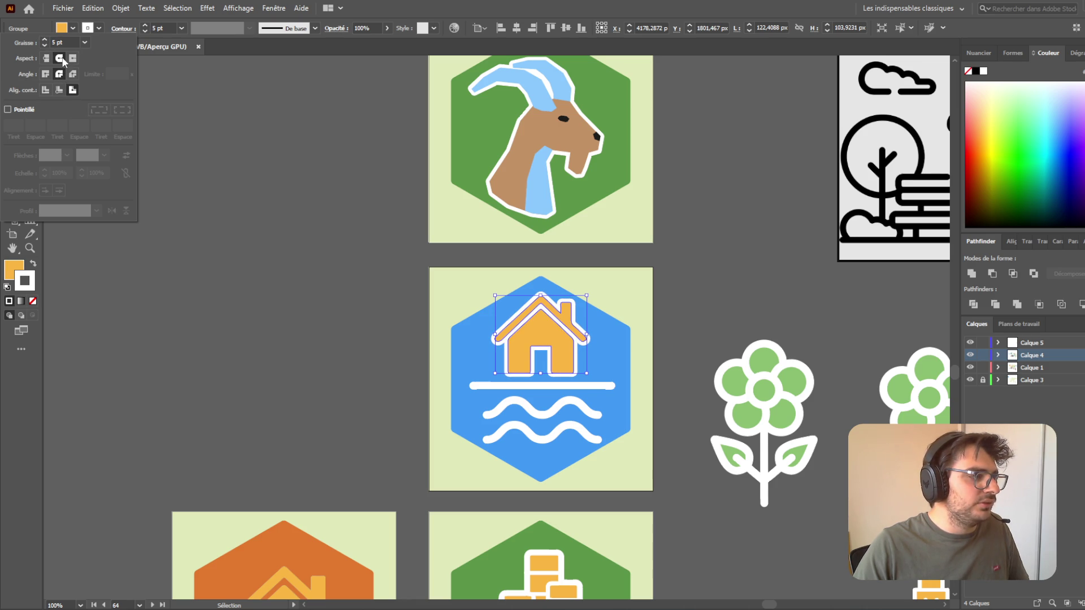
{"action": "left_click", "coordinate": [246, 226]}
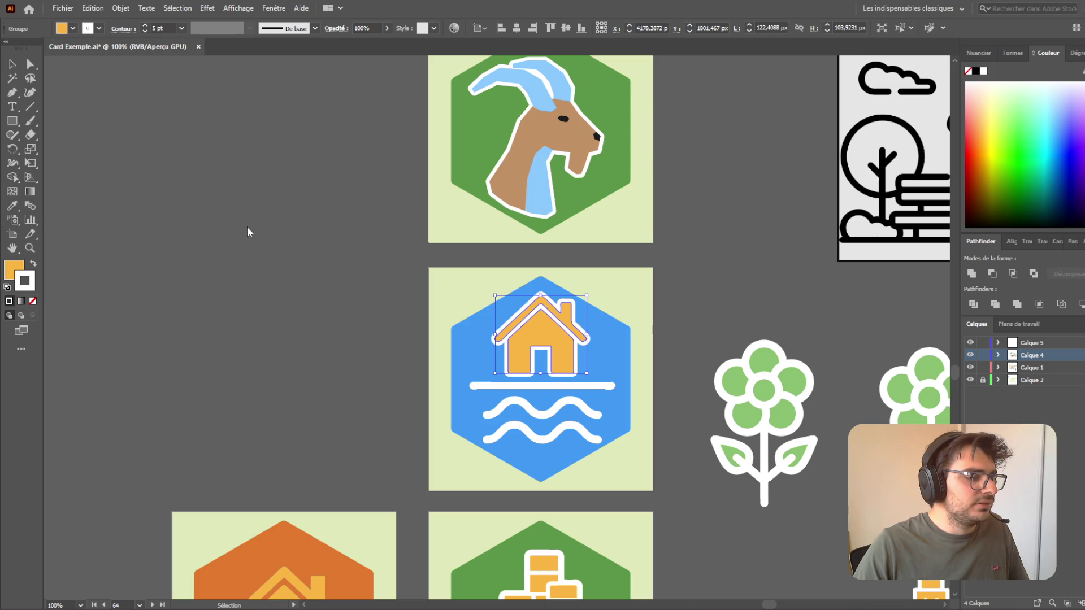
{"action": "left_click", "coordinate": [738, 298]}
{"action": "scroll", "coordinate": [736, 298], "scroll_direction": "down", "scroll_amount": 5}
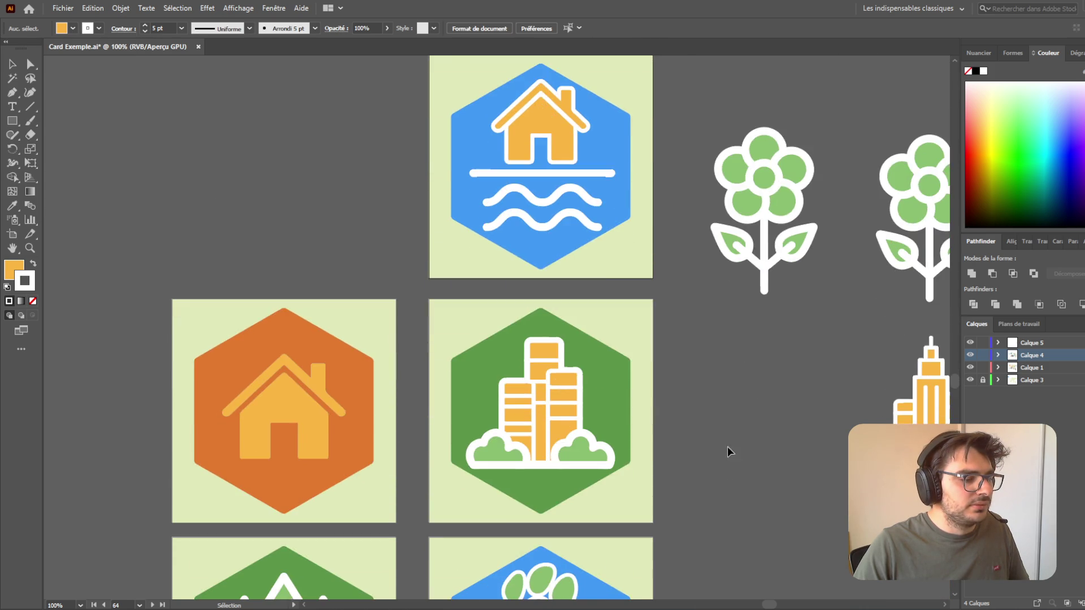
- Save the Card Exemple.ai document
{"action": "scroll", "coordinate": [728, 446], "scroll_direction": "down", "scroll_amount": 5, "text": "alt"}
{"action": "scroll", "coordinate": [726, 477], "scroll_direction": "up", "scroll_amount": 5, "text": "alt"}
{"action": "scroll", "coordinate": [639, 556], "scroll_direction": "down", "scroll_amount": 3}
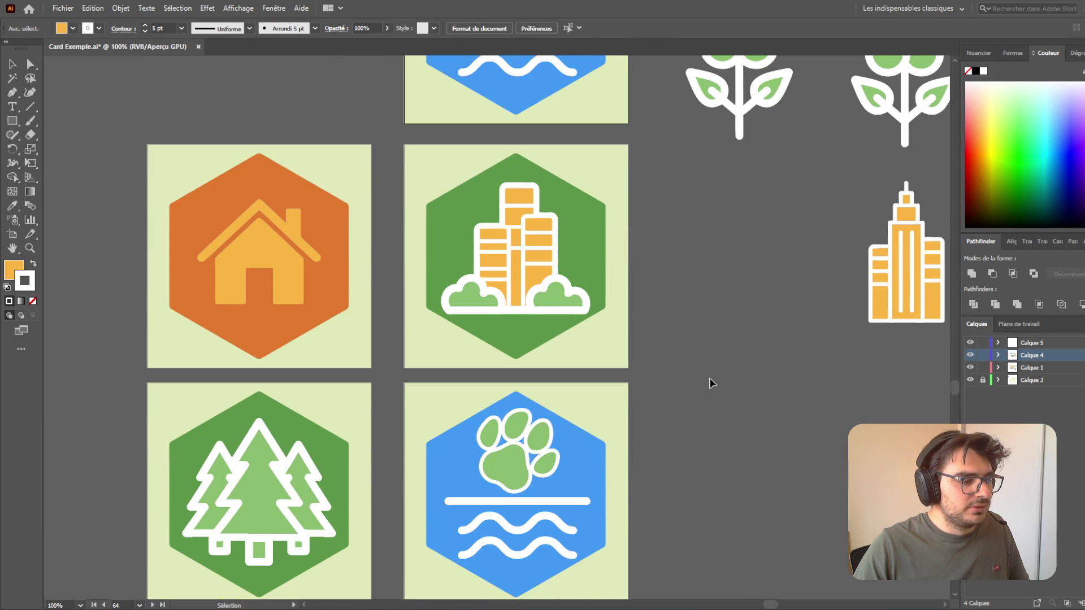
{"action": "scroll", "coordinate": [771, 392], "scroll_direction": "up", "scroll_amount": 10}
{"action": "scroll", "coordinate": [656, 407], "scroll_direction": "down", "scroll_amount": 3}
{"action": "scroll", "coordinate": [528, 327], "scroll_direction": "up", "scroll_amount": 3, "text": "alt"}
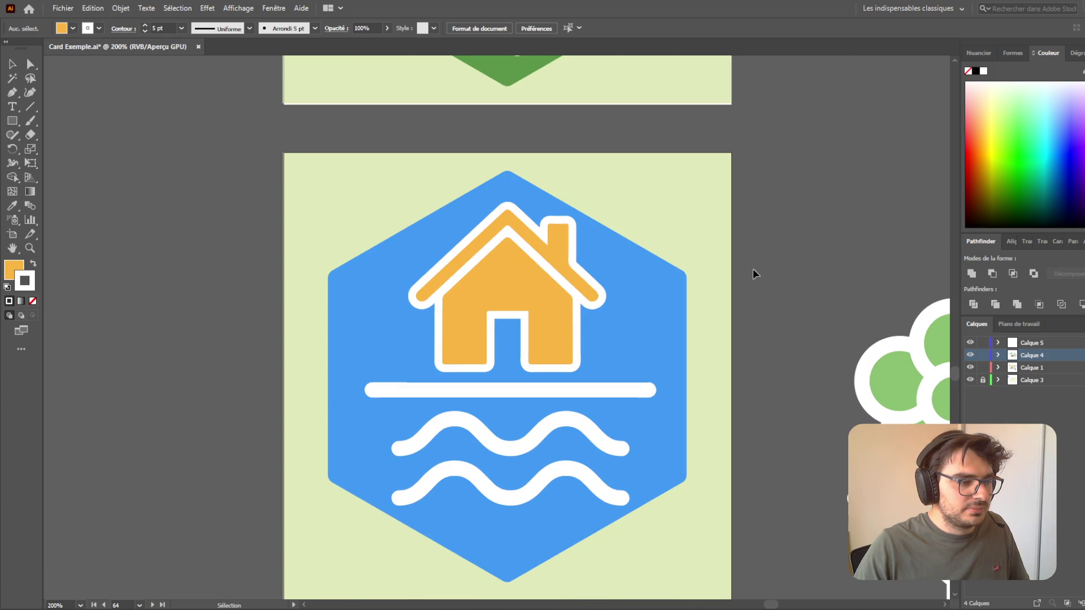
{"action": "key", "text": "ctrl+s"}
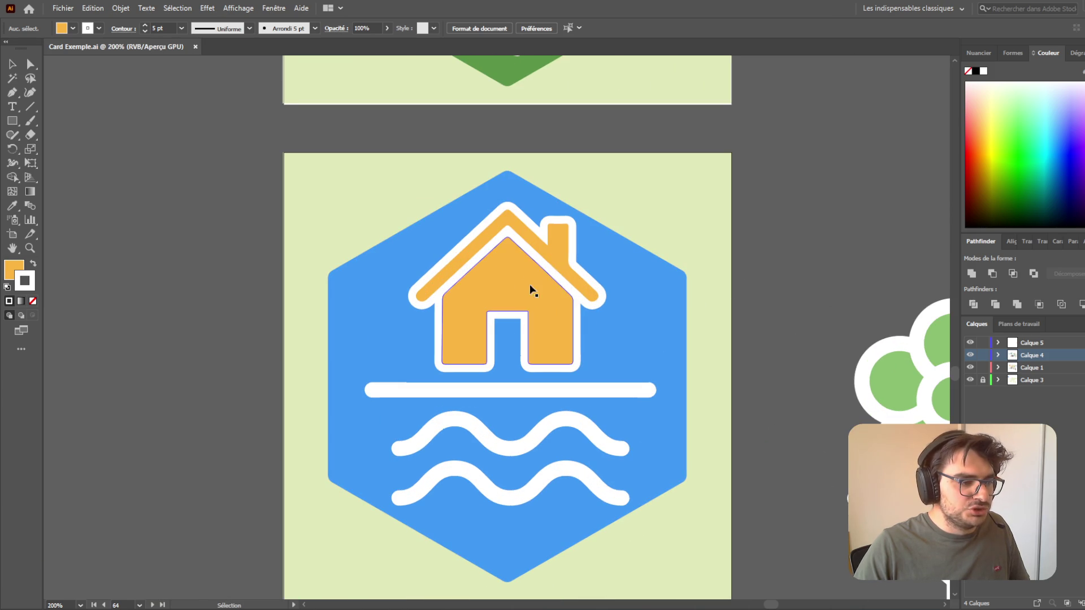
- Move the orange house aside and delete the light-blue house hidden beneath it
{"action": "left_click_drag", "start_coordinate": [532, 291], "coordinate": [136, 275]}
{"action": "left_click", "coordinate": [555, 308]}
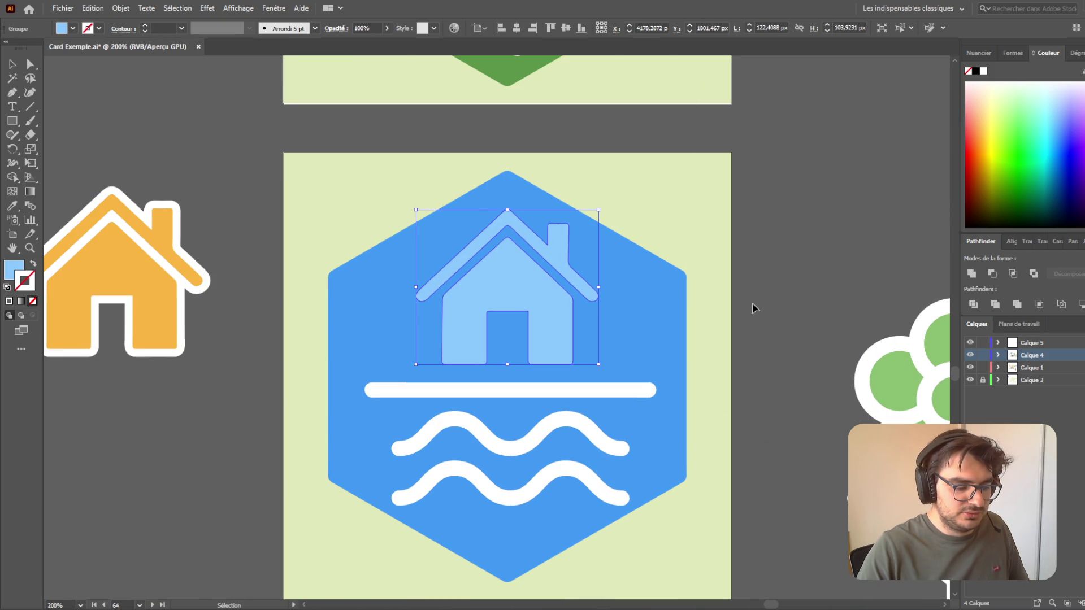
{"action": "key", "text": "Delete"}
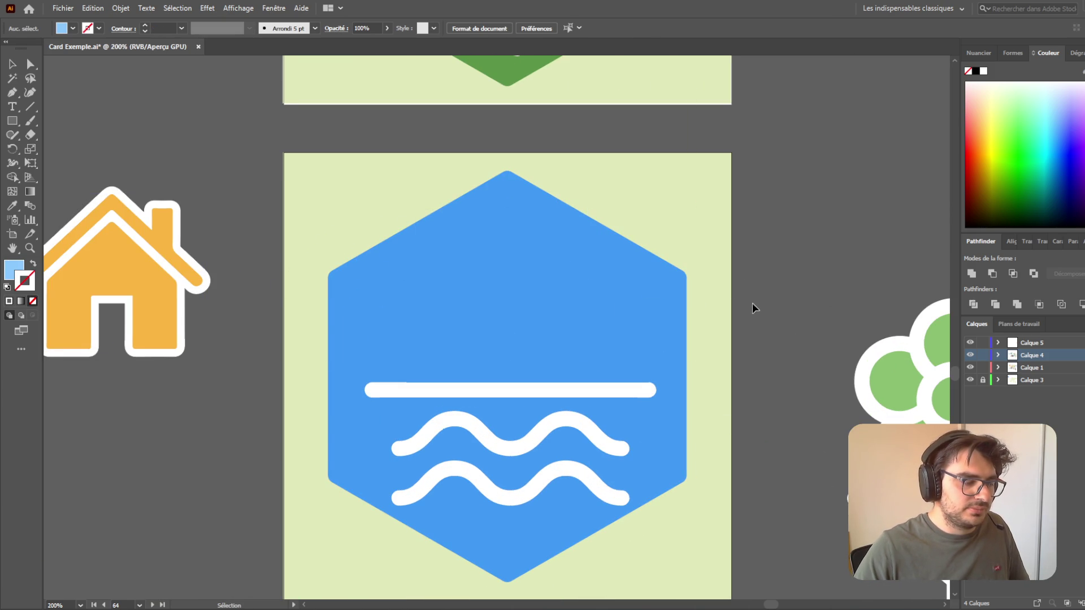
- Put the orange house back on the hexagon, centred and nudged just above the waterline
{"action": "left_click_drag", "start_coordinate": [117, 290], "coordinate": [513, 295]}
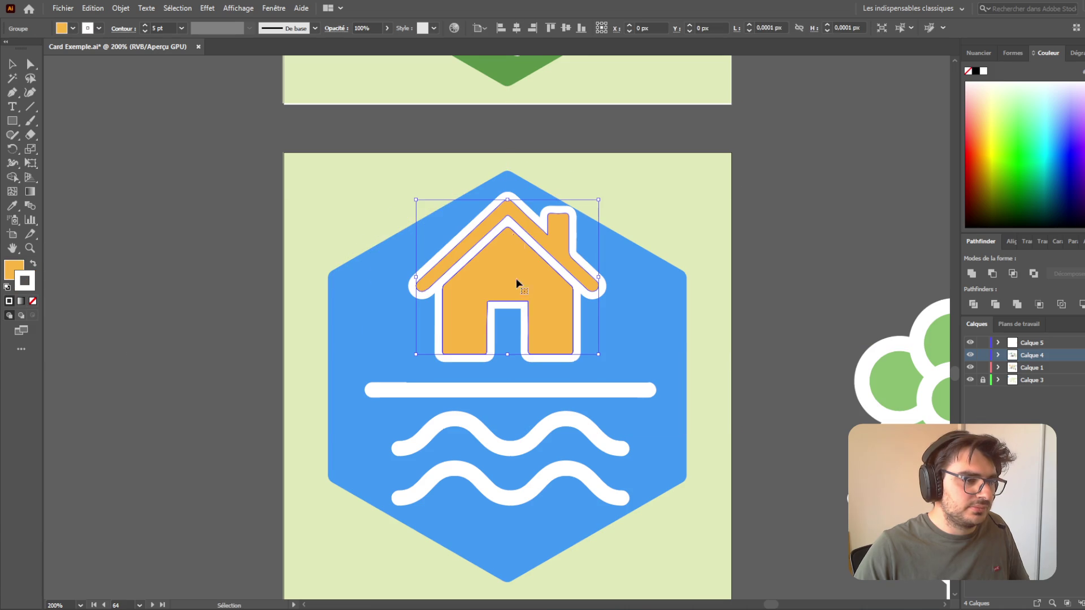
{"action": "left_click", "coordinate": [566, 28]}
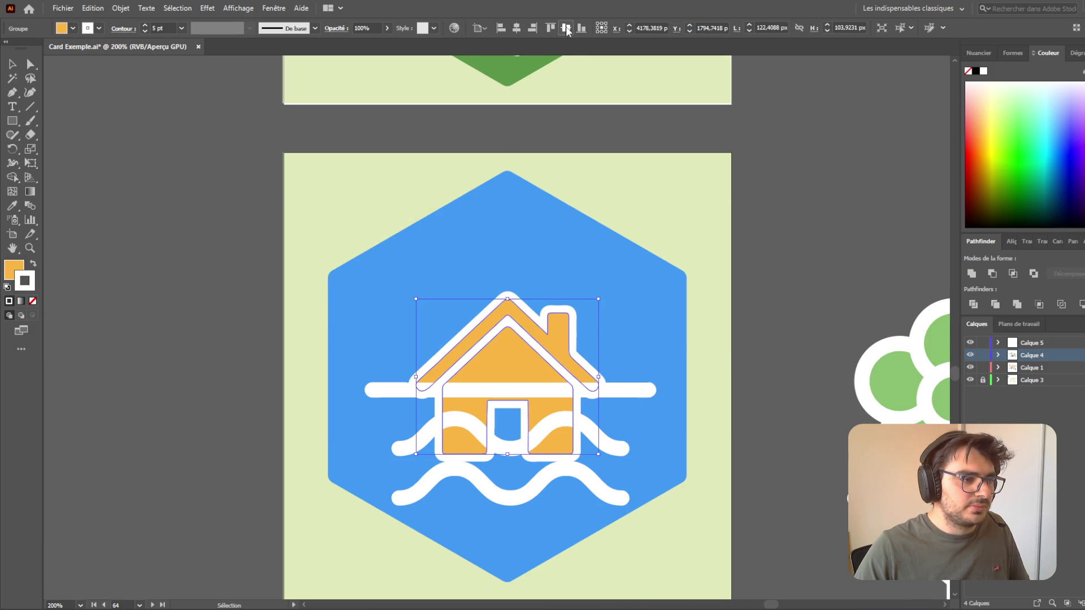
{"action": "key", "text": "shift+Up"}
{"action": "key", "text": "shift+Up"}
{"action": "key", "text": "shift+Up"}
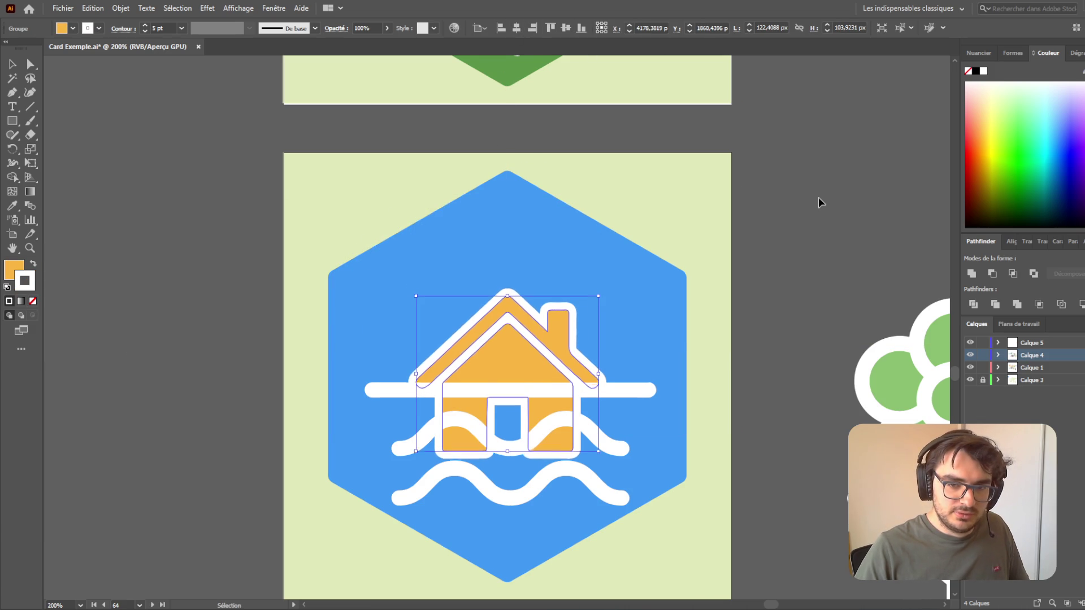
{"action": "key", "text": "shift+Up"}
{"action": "key", "text": "shift+Up"}
{"action": "key", "text": "shift+Up"}
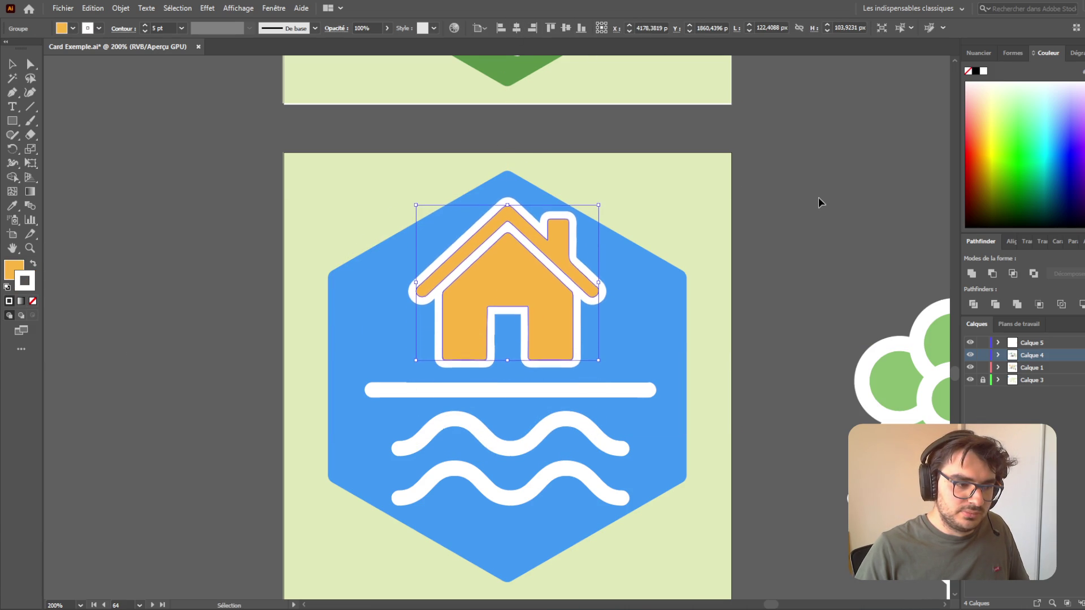
{"action": "key", "text": "Down"}
{"action": "key", "text": "Down"}
{"action": "key", "text": "Down"}
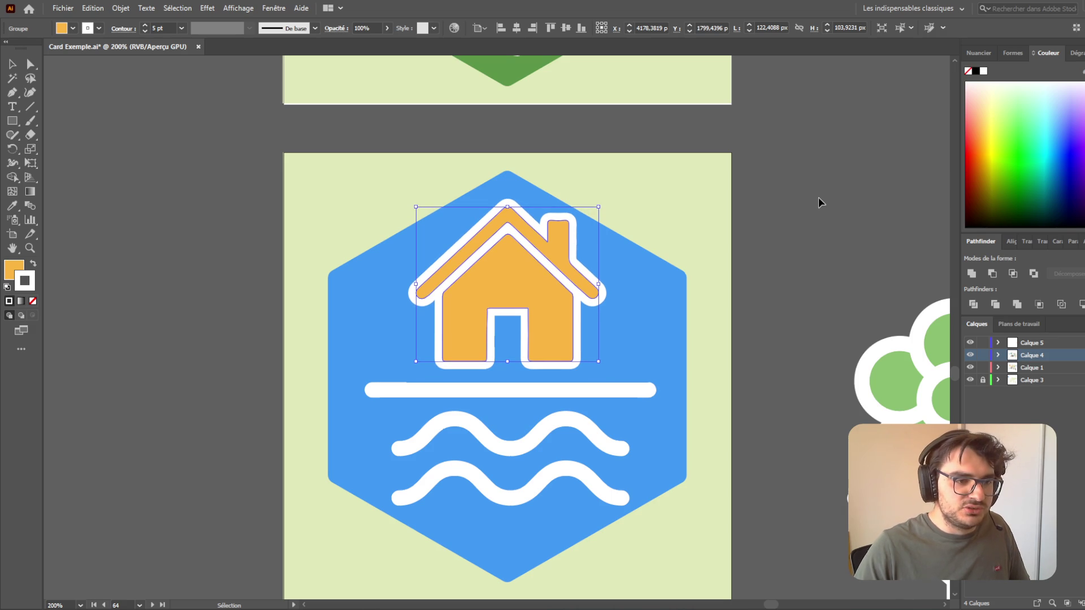
{"action": "left_click", "coordinate": [819, 198]}
{"action": "scroll", "coordinate": [793, 471], "scroll_direction": "down", "scroll_amount": 3}
- Unlock layer Calque 3 after the Artboard tool warns about locked objects
{"action": "scroll", "coordinate": [834, 494], "scroll_direction": "down", "scroll_amount": 5}
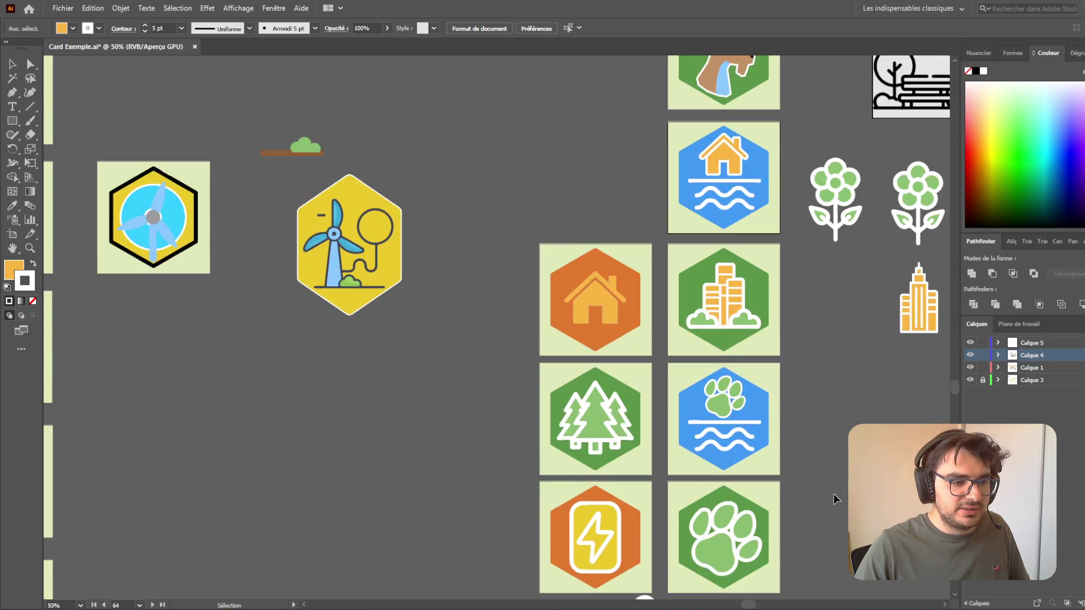
{"action": "scroll", "coordinate": [836, 483], "scroll_direction": "down", "scroll_amount": 3}
{"action": "scroll", "coordinate": [841, 482], "scroll_direction": "down", "scroll_amount": 3}
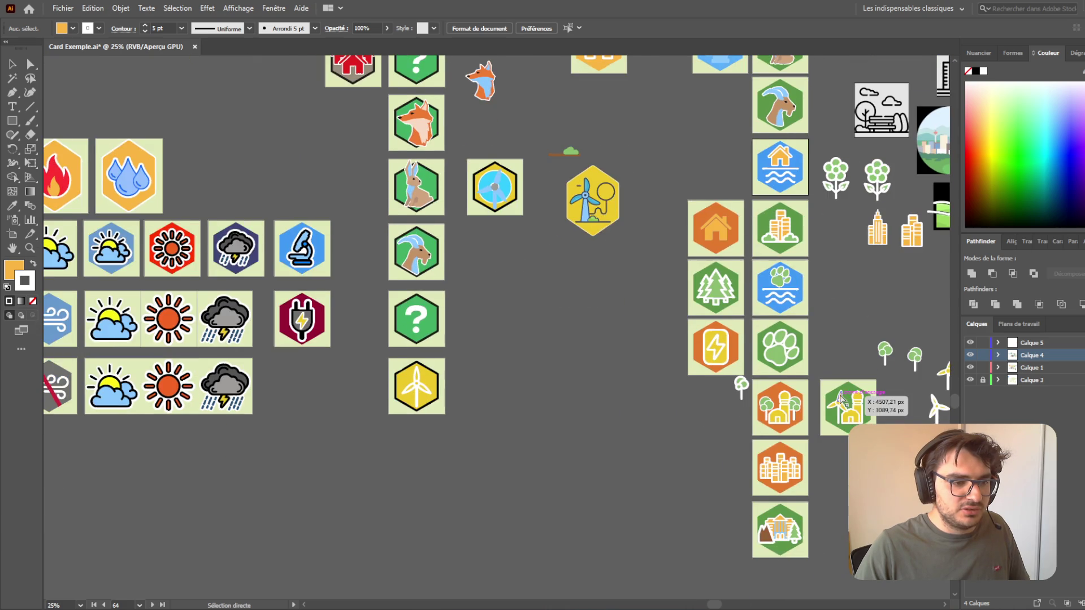
{"action": "scroll", "coordinate": [792, 418], "scroll_direction": "right", "scroll_amount": 6}
{"action": "key", "text": "v"}
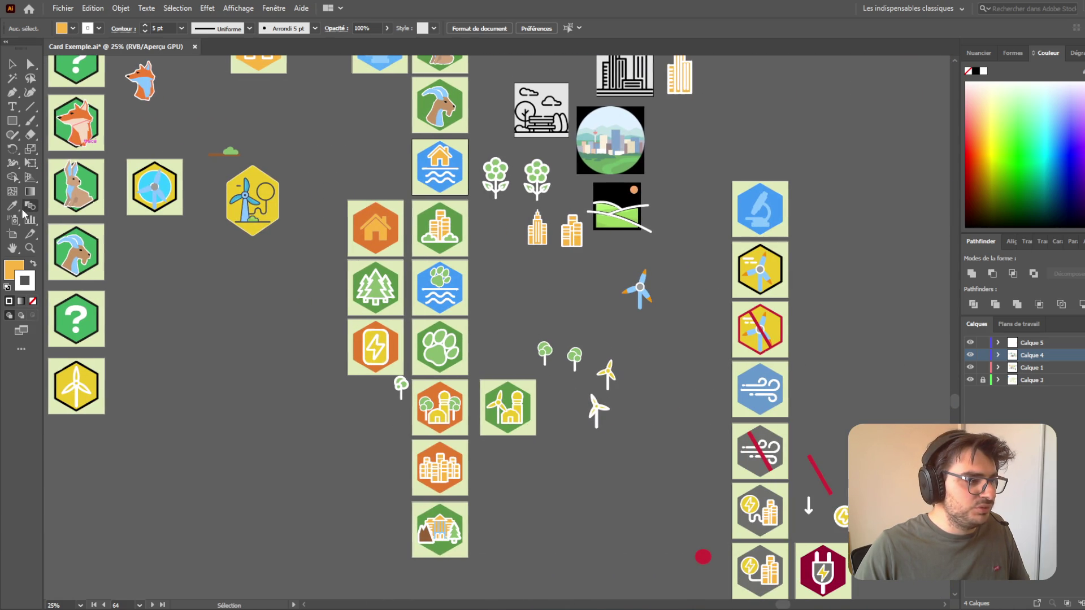
{"action": "left_click", "coordinate": [11, 234]}
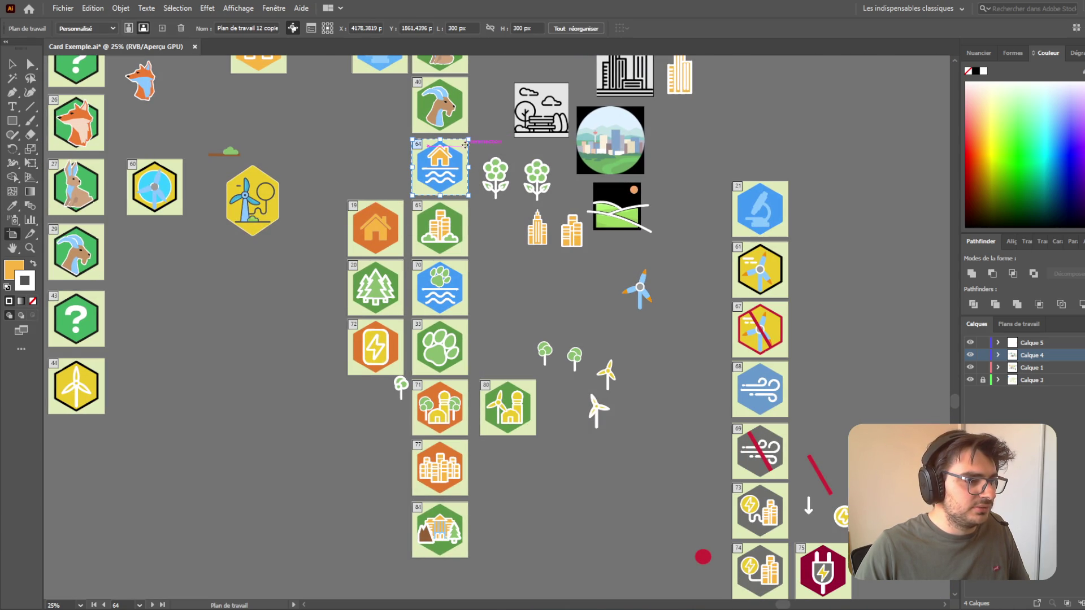
{"action": "mouse_move", "coordinate": [459, 149]}
{"action": "left_mouse_down"}
{"action": "mouse_move", "coordinate": [276, 447]}
{"action": "mouse_move", "coordinate": [319, 513]}
{"action": "mouse_move", "coordinate": [566, 529]}
{"action": "mouse_move", "coordinate": [521, 511]}
{"action": "left_mouse_up"}
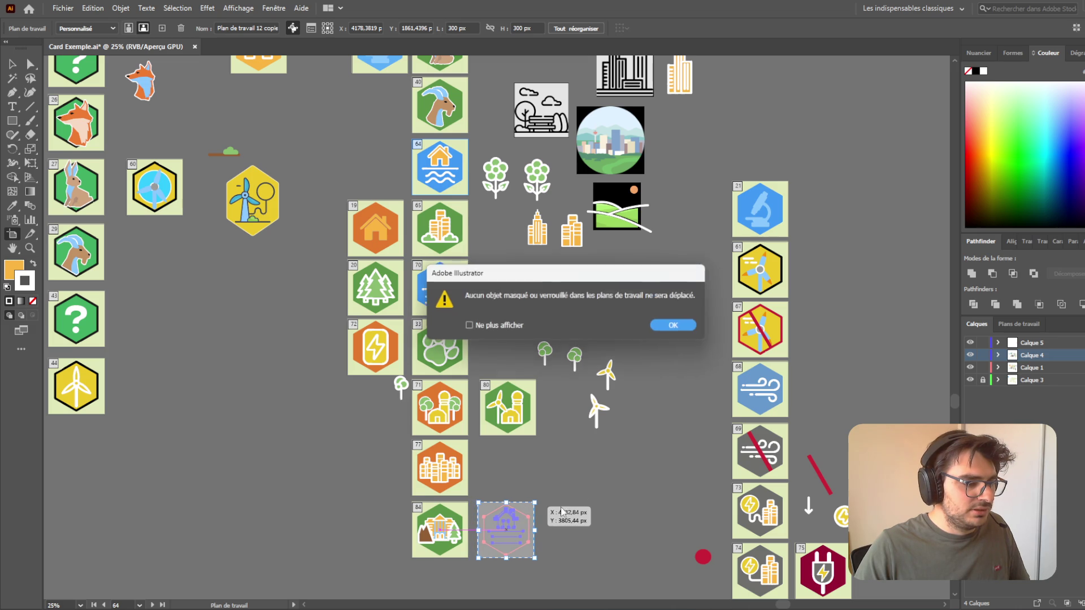
{"action": "left_click", "coordinate": [669, 327]}
{"action": "left_click", "coordinate": [983, 379]}
- Move artboards 64 and 70, house-over-waves and paw-over-waves, into empty space at lower left
{"action": "mouse_move", "coordinate": [446, 188]}
{"action": "left_mouse_down"}
{"action": "mouse_move", "coordinate": [251, 555]}
{"action": "mouse_move", "coordinate": [273, 541]}
{"action": "left_mouse_up"}
{"action": "scroll", "coordinate": [346, 540], "scroll_direction": "down", "scroll_amount": 1}
{"action": "scroll", "coordinate": [346, 540], "scroll_direction": "down", "scroll_amount": 3}
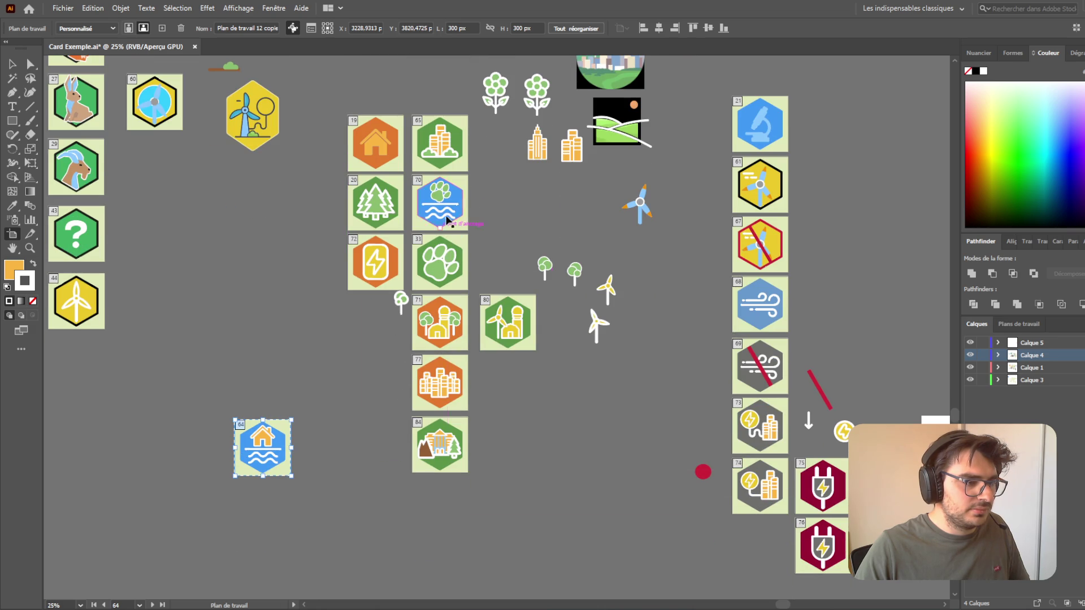
{"action": "mouse_move", "coordinate": [458, 186]}
{"action": "left_mouse_down"}
{"action": "mouse_move", "coordinate": [348, 439]}
{"action": "mouse_move", "coordinate": [274, 516]}
{"action": "mouse_move", "coordinate": [278, 503]}
{"action": "left_mouse_up"}
{"action": "scroll", "coordinate": [339, 537], "scroll_direction": "up", "scroll_amount": 3}
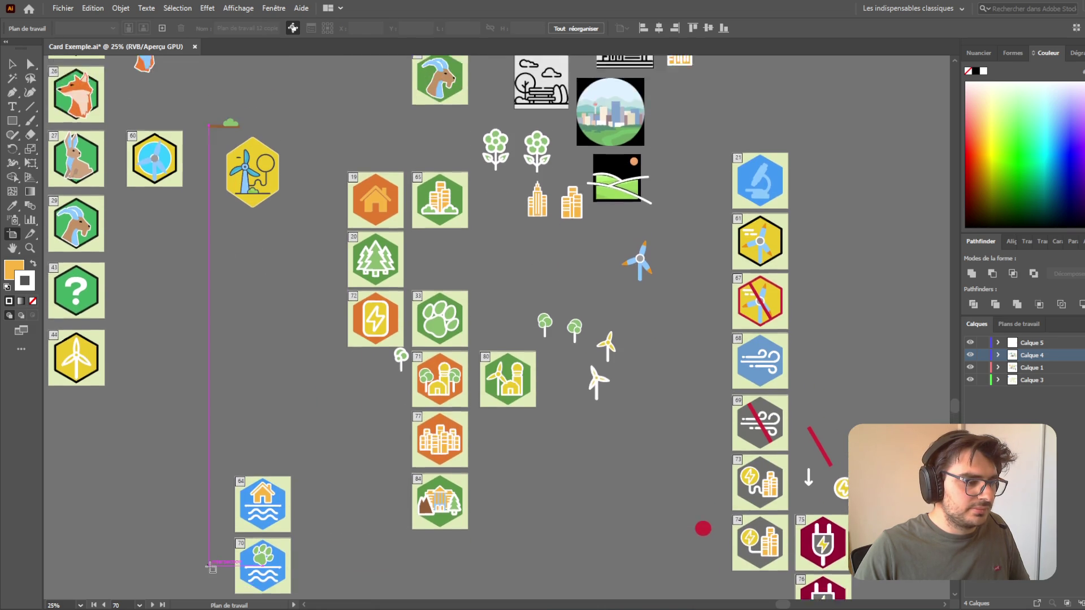
{"action": "scroll", "coordinate": [333, 554], "scroll_direction": "down", "scroll_amount": 5}
{"action": "scroll", "coordinate": [328, 563], "scroll_direction": "left", "scroll_amount": 5}
{"action": "scroll", "coordinate": [329, 551], "scroll_direction": "up", "scroll_amount": 3}
{"action": "scroll", "coordinate": [477, 486], "scroll_direction": "up", "scroll_amount": 3}
{"action": "scroll", "coordinate": [514, 492], "scroll_direction": "down", "scroll_amount": 1}
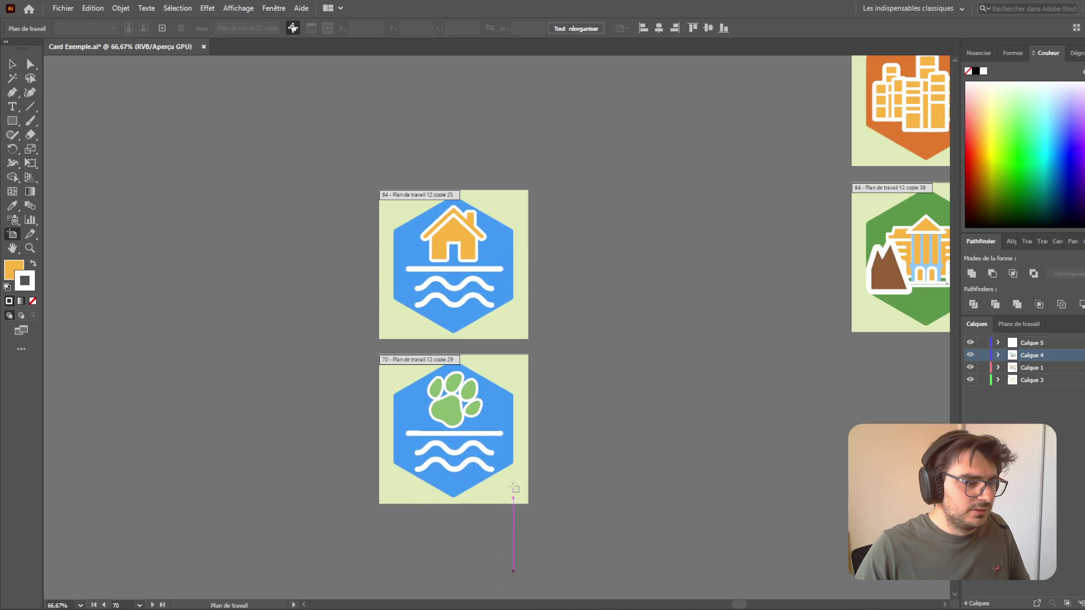
{"action": "scroll", "coordinate": [463, 438], "scroll_direction": "left", "scroll_amount": 3}
{"action": "scroll", "coordinate": [623, 324], "scroll_direction": "down", "scroll_amount": 1}
{"action": "scroll", "coordinate": [532, 367], "scroll_direction": "up", "scroll_amount": 2}
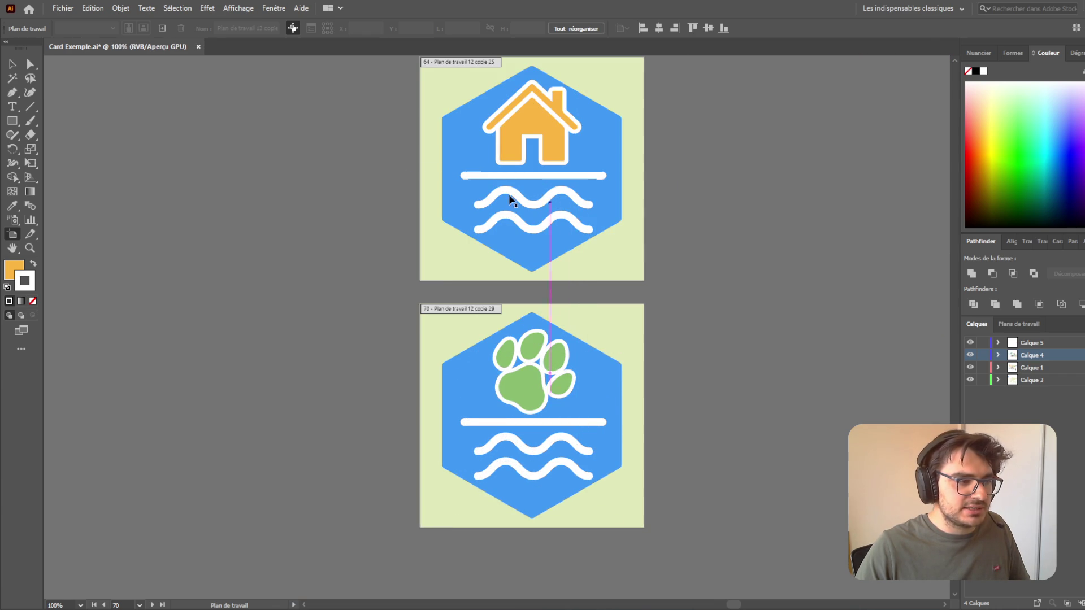
{"action": "left_click", "coordinate": [13, 64]}
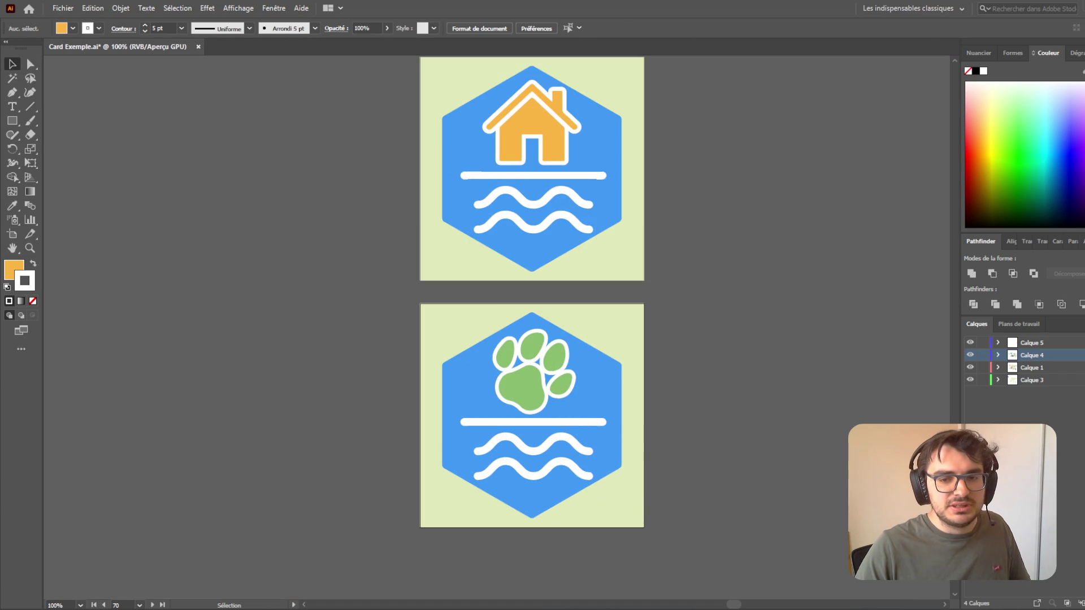
{"action": "scroll", "coordinate": [575, 254], "scroll_direction": "up", "scroll_amount": 2}
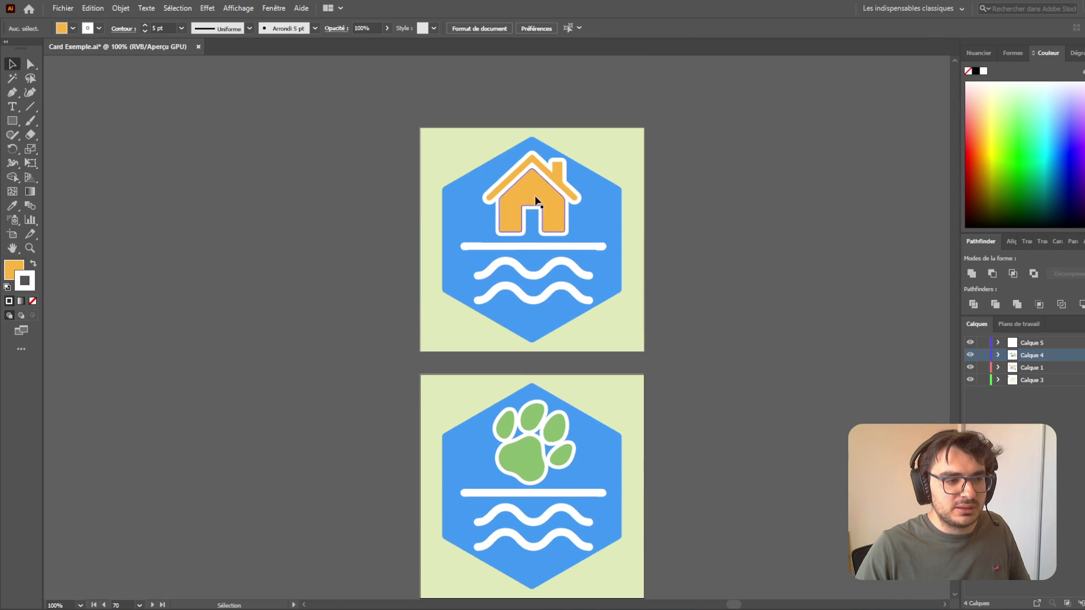
{"action": "scroll", "coordinate": [660, 227], "scroll_direction": "down", "scroll_amount": 2}
{"action": "scroll", "coordinate": [790, 353], "scroll_direction": "right", "scroll_amount": 6}
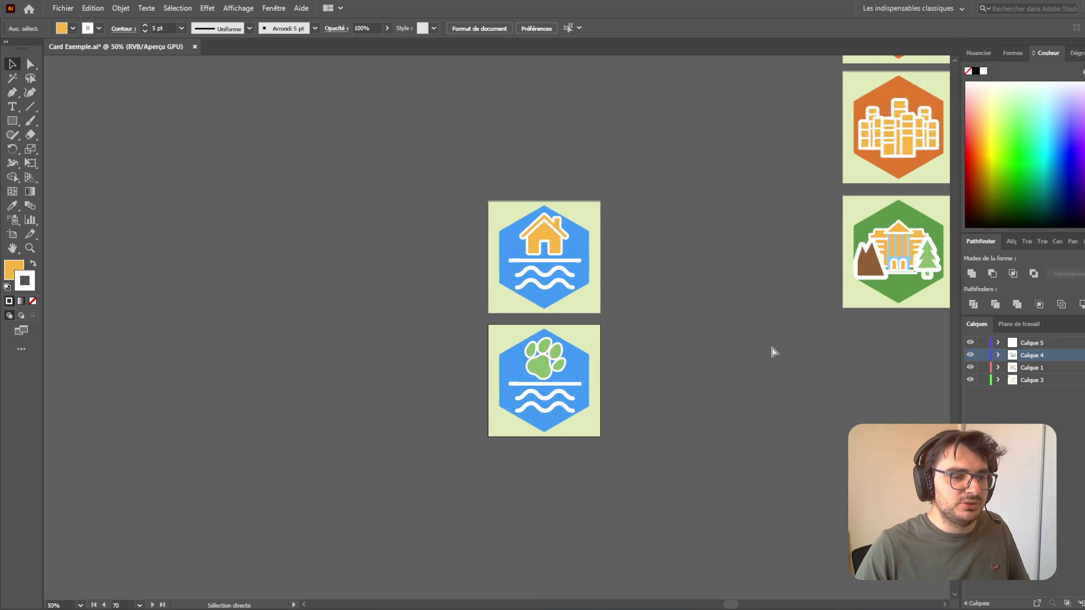
{"action": "scroll", "coordinate": [730, 373], "scroll_direction": "up", "scroll_amount": 5}
{"action": "scroll", "coordinate": [702, 398], "scroll_direction": "down", "scroll_amount": 3}
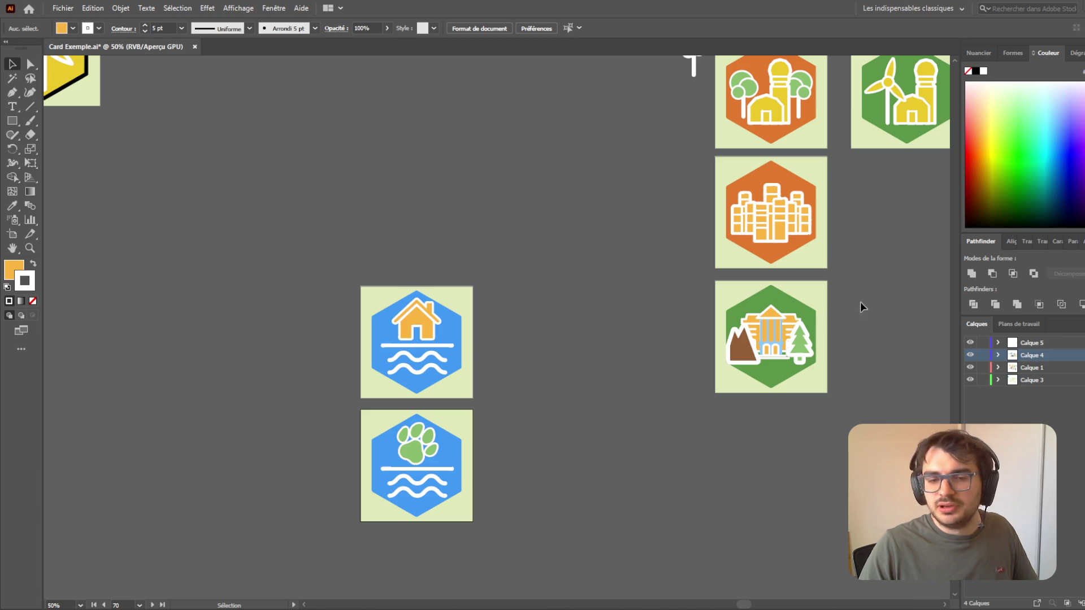
- Paste the dark-outlined blue pond reference and place it left of the water tiles
{"action": "key", "text": "ctrl+v"}
{"action": "left_click_drag", "start_coordinate": [520, 351], "coordinate": [174, 341]}
{"action": "left_click", "coordinate": [617, 451]}
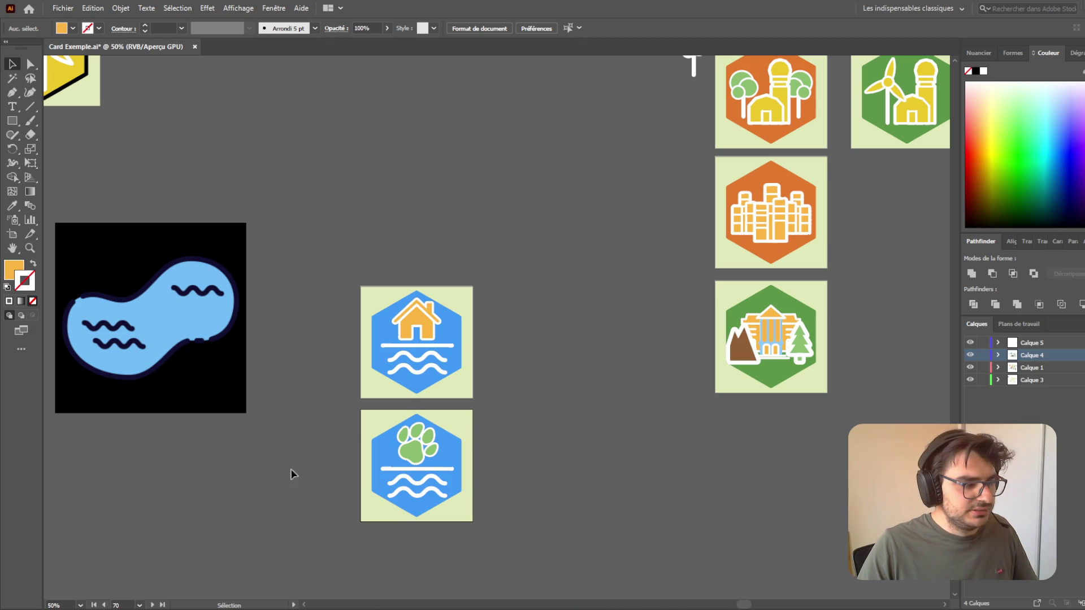
- Paste the cyan pond reference and place it below the first pond
{"action": "key", "text": "ctrl+v"}
{"action": "mouse_move", "coordinate": [517, 346]}
{"action": "left_mouse_down"}
{"action": "mouse_move", "coordinate": [135, 502]}
{"action": "mouse_move", "coordinate": [179, 524]}
{"action": "left_mouse_up"}
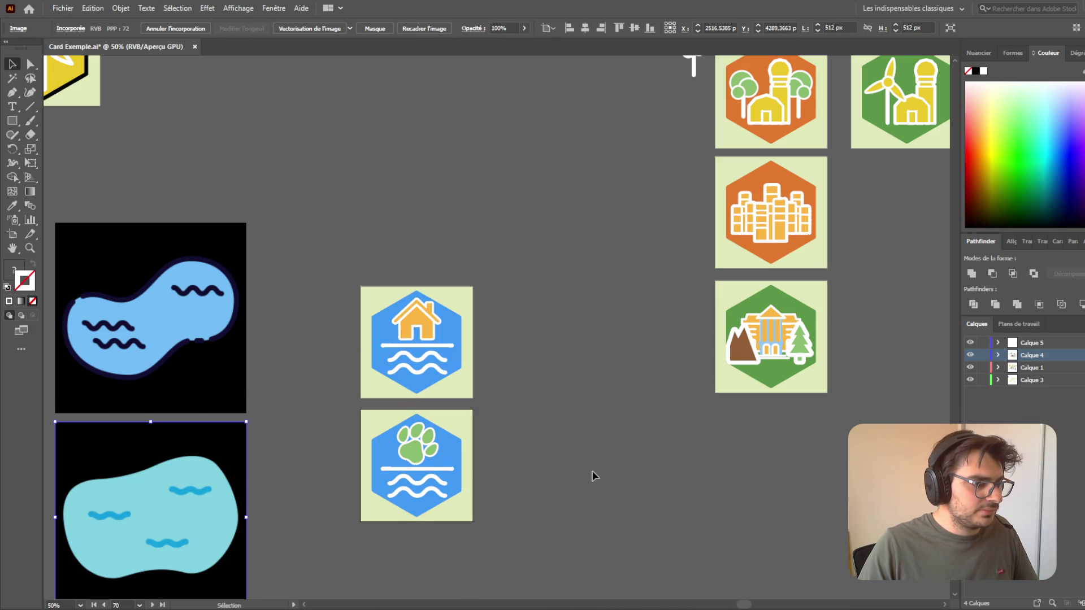
{"action": "left_click", "coordinate": [595, 467]}
{"action": "scroll", "coordinate": [595, 467], "scroll_direction": "down", "scroll_amount": 3}
{"action": "scroll", "coordinate": [598, 464], "scroll_direction": "left", "scroll_amount": 3}
{"action": "key", "text": "v"}
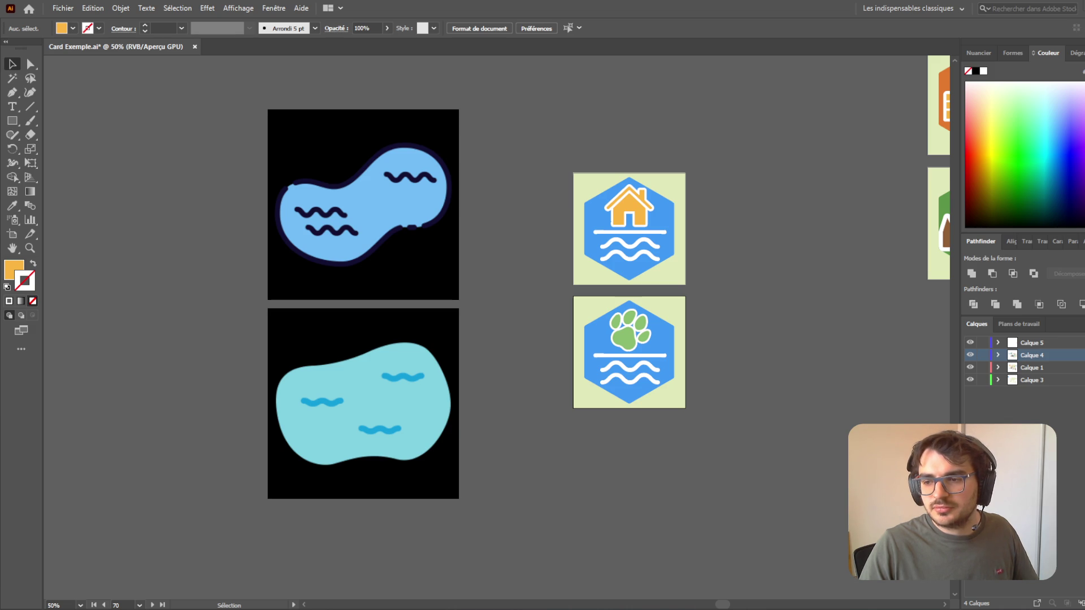
{"action": "scroll", "coordinate": [707, 417], "scroll_direction": "down", "scroll_amount": 3}
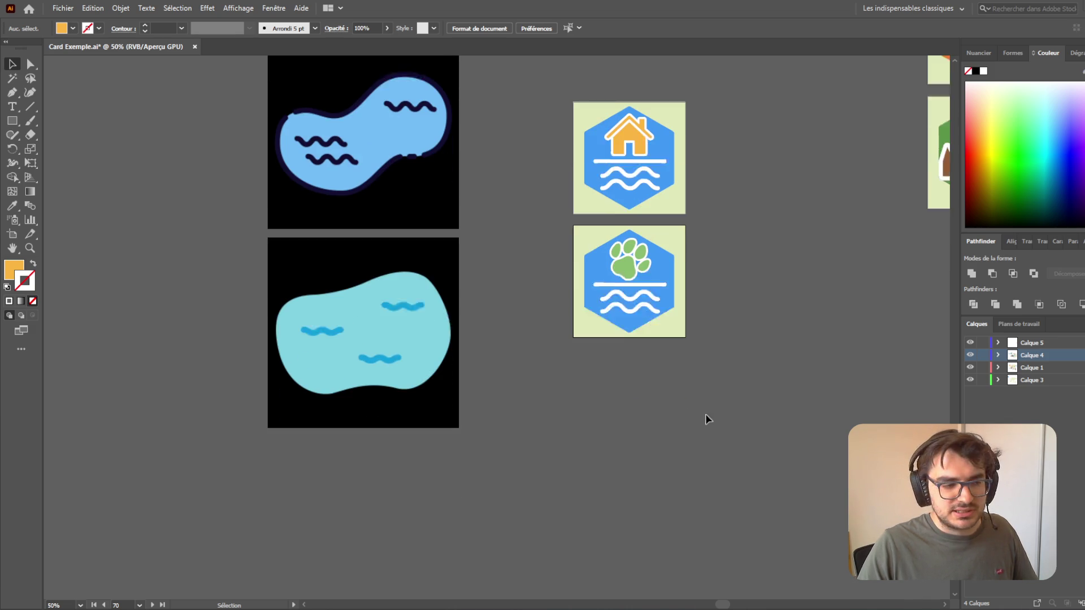
- Paste the sun, tree and lake line-art reference, shrink it and place it left of the cyan pond
{"action": "key", "text": "ctrl+v"}
{"action": "mouse_move", "coordinate": [545, 311]}
{"action": "left_mouse_down"}
{"action": "mouse_move", "coordinate": [172, 241]}
{"action": "mouse_move", "coordinate": [157, 249]}
{"action": "mouse_move", "coordinate": [155, 277]}
{"action": "mouse_move", "coordinate": [143, 256]}
{"action": "left_mouse_up"}
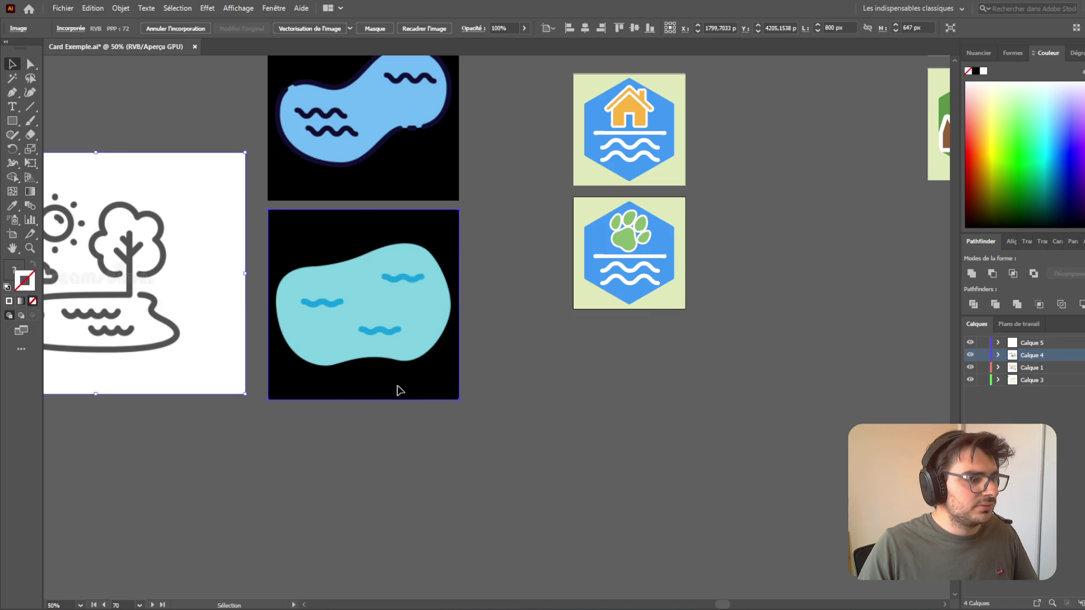
{"action": "left_click", "coordinate": [507, 428]}
{"action": "left_click_drag", "start_coordinate": [206, 237], "coordinate": [216, 241]}
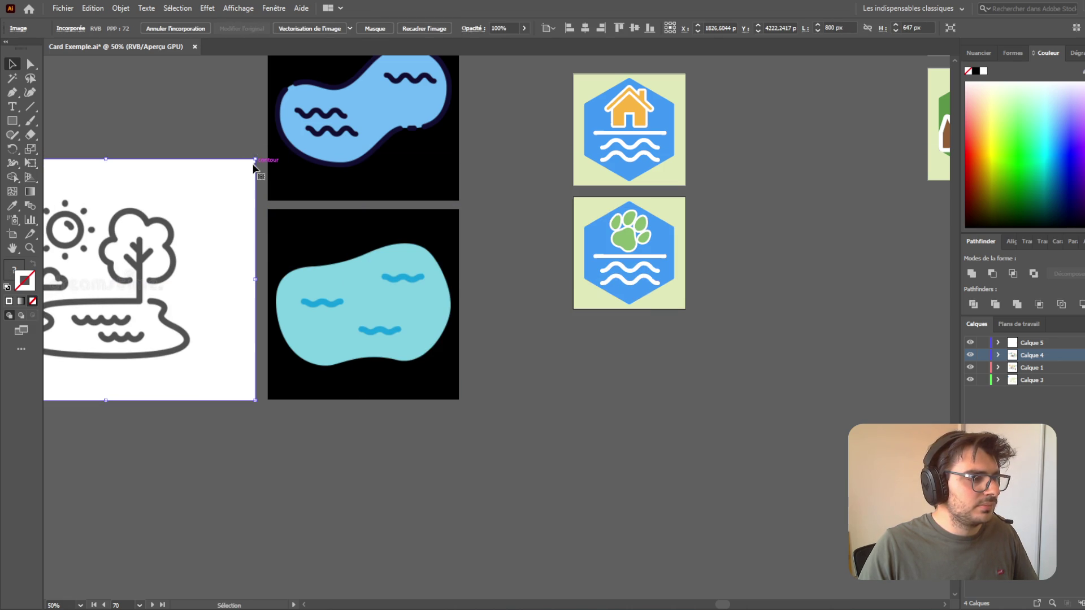
{"action": "mouse_move", "coordinate": [255, 159]}
{"action": "left_mouse_down"}
{"action": "mouse_move", "coordinate": [209, 228]}
{"action": "mouse_move", "coordinate": [227, 209]}
{"action": "mouse_move", "coordinate": [181, 218]}
{"action": "left_mouse_up"}
{"action": "mouse_move", "coordinate": [155, 275]}
{"action": "left_mouse_down"}
{"action": "mouse_move", "coordinate": [185, 259]}
{"action": "mouse_move", "coordinate": [210, 265]}
{"action": "left_mouse_up"}
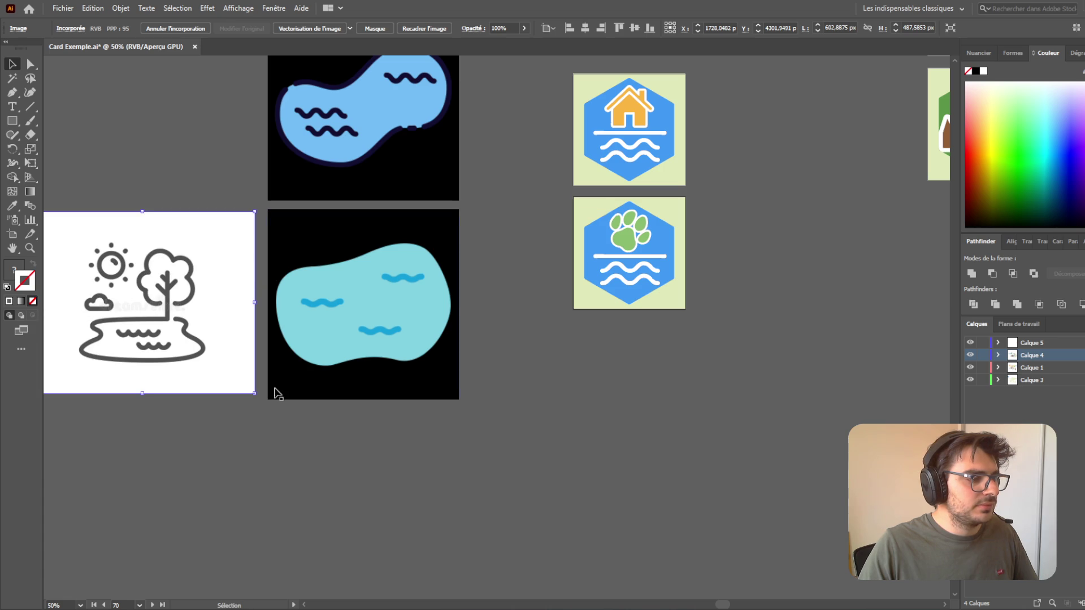
{"action": "left_click", "coordinate": [579, 424]}
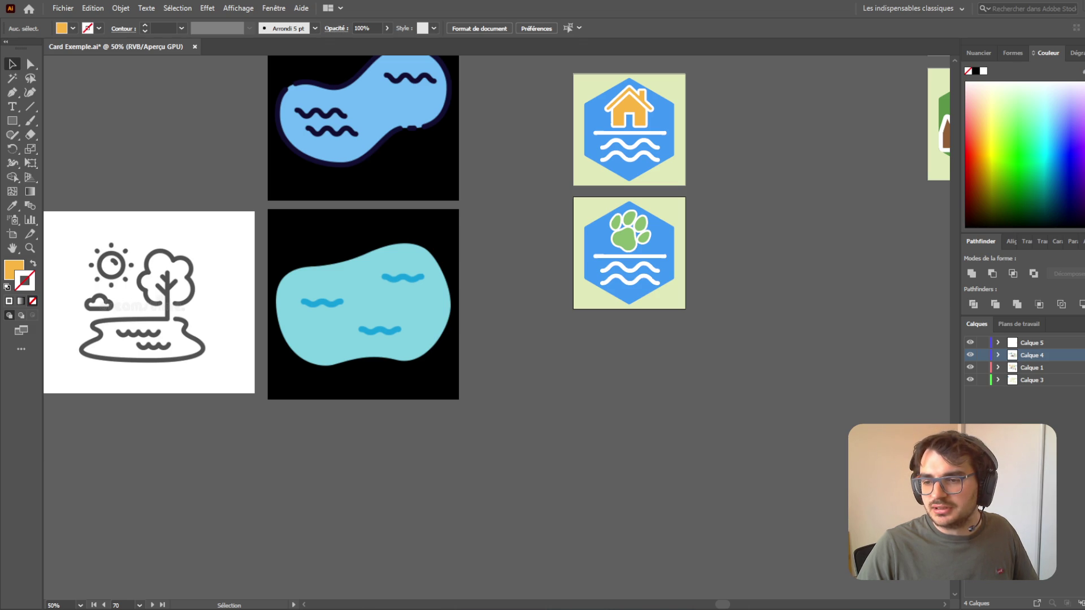
- Paste the curling blue wave reference below the landscape, deleting a second unwanted paste
{"action": "scroll", "coordinate": [785, 424], "scroll_direction": "down", "scroll_amount": 2}
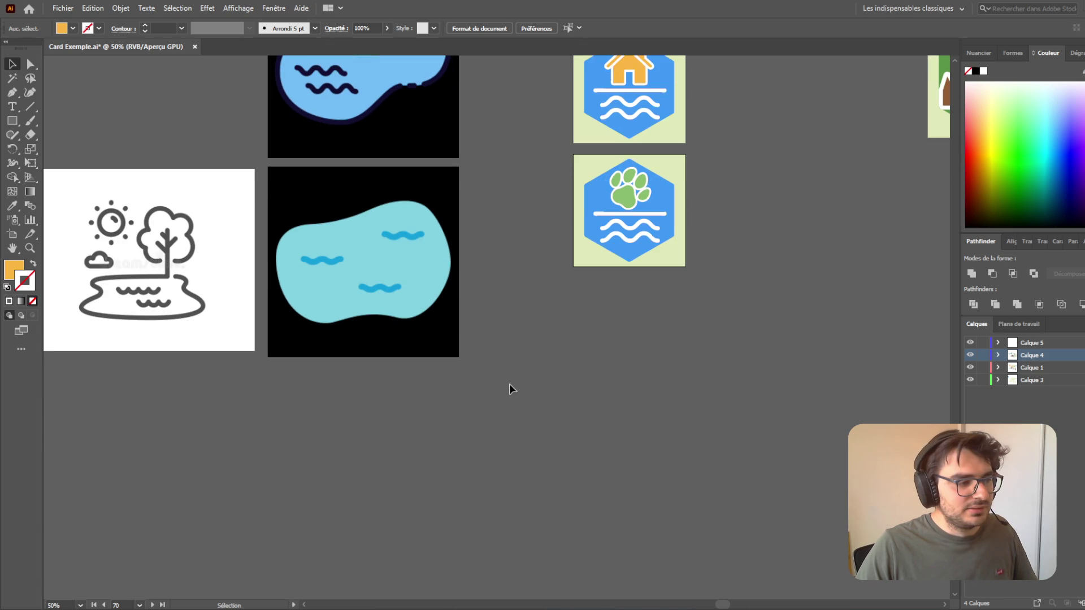
{"action": "key", "text": "ctrl+v"}
{"action": "left_click_drag", "start_coordinate": [507, 342], "coordinate": [143, 445]}
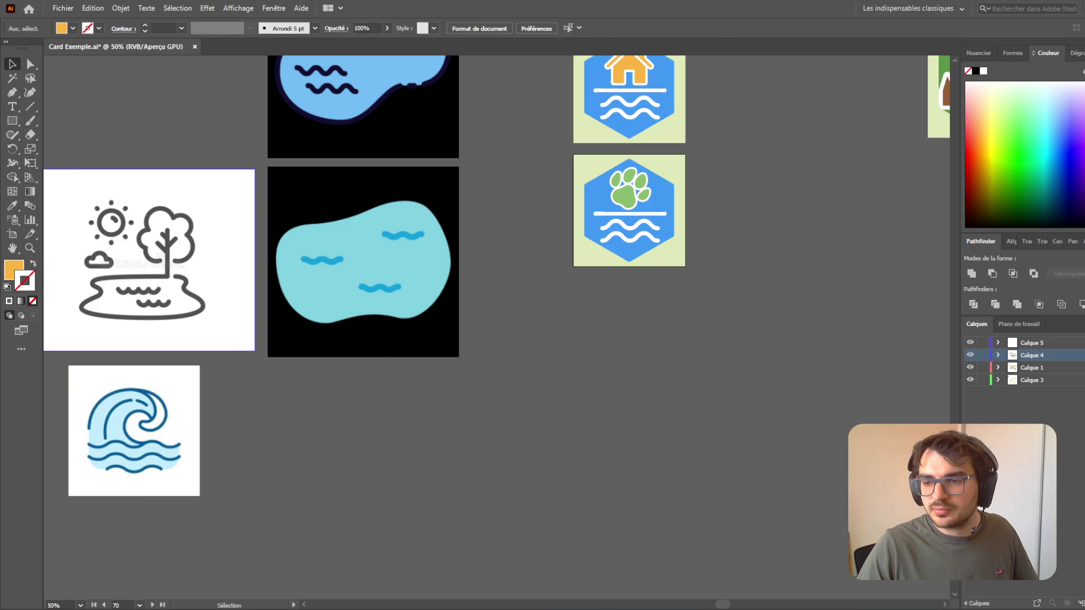
{"action": "scroll", "coordinate": [389, 488], "scroll_direction": "down", "scroll_amount": 1}
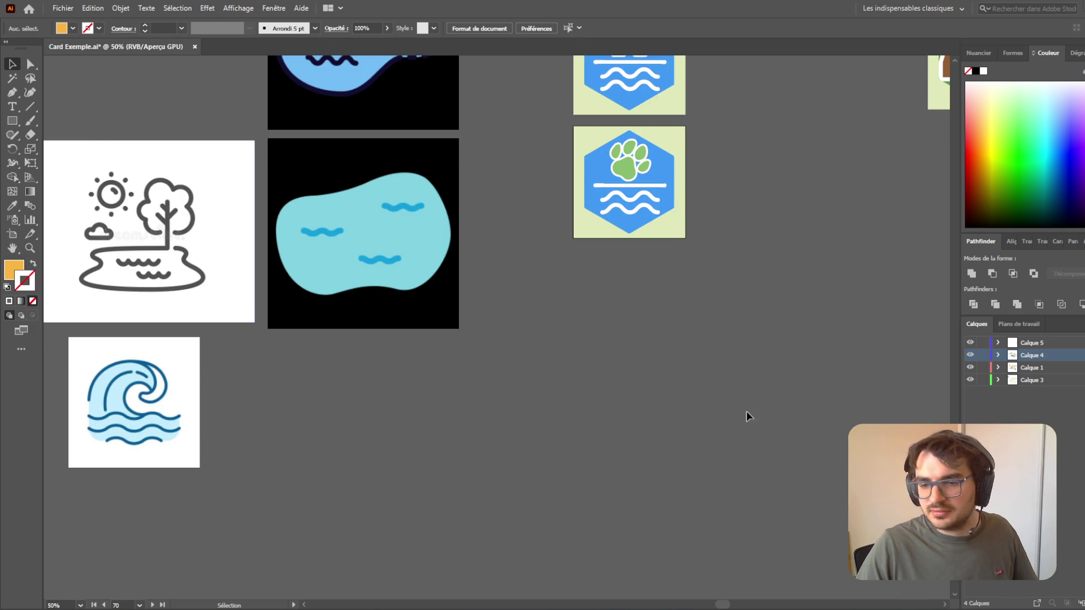
{"action": "key", "text": "ctrl+v"}
{"action": "mouse_move", "coordinate": [485, 387]}
{"action": "left_mouse_down"}
{"action": "mouse_move", "coordinate": [283, 526]}
{"action": "mouse_move", "coordinate": [113, 602]}
{"action": "mouse_move", "coordinate": [181, 596]}
{"action": "mouse_move", "coordinate": [505, 485]}
{"action": "left_mouse_up"}
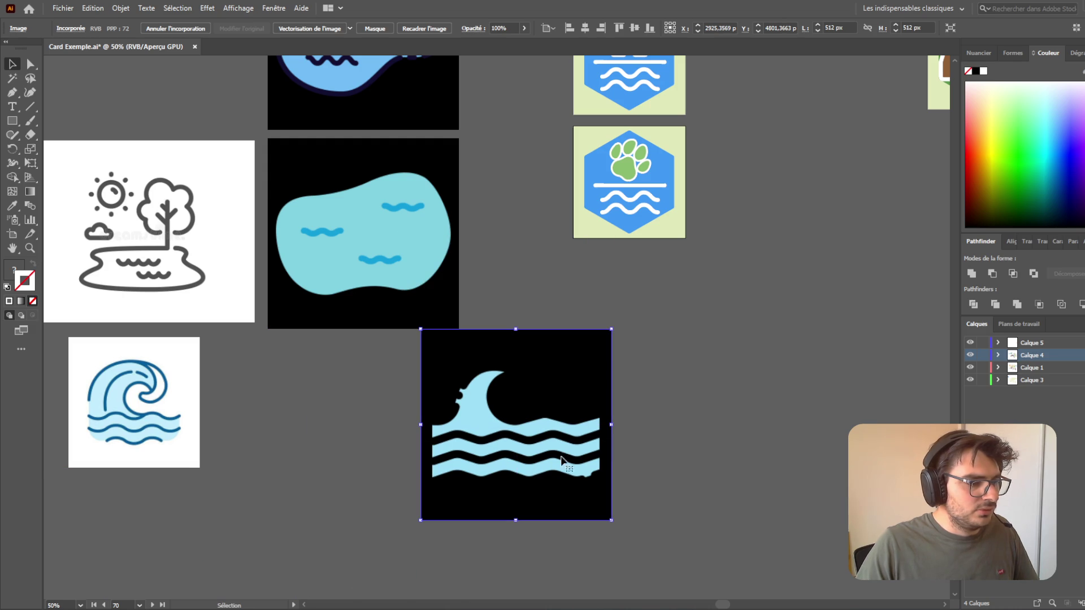
{"action": "key", "text": "Delete"}
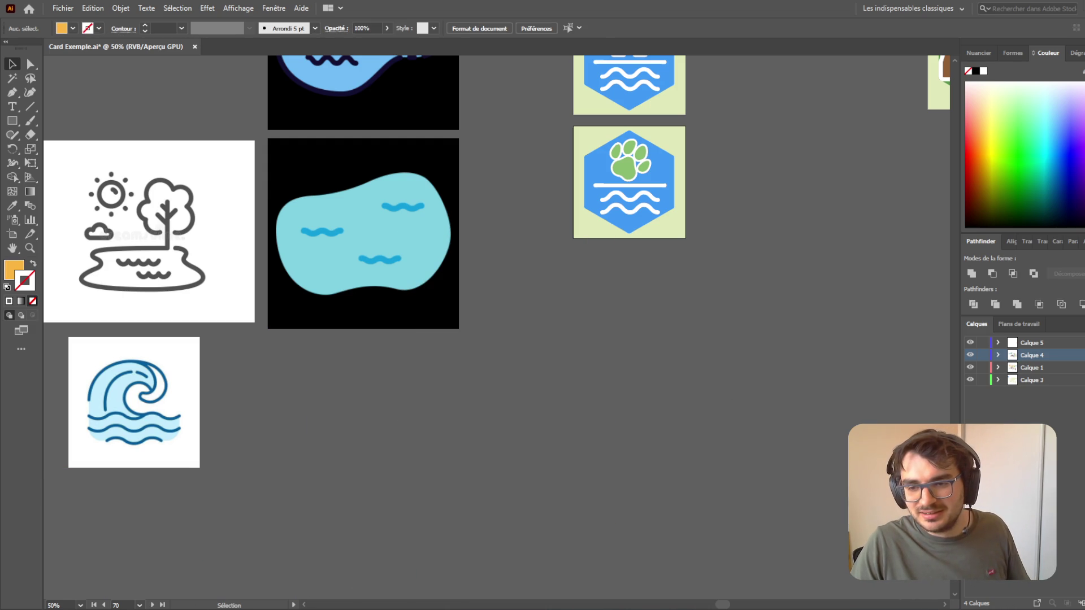
- Screen-capture a black-outlined light-blue wave and paste it below the curling wave
{"action": "key", "text": "super+shift+s"}
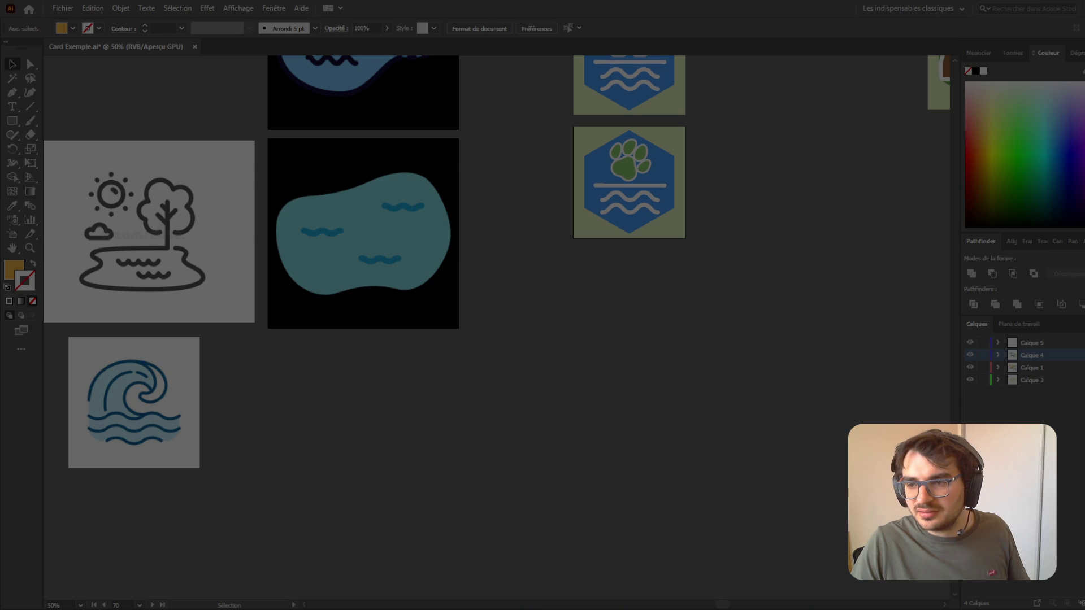
{"action": "key", "text": "Escape"}
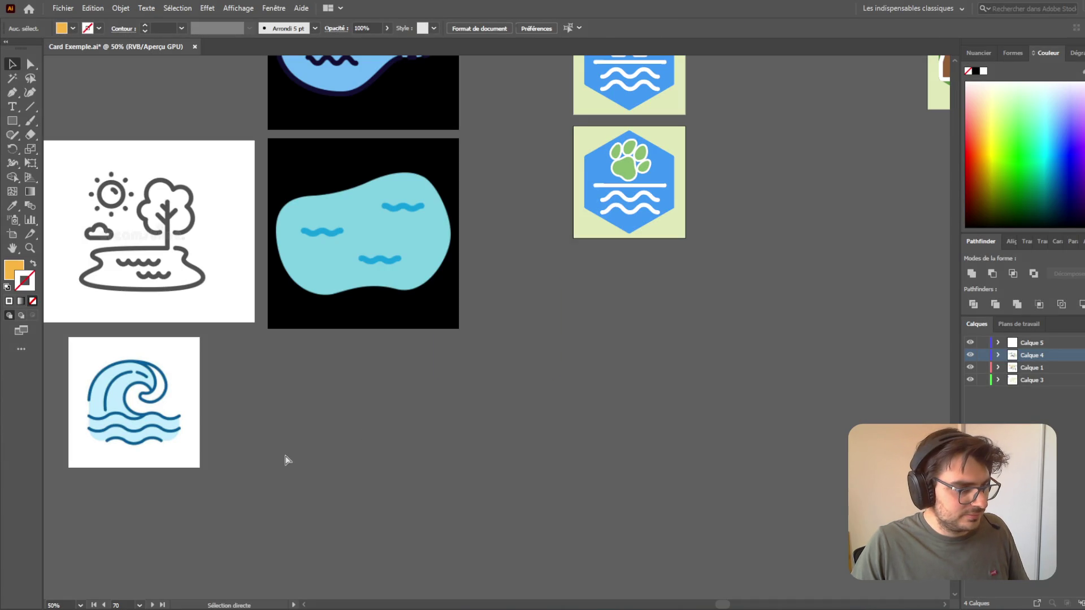
{"action": "key", "text": "ctrl+v"}
{"action": "mouse_move", "coordinate": [492, 337]}
{"action": "left_mouse_down"}
{"action": "mouse_move", "coordinate": [249, 516]}
{"action": "mouse_move", "coordinate": [117, 524]}
{"action": "mouse_move", "coordinate": [137, 522]}
{"action": "left_mouse_up"}
{"action": "left_click", "coordinate": [532, 459]}
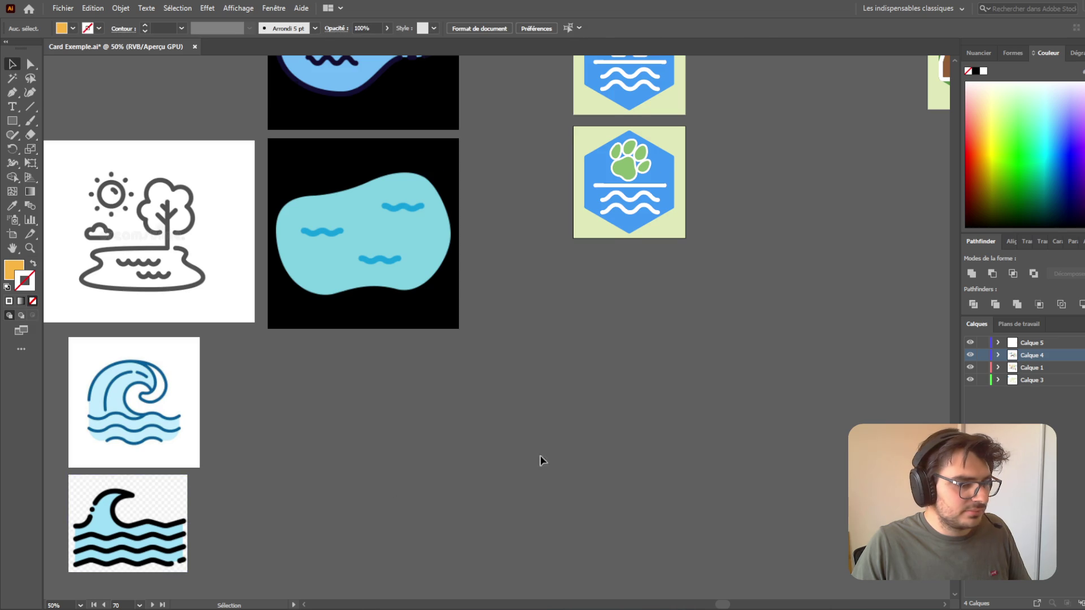
{"action": "scroll", "coordinate": [531, 458], "scroll_direction": "down", "scroll_amount": 1}
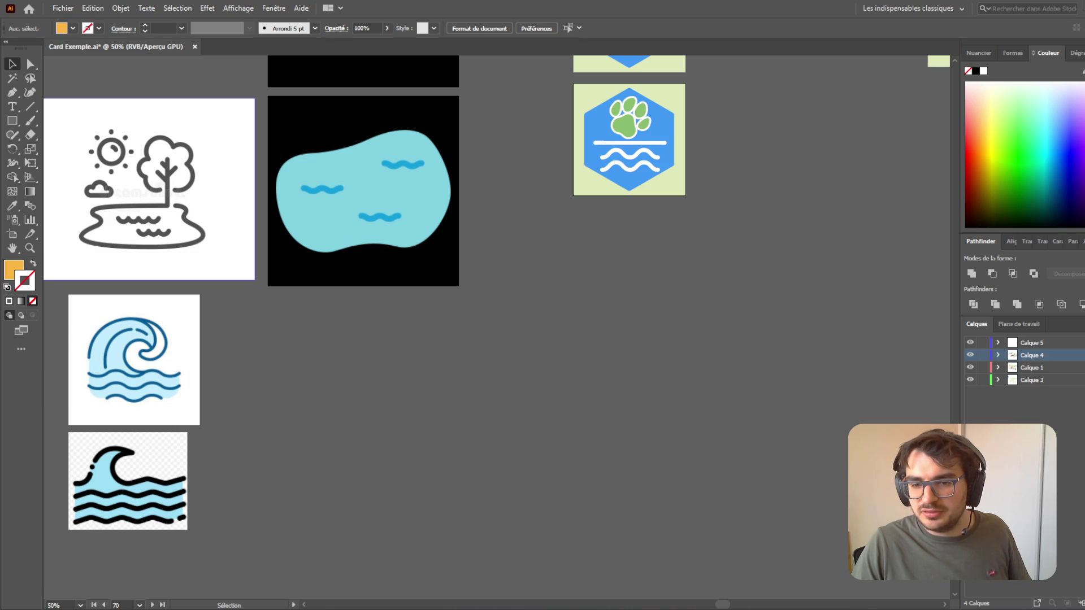
{"action": "scroll", "coordinate": [498, 447], "scroll_direction": "up", "scroll_amount": 3}
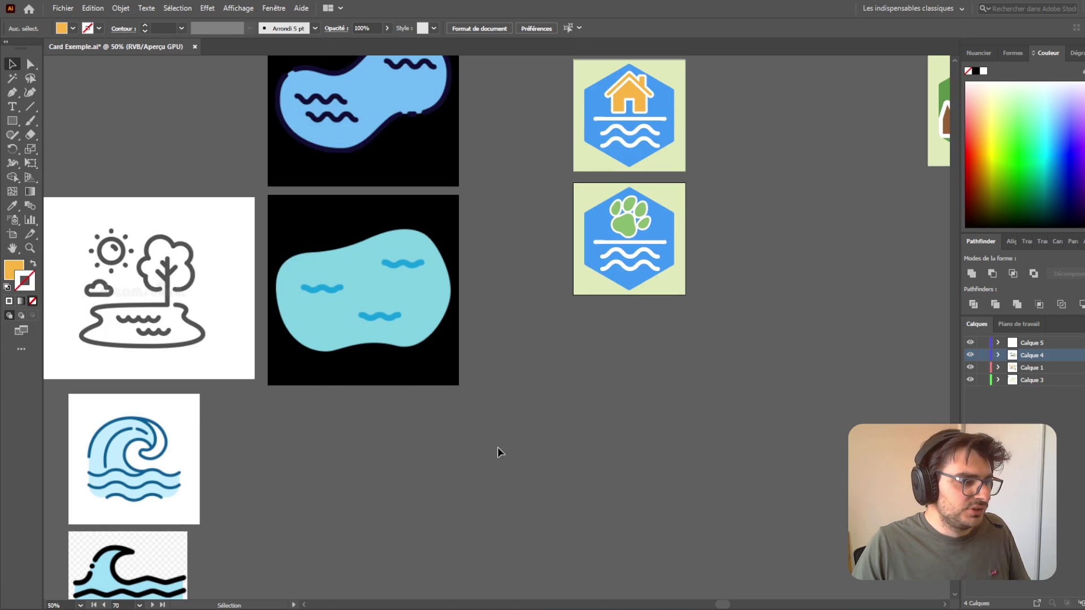
- Save the document with Ctrl+S
{"action": "scroll", "coordinate": [654, 451], "scroll_direction": "left", "scroll_amount": 6}
{"action": "scroll", "coordinate": [797, 447], "scroll_direction": "up", "scroll_amount": 6}
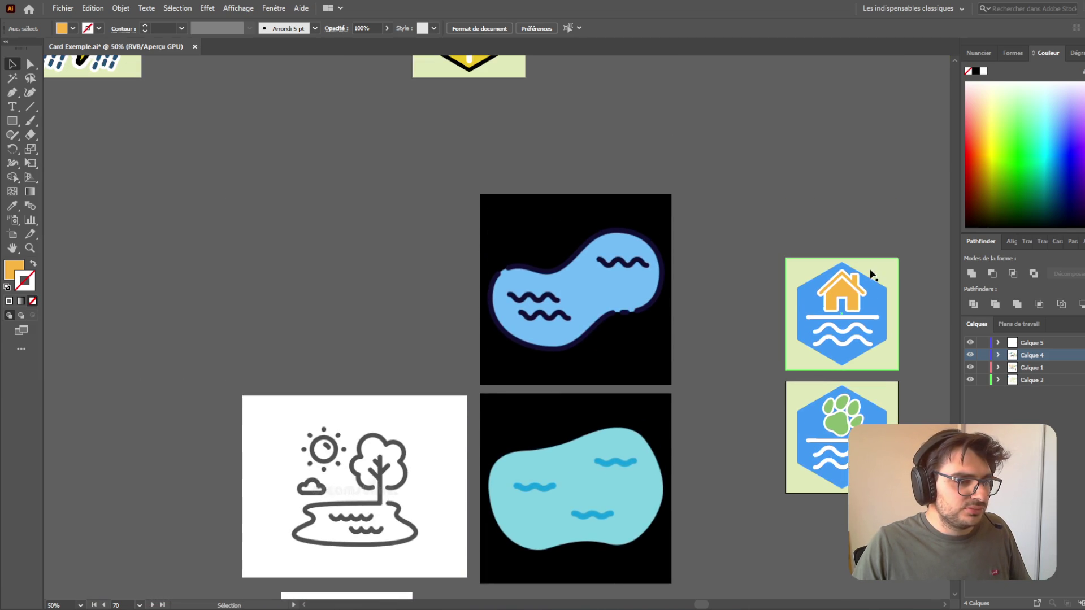
{"action": "scroll", "coordinate": [902, 327], "scroll_direction": "down", "scroll_amount": 3}
{"action": "scroll", "coordinate": [837, 390], "scroll_direction": "right", "scroll_amount": 7}
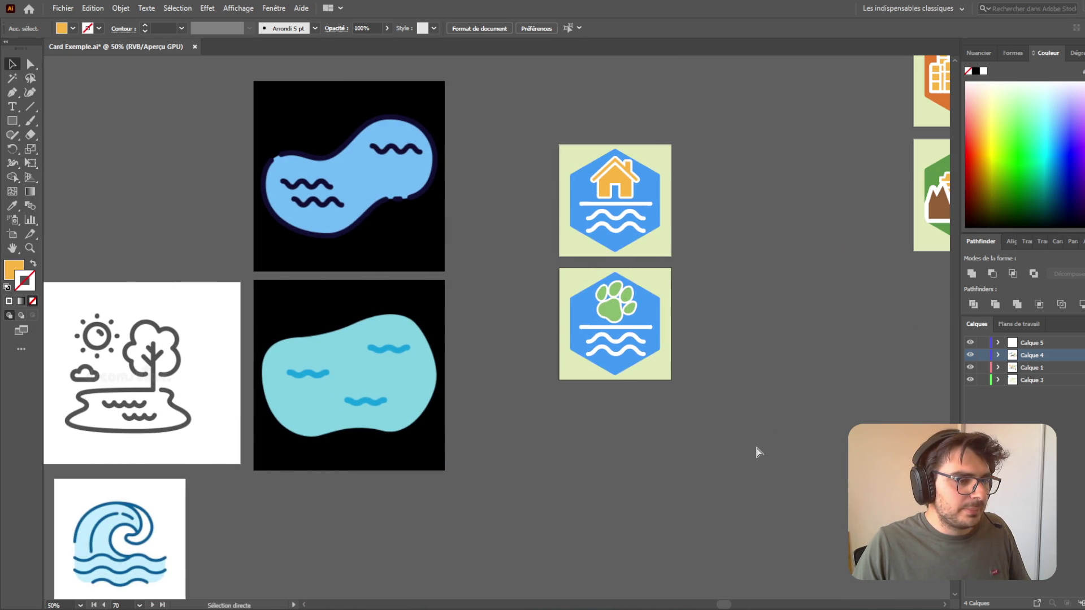
{"action": "scroll", "coordinate": [627, 430], "scroll_direction": "down", "scroll_amount": 4}
{"action": "scroll", "coordinate": [611, 403], "scroll_direction": "up", "scroll_amount": 3}
{"action": "key", "text": "ctrl+s"}
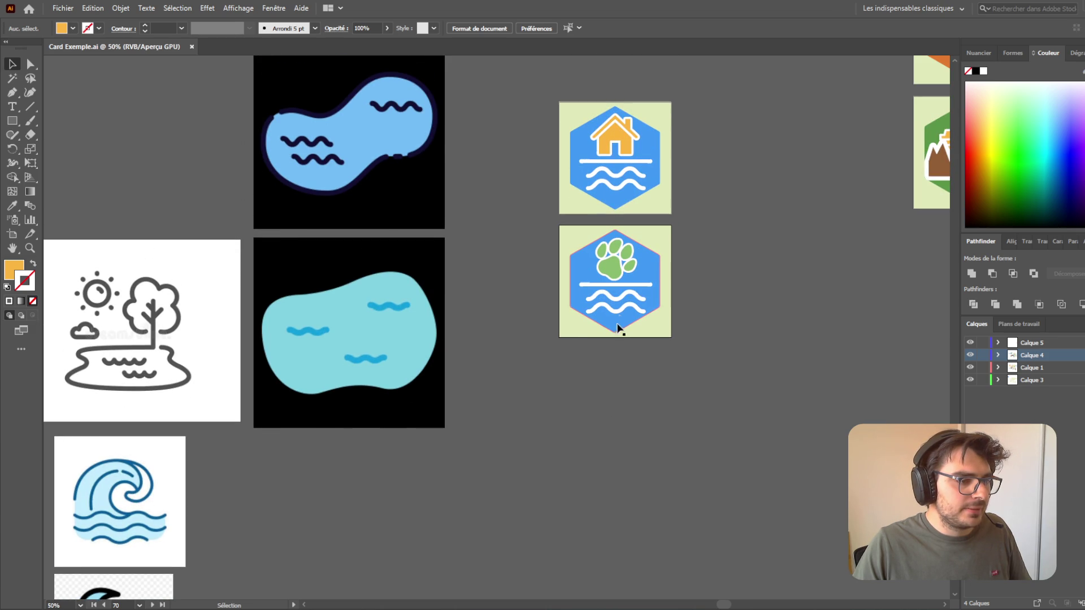
{"action": "scroll", "coordinate": [778, 391], "scroll_direction": "up", "scroll_amount": 3}
{"action": "scroll", "coordinate": [783, 388], "scroll_direction": "down", "scroll_amount": 5}
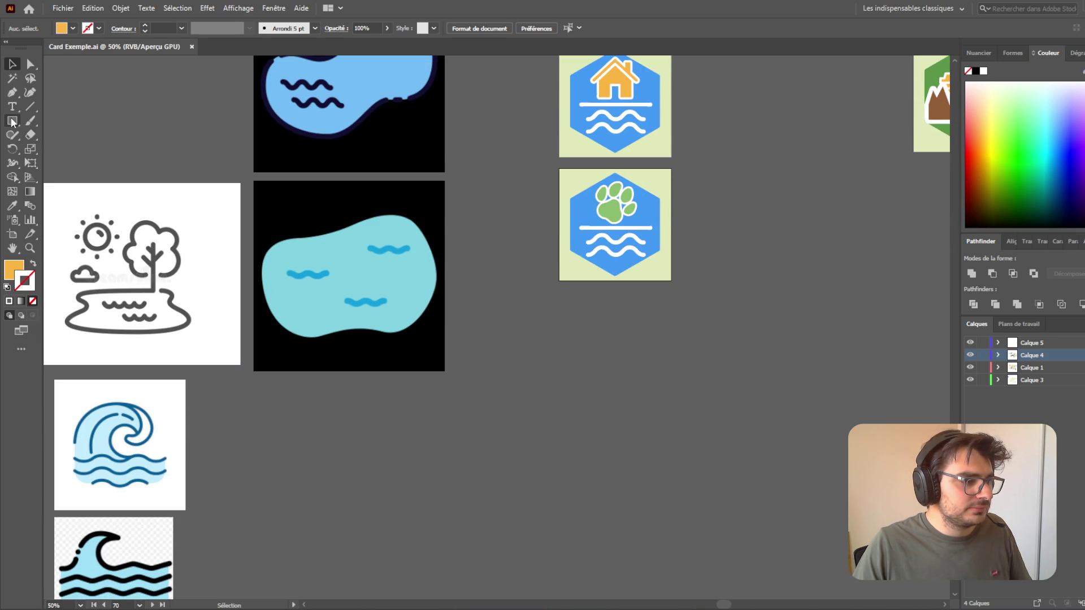
{"action": "scroll", "coordinate": [398, 289], "scroll_direction": "up", "scroll_amount": 5}
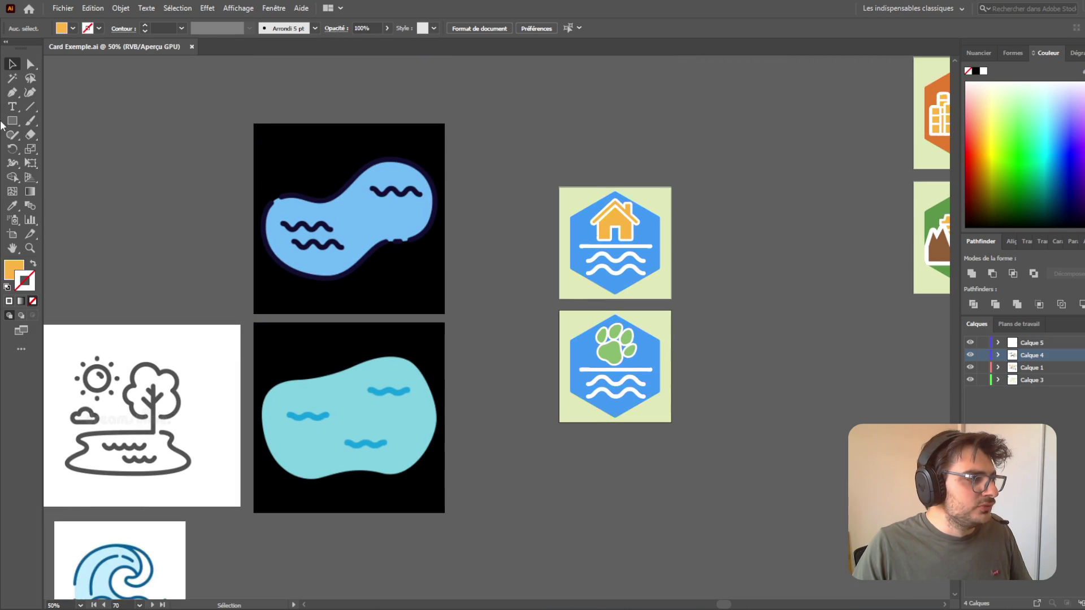
- Trace around the blue pond reference with an orange freehand Paintbrush outline
{"action": "left_click", "coordinate": [13, 93]}
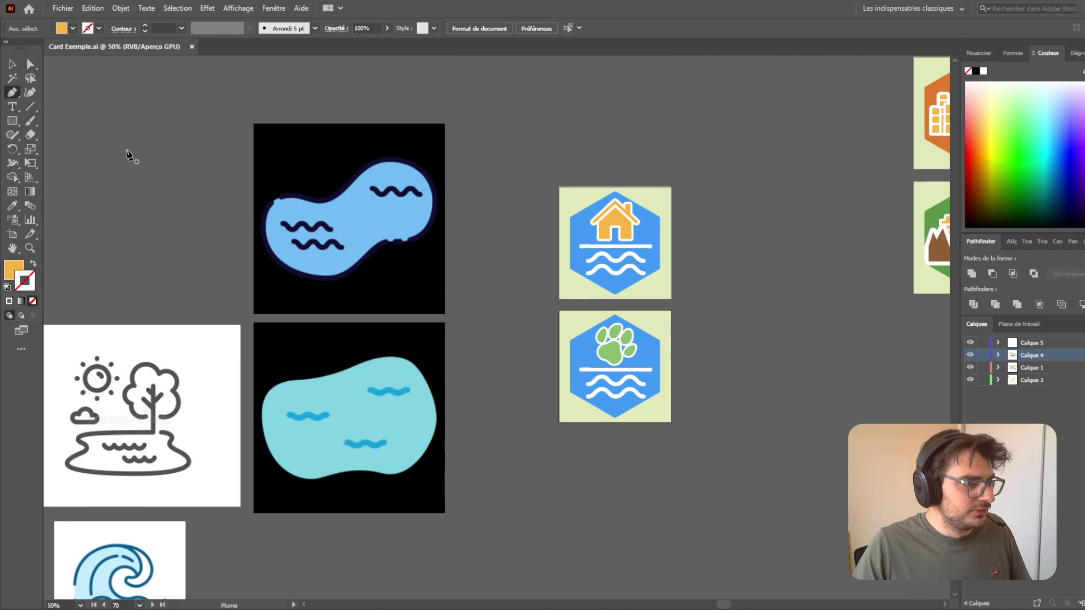
{"action": "left_click", "coordinate": [31, 121]}
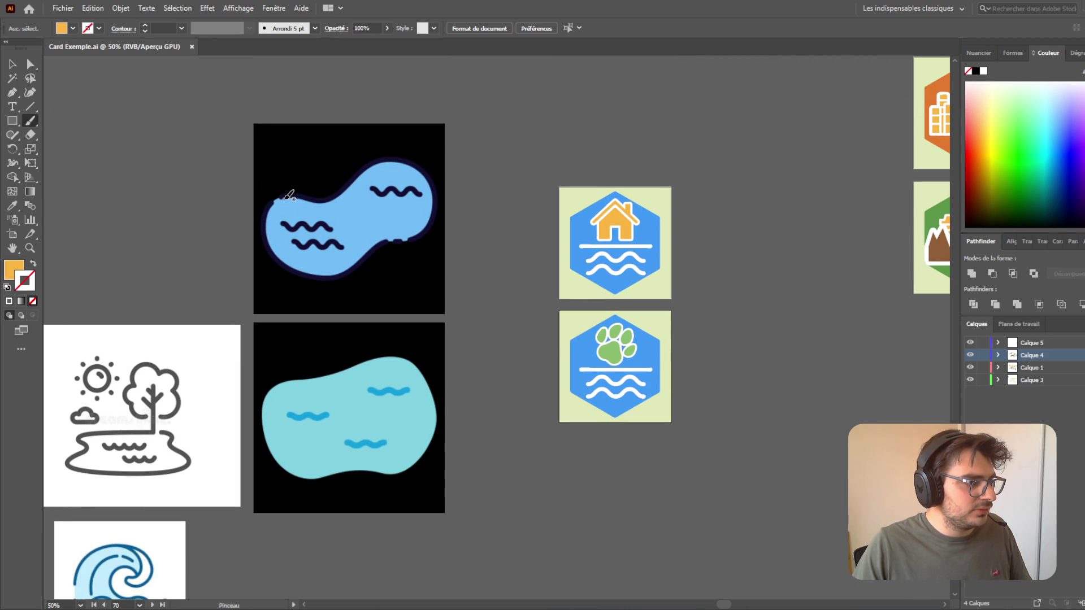
{"action": "left_click_drag", "start_coordinate": [301, 199], "coordinate": [339, 200]}
{"action": "mouse_move", "coordinate": [391, 161]}
{"action": "left_mouse_down"}
{"action": "mouse_move", "coordinate": [434, 181]}
{"action": "mouse_move", "coordinate": [427, 229]}
{"action": "mouse_move", "coordinate": [331, 270]}
{"action": "left_mouse_up"}
{"action": "mouse_move", "coordinate": [272, 244]}
{"action": "left_mouse_down"}
{"action": "mouse_move", "coordinate": [278, 200]}
{"action": "mouse_move", "coordinate": [362, 212]}
{"action": "mouse_move", "coordinate": [609, 489]}
{"action": "left_mouse_up"}
{"action": "key", "text": "v"}
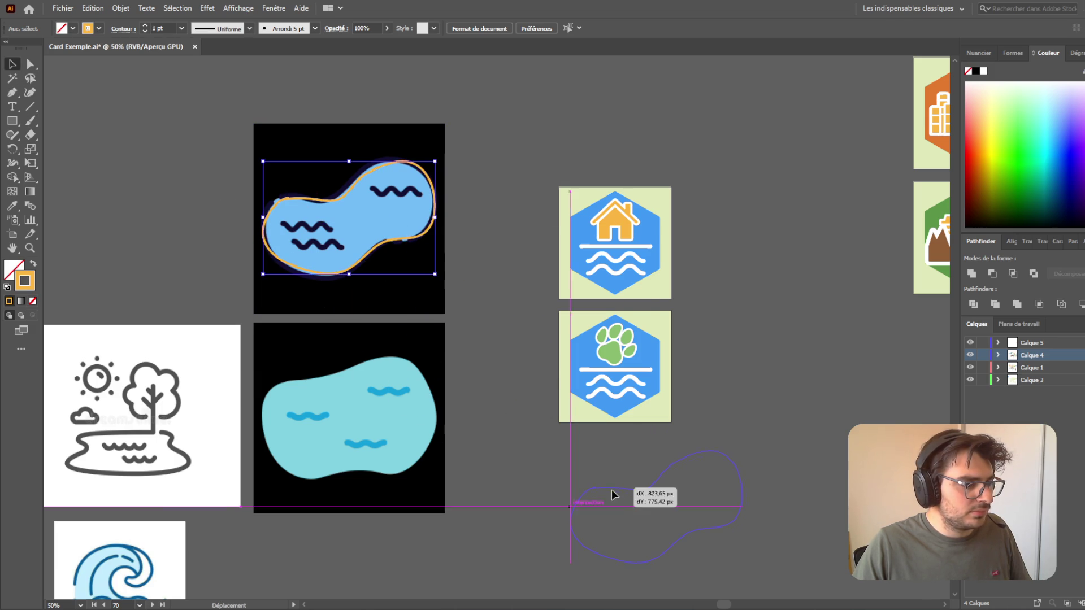
- Add anchor points along the outline's upper-left curve and delete the kinked segment
{"action": "scroll", "coordinate": [646, 531], "scroll_direction": "up", "scroll_amount": 3}
{"action": "scroll", "coordinate": [557, 419], "scroll_direction": "down", "scroll_amount": 5}
{"action": "left_click", "coordinate": [9, 93]}
{"action": "mouse_move", "coordinate": [12, 93]}
{"action": "left_mouse_down"}
{"action": "mouse_move", "coordinate": [67, 92]}
{"action": "mouse_move", "coordinate": [70, 107]}
{"action": "left_mouse_up"}
{"action": "left_click", "coordinate": [523, 322]}
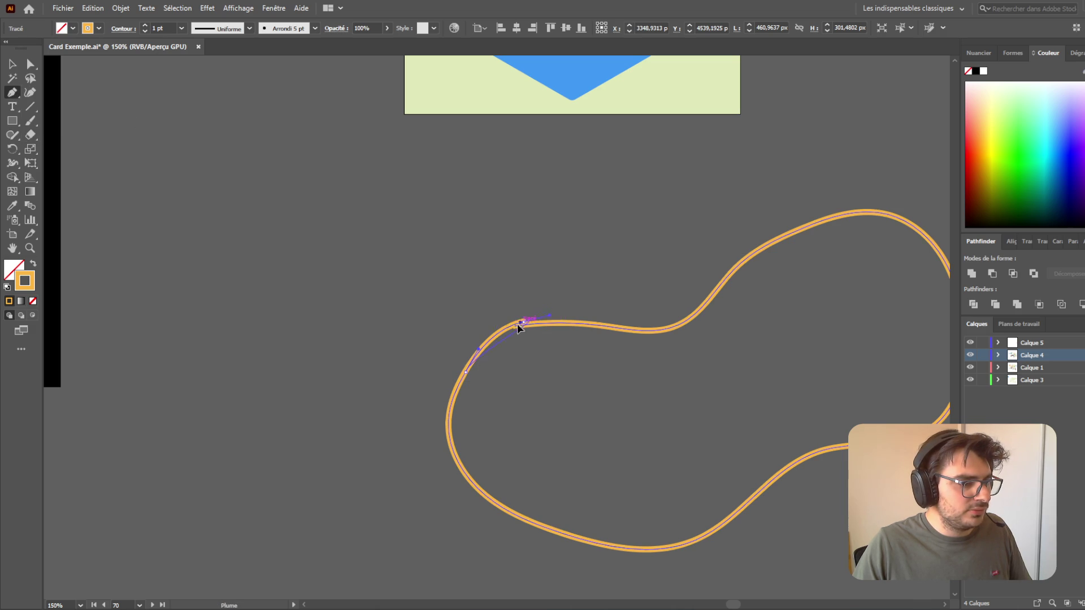
{"action": "left_click", "coordinate": [541, 318]}
{"action": "left_click_drag", "start_coordinate": [540, 317], "coordinate": [551, 309]}
{"action": "left_click", "coordinate": [486, 346]}
{"action": "left_click", "coordinate": [31, 64]}
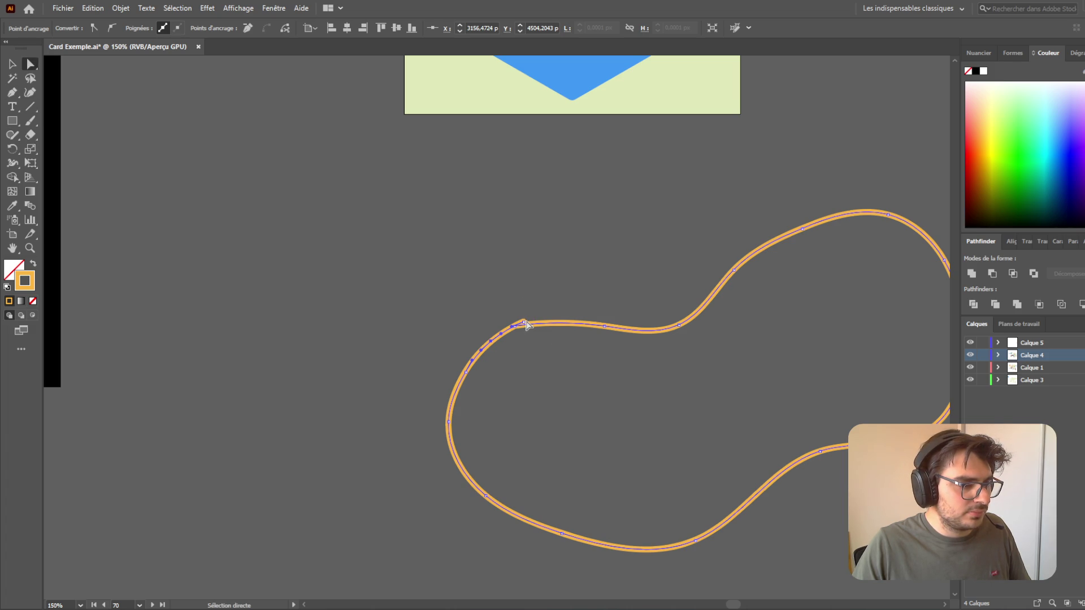
{"action": "key", "text": "Delete"}
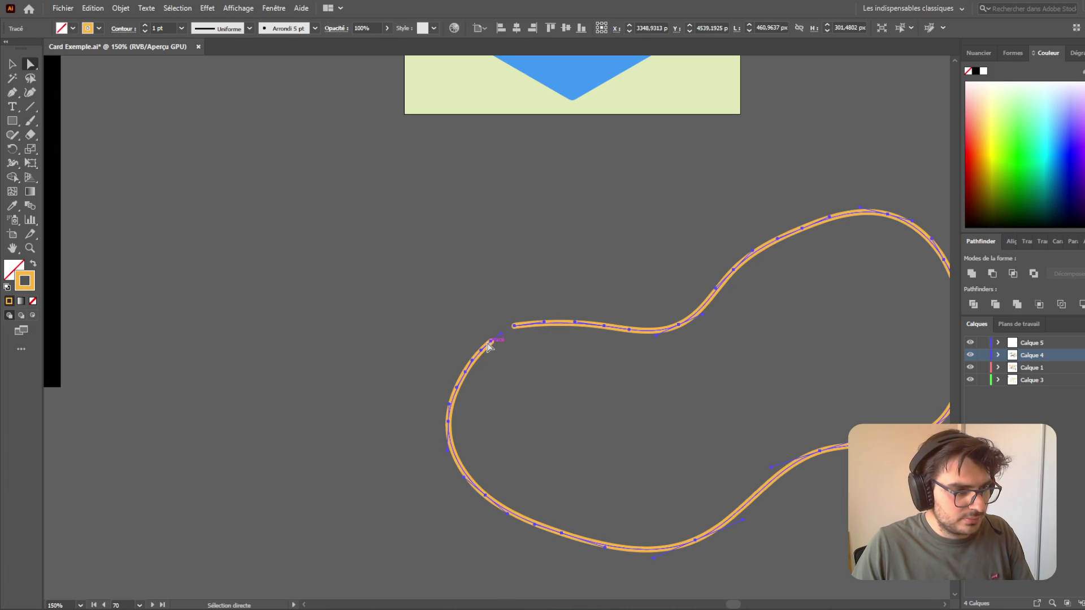
- Close the upper-left gap with the Pen tool, joining the two open endpoints
{"action": "left_click", "coordinate": [491, 342]}
{"action": "left_click", "coordinate": [14, 95]}
{"action": "left_click_drag", "start_coordinate": [14, 96], "coordinate": [51, 95]}
{"action": "left_click", "coordinate": [491, 342]}
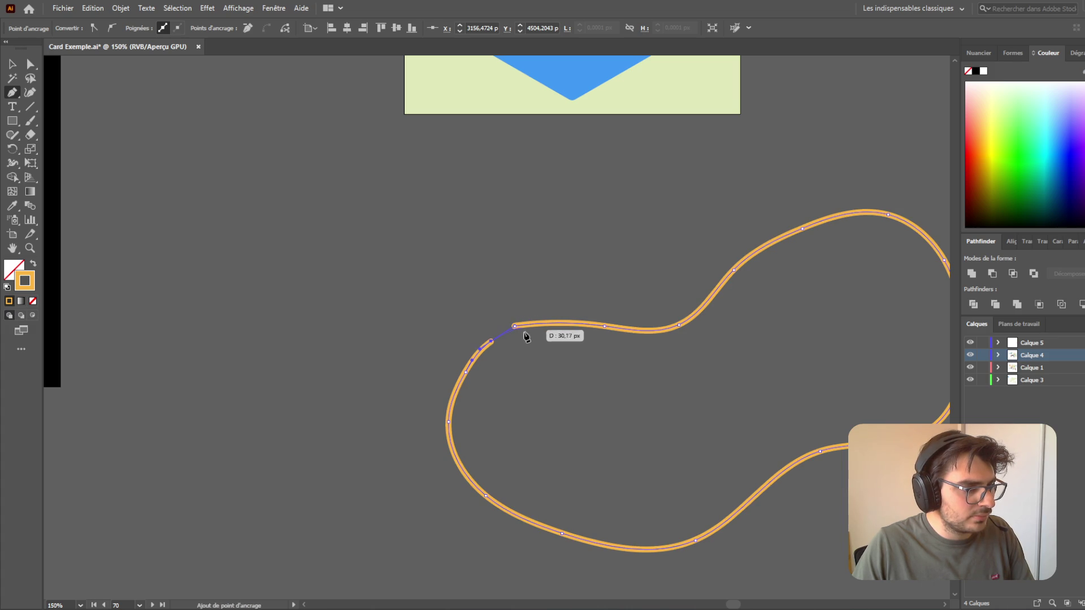
{"action": "left_click", "coordinate": [515, 327]}
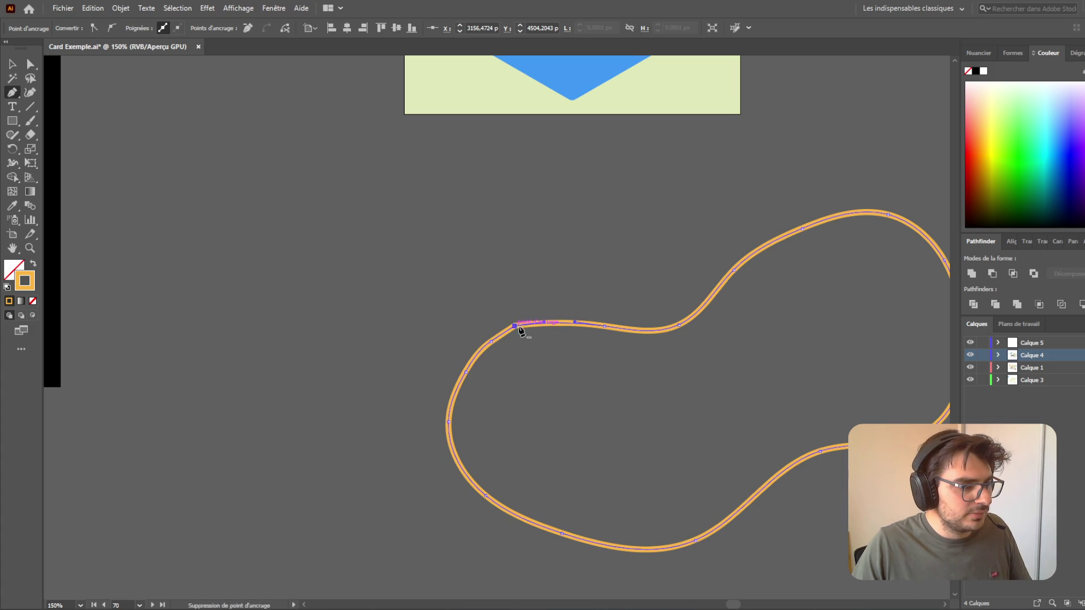
{"action": "left_click", "coordinate": [12, 63]}
{"action": "left_click", "coordinate": [552, 336]}
{"action": "left_click", "coordinate": [538, 324]}
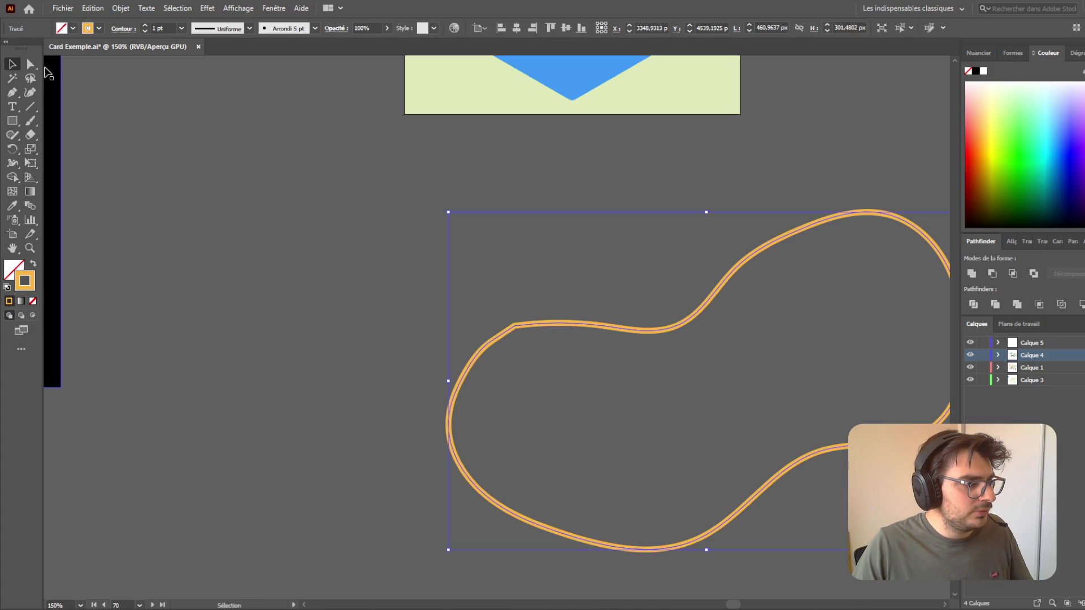
{"action": "left_click", "coordinate": [30, 64]}
- Convert the upper-left corner anchor to a smooth point and pull its handle to soften the kink
{"action": "scroll", "coordinate": [525, 358], "scroll_direction": "up", "scroll_amount": 4}
{"action": "mouse_move", "coordinate": [485, 234]}
{"action": "left_mouse_down"}
{"action": "mouse_move", "coordinate": [460, 170]}
{"action": "mouse_move", "coordinate": [479, 231]}
{"action": "left_mouse_up"}
{"action": "key", "text": "ctrl+z"}
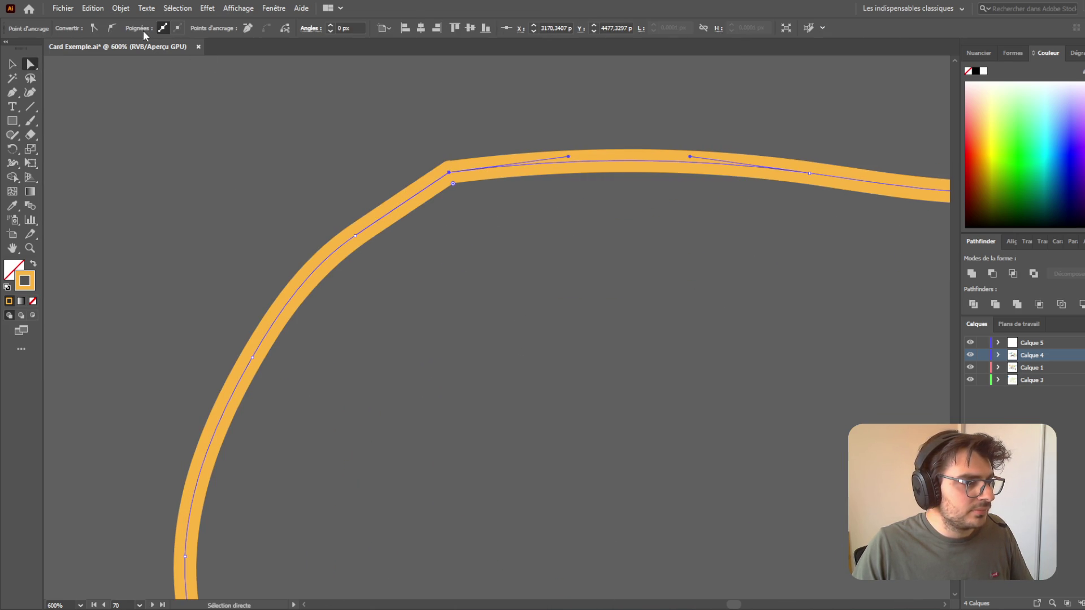
{"action": "left_click", "coordinate": [111, 28]}
{"action": "left_click", "coordinate": [93, 28]}
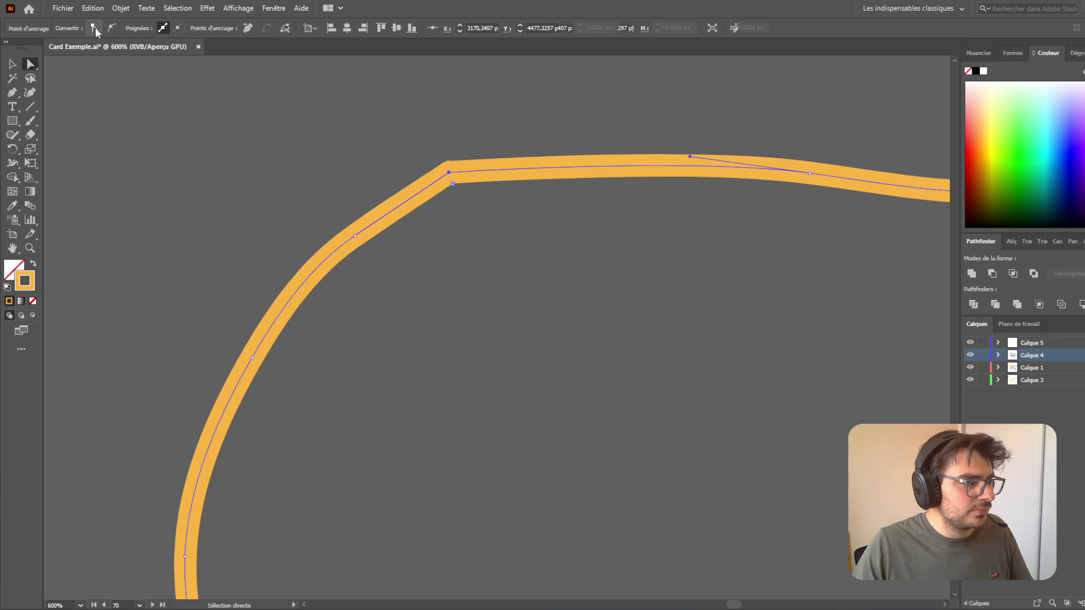
{"action": "left_click", "coordinate": [112, 27]}
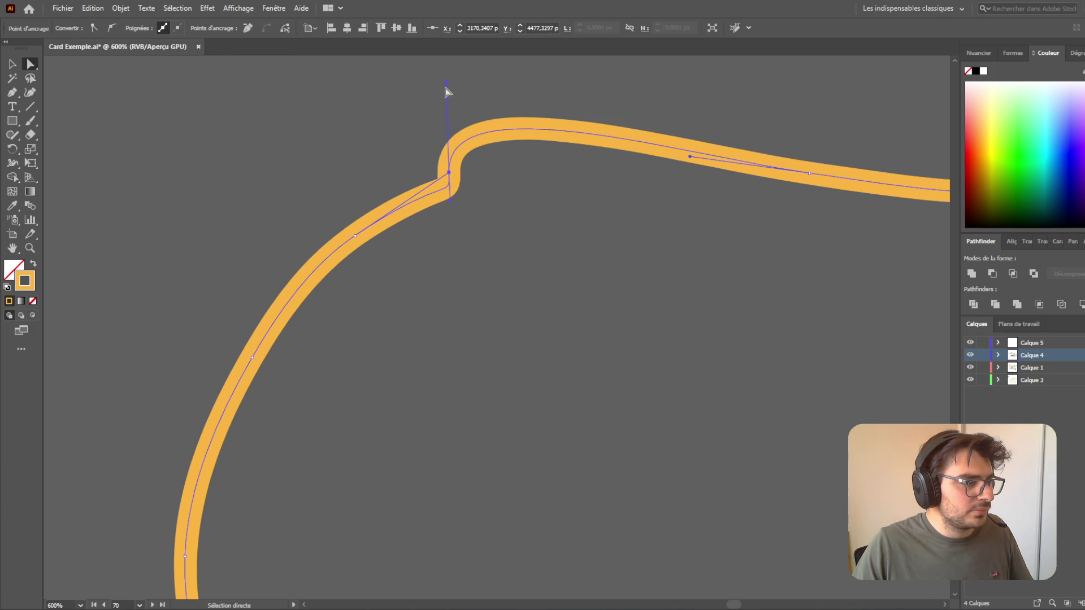
{"action": "mouse_move", "coordinate": [447, 84]}
{"action": "left_mouse_down"}
{"action": "mouse_move", "coordinate": [499, 110]}
{"action": "mouse_move", "coordinate": [538, 148]}
{"action": "left_mouse_up"}
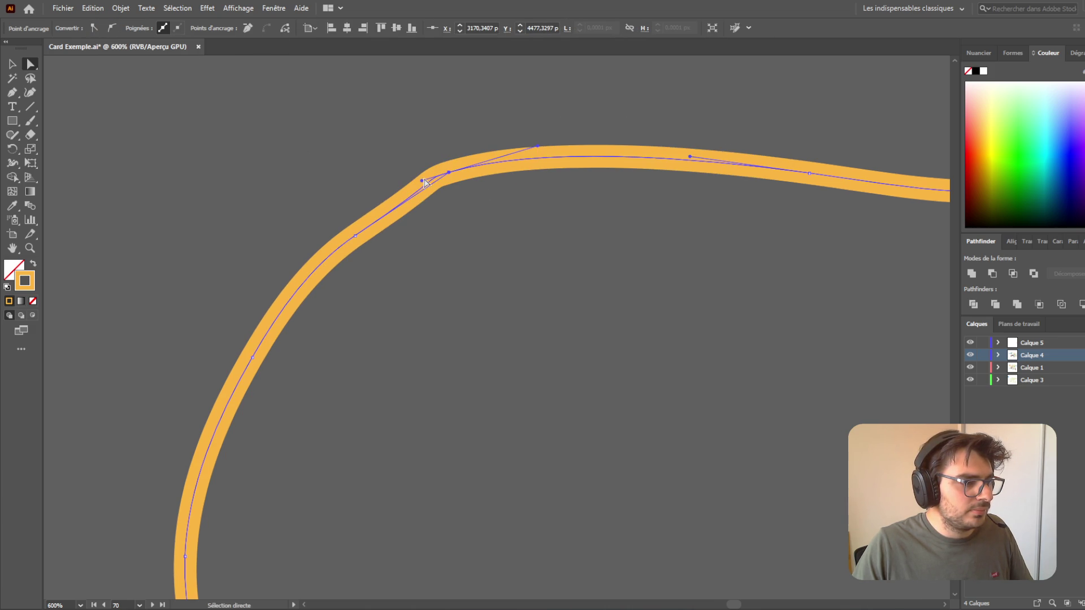
{"action": "mouse_move", "coordinate": [423, 181]}
{"action": "left_mouse_down"}
{"action": "mouse_move", "coordinate": [416, 208]}
{"action": "mouse_move", "coordinate": [421, 192]}
{"action": "left_mouse_up"}
- Make the neighbouring anchor smooth and adjust its handles until the bend is even
{"action": "left_click", "coordinate": [454, 184]}
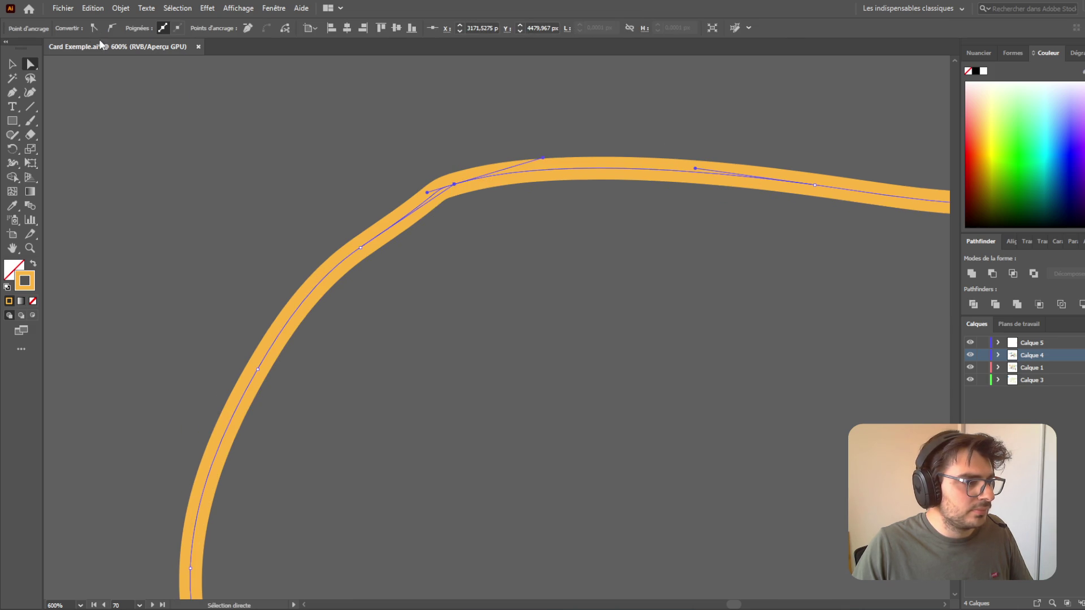
{"action": "left_click", "coordinate": [101, 26]}
{"action": "left_click", "coordinate": [114, 28]}
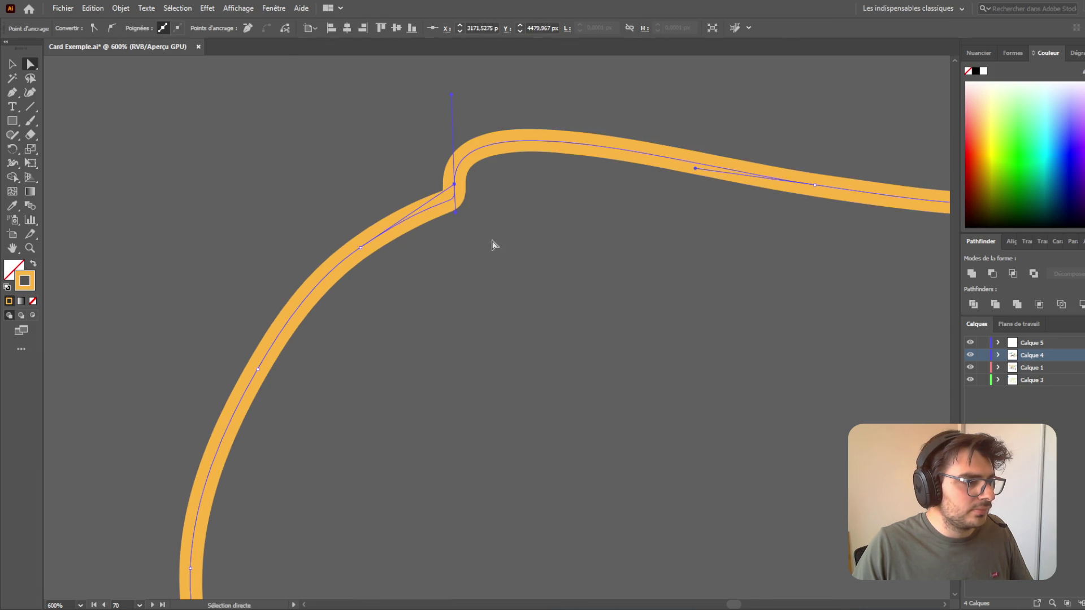
{"action": "left_click", "coordinate": [360, 247]}
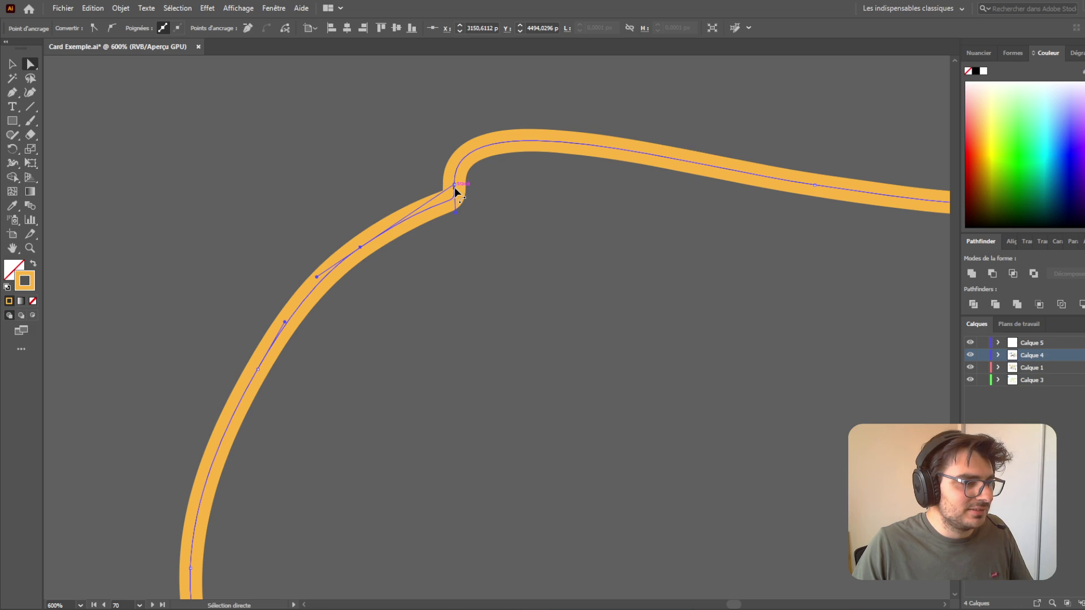
{"action": "left_click_drag", "start_coordinate": [457, 215], "coordinate": [419, 199]}
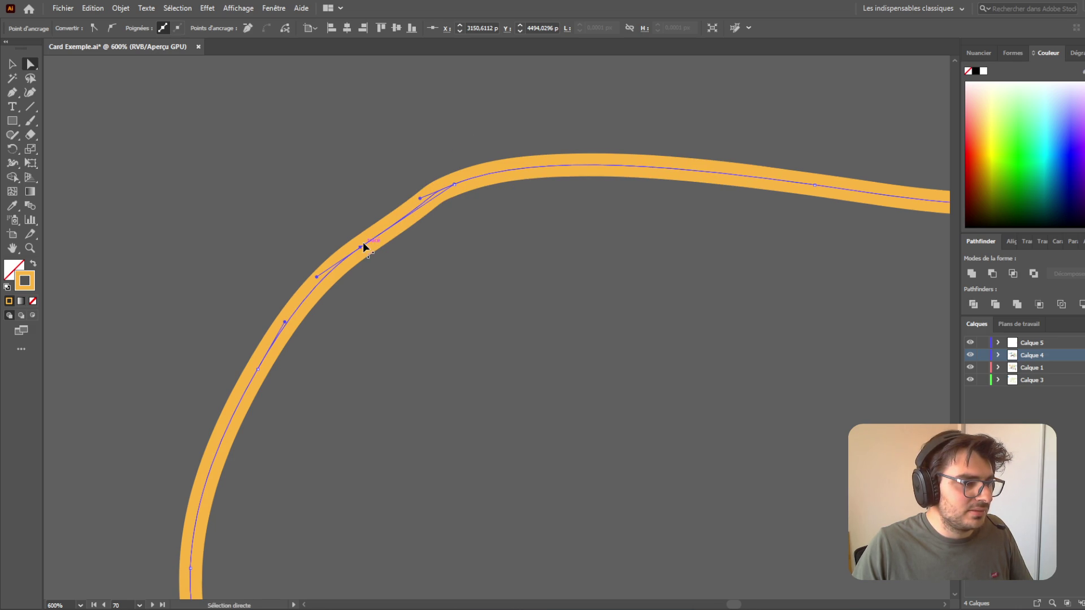
{"action": "mouse_move", "coordinate": [317, 277]}
{"action": "left_mouse_down"}
{"action": "mouse_move", "coordinate": [346, 296]}
{"action": "mouse_move", "coordinate": [327, 266]}
{"action": "mouse_move", "coordinate": [337, 272]}
{"action": "left_mouse_up"}
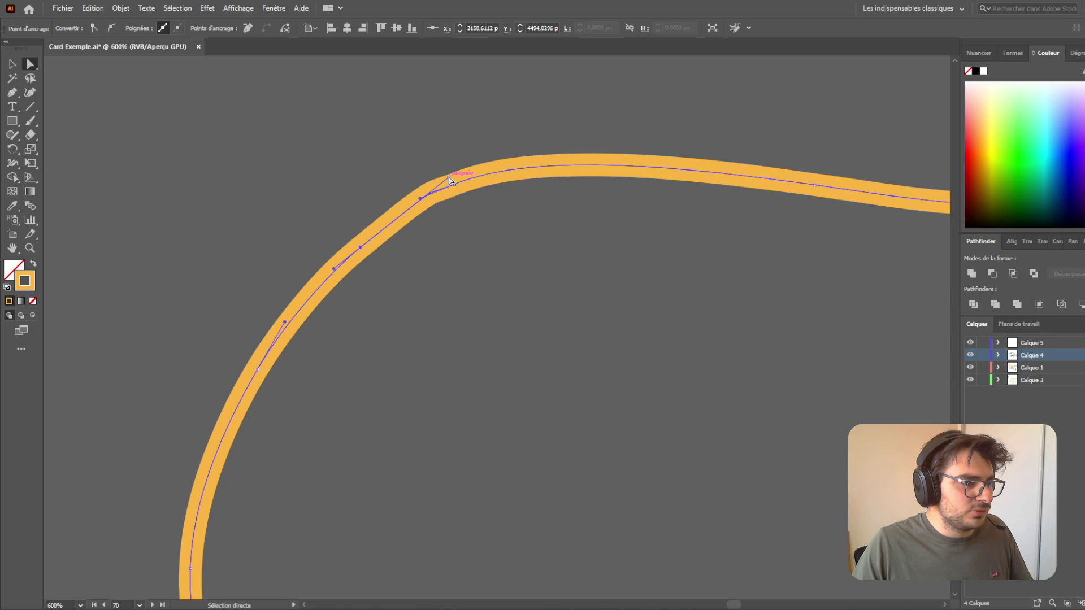
{"action": "left_click_drag", "start_coordinate": [447, 175], "coordinate": [402, 213]}
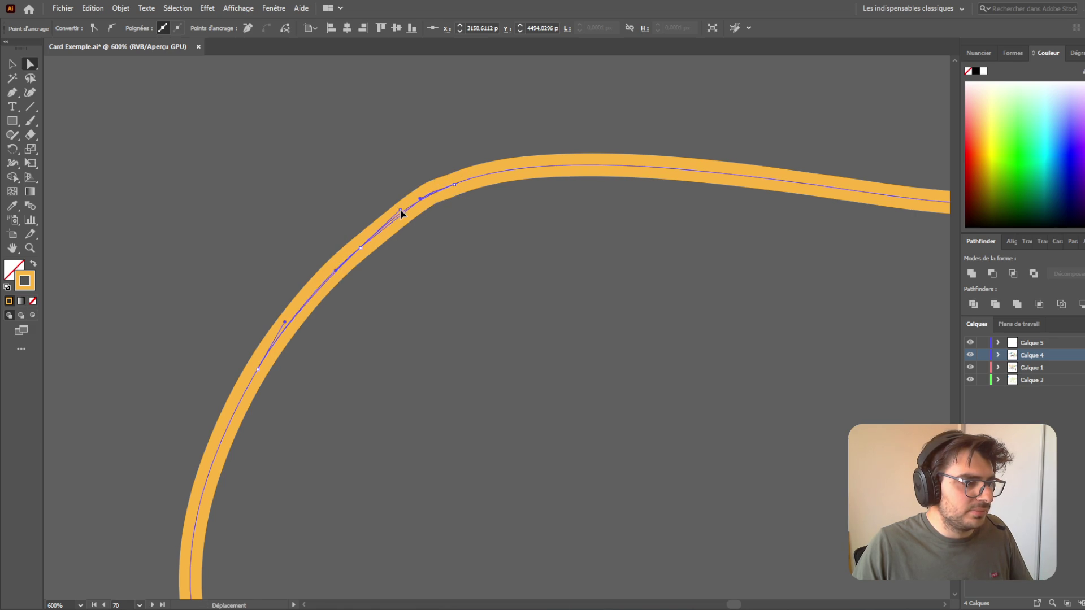
{"action": "left_click", "coordinate": [475, 258]}
- Pan over to the paw logo and select its white wave line
{"action": "scroll", "coordinate": [605, 328], "scroll_direction": "down", "scroll_amount": 3}
{"action": "scroll", "coordinate": [605, 328], "scroll_direction": "down", "scroll_amount": 8}
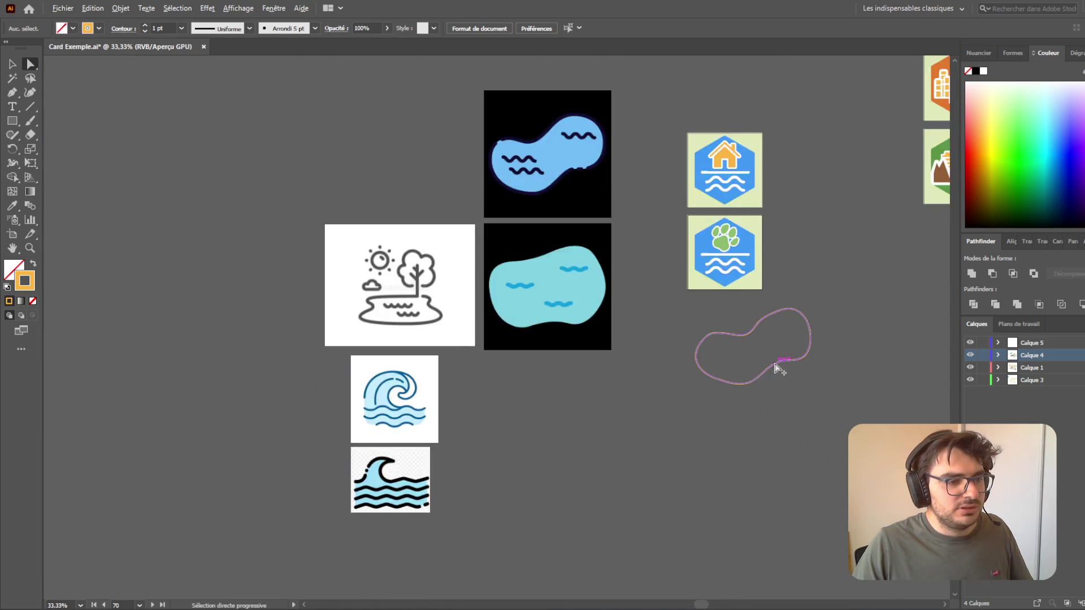
{"action": "scroll", "coordinate": [775, 368], "scroll_direction": "up", "scroll_amount": 2}
{"action": "scroll", "coordinate": [782, 395], "scroll_direction": "down", "scroll_amount": 1}
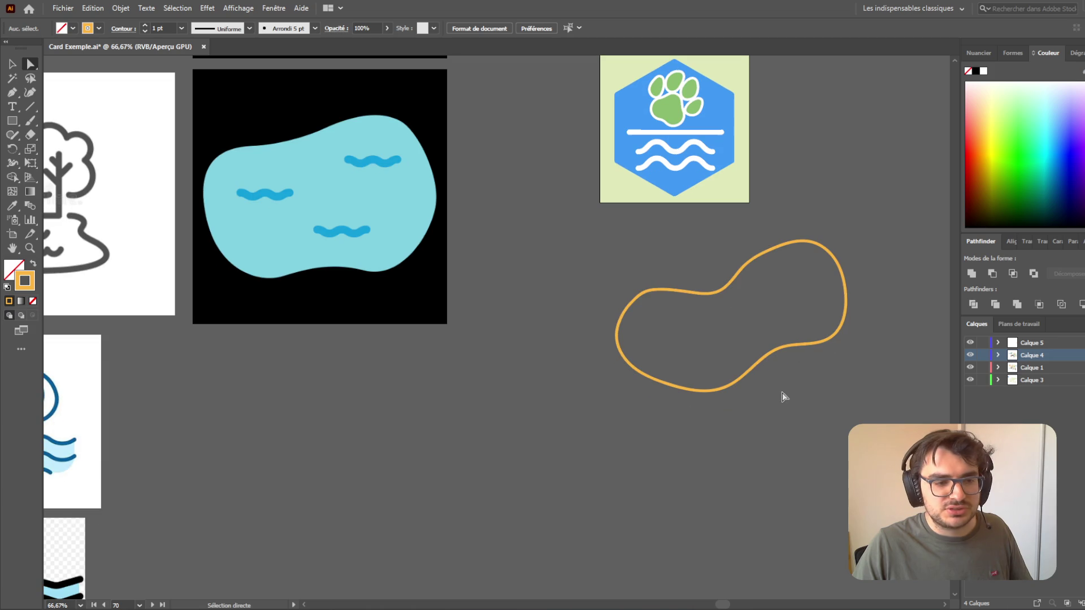
{"action": "scroll", "coordinate": [794, 365], "scroll_direction": "right", "scroll_amount": 3}
{"action": "scroll", "coordinate": [795, 365], "scroll_direction": "right", "scroll_amount": 3}
{"action": "key", "text": "a"}
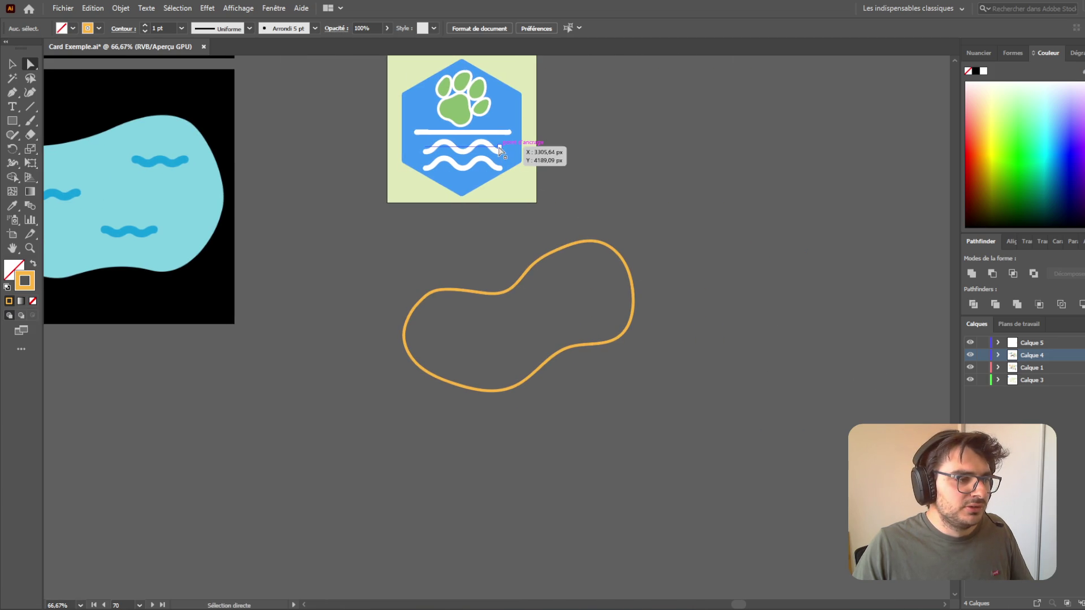
{"action": "key", "text": "v"}
{"action": "left_click", "coordinate": [496, 149]}
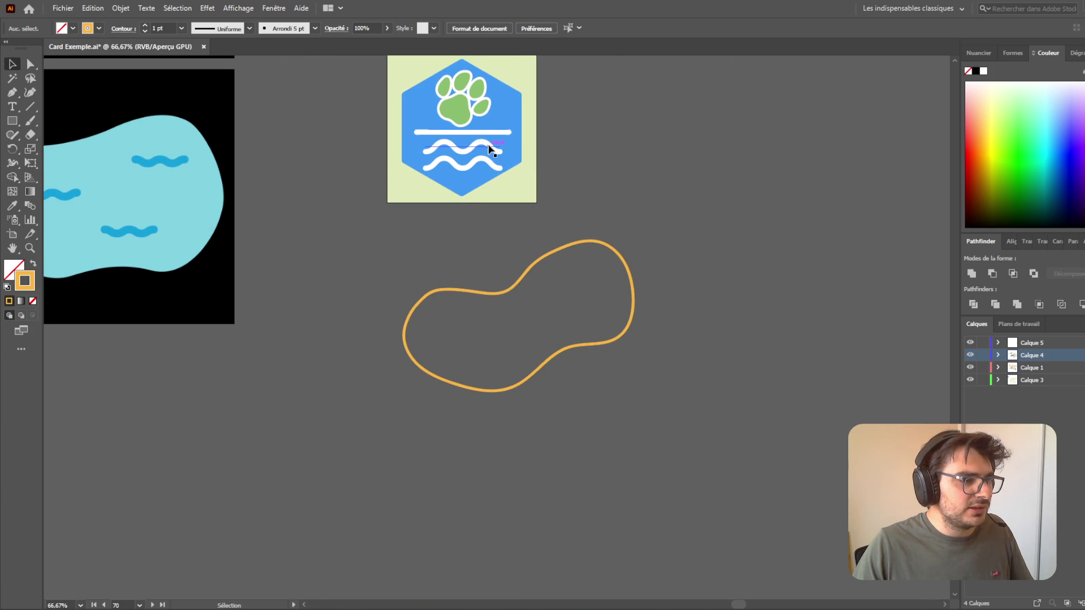
- Lock layer Calque 3 and place a copy of the white wave line inside the lake outline
{"action": "left_click", "coordinate": [984, 380]}
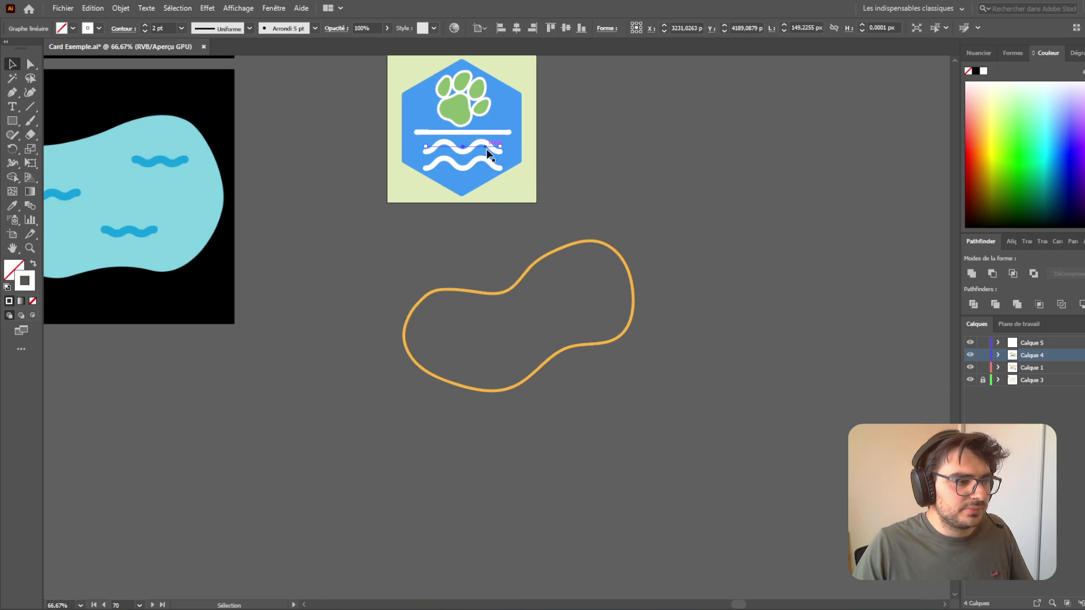
{"action": "left_click", "coordinate": [694, 161]}
{"action": "scroll", "coordinate": [456, 197], "scroll_direction": "up", "scroll_amount": 3}
{"action": "mouse_move", "coordinate": [474, 222]}
{"action": "left_mouse_down"}
{"action": "mouse_move", "coordinate": [492, 214]}
{"action": "mouse_move", "coordinate": [533, 388]}
{"action": "mouse_move", "coordinate": [516, 399]}
{"action": "left_mouse_up"}
{"action": "left_click", "coordinate": [595, 446]}
{"action": "scroll", "coordinate": [660, 401], "scroll_direction": "up", "scroll_amount": 5}
{"action": "scroll", "coordinate": [691, 386], "scroll_direction": "down", "scroll_amount": 3}
{"action": "scroll", "coordinate": [665, 367], "scroll_direction": "down", "scroll_amount": 3}
{"action": "mouse_move", "coordinate": [525, 358]}
{"action": "left_mouse_down"}
{"action": "mouse_move", "coordinate": [467, 341]}
{"action": "mouse_move", "coordinate": [505, 346]}
{"action": "left_mouse_up"}
{"action": "left_click", "coordinate": [577, 450]}
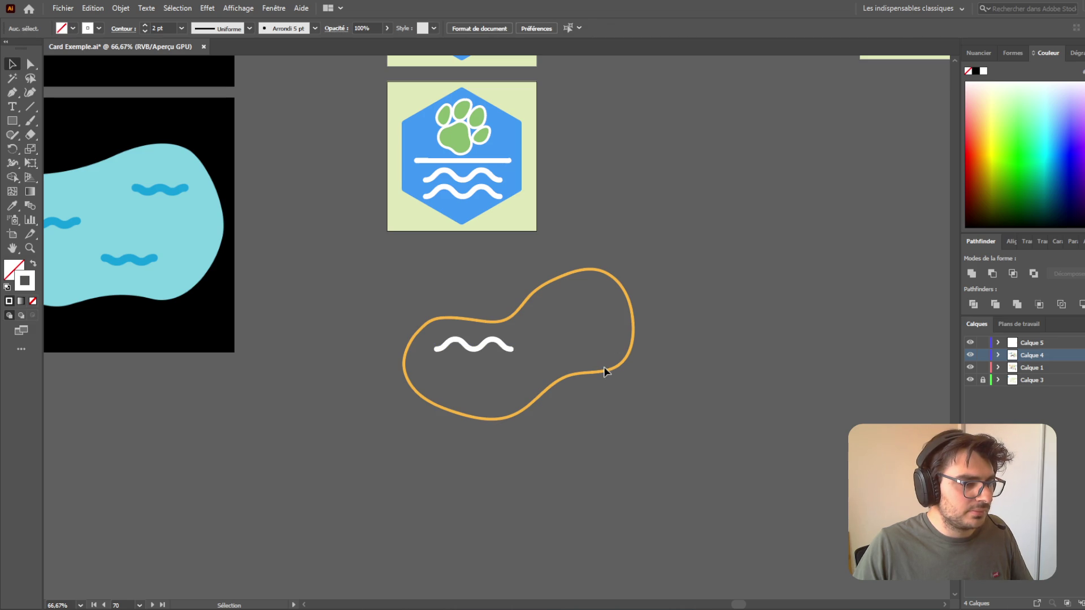
- Fill the blob with the hexagon's blue via the Eyedropper and send it to Arrière-plan
{"action": "left_click", "coordinate": [610, 375]}
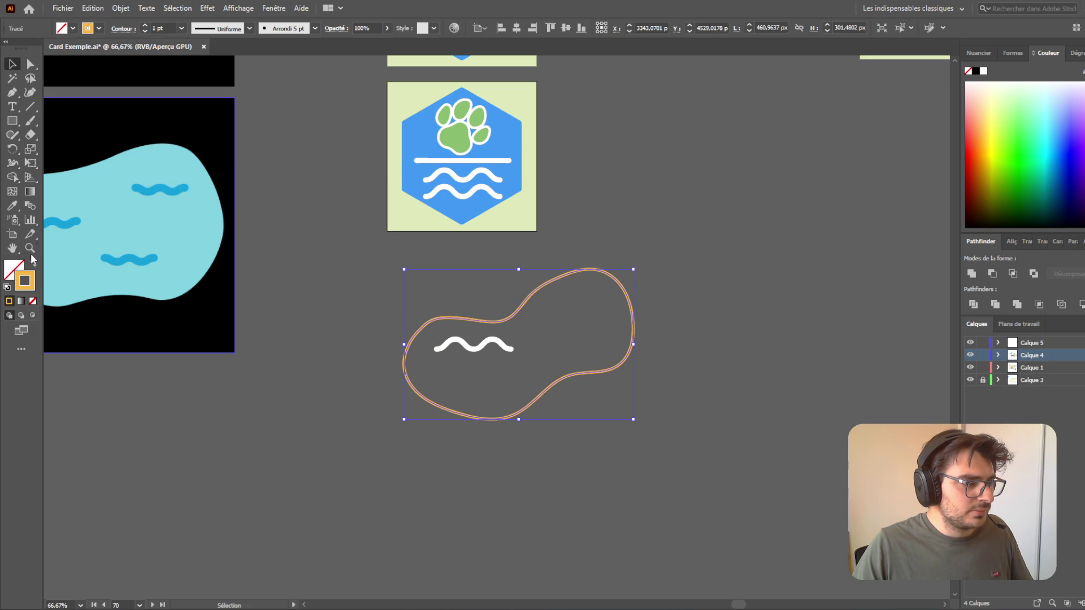
{"action": "left_click", "coordinate": [13, 205]}
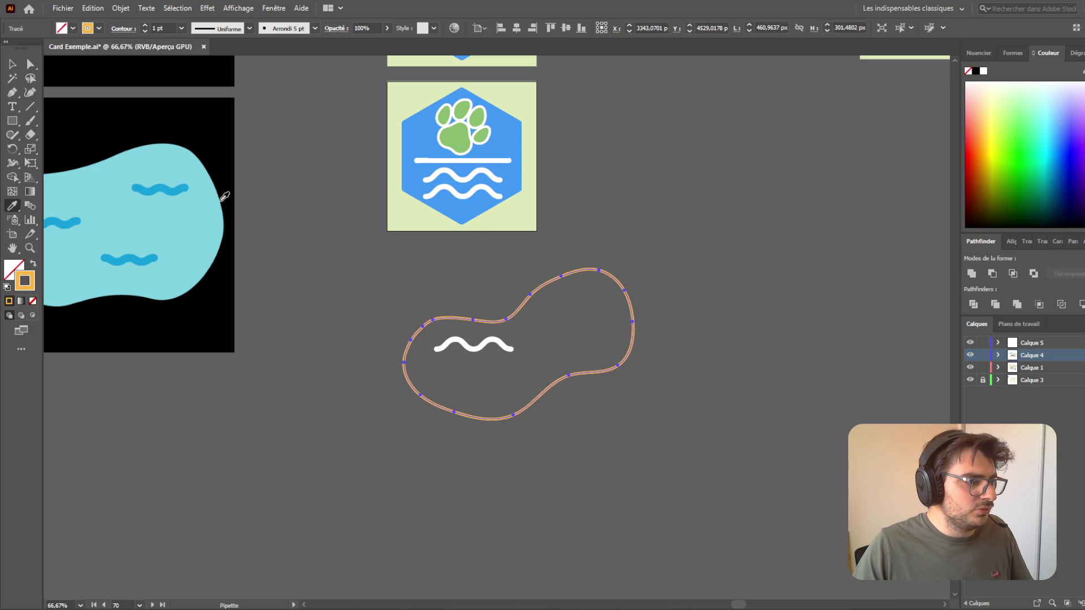
{"action": "left_click", "coordinate": [507, 148]}
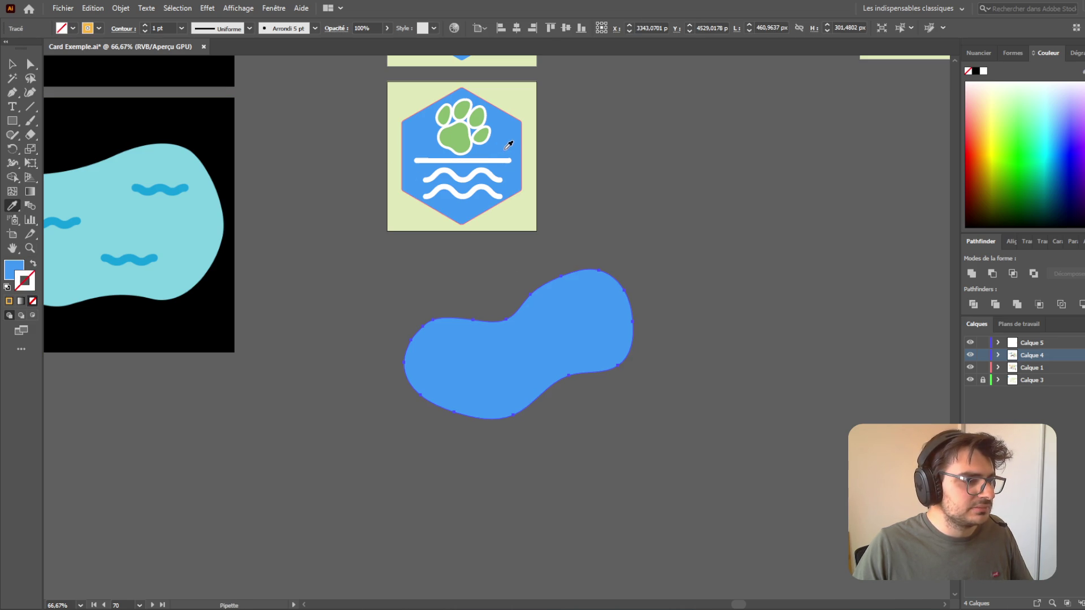
{"action": "right_click", "coordinate": [555, 315]}
{"action": "mouse_move", "coordinate": [658, 550]}
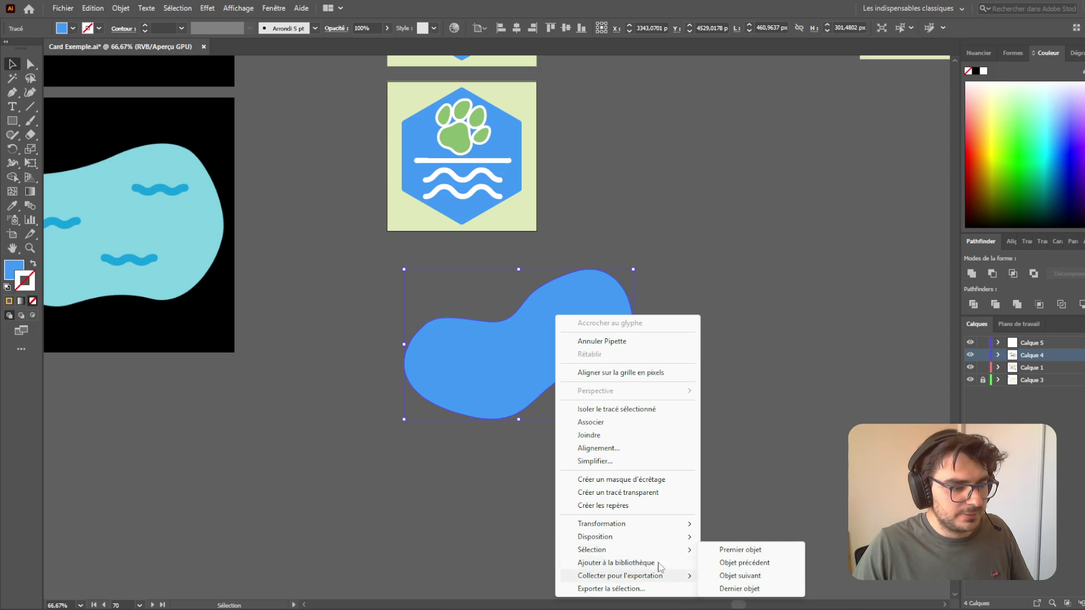
{"action": "left_click", "coordinate": [749, 577]}
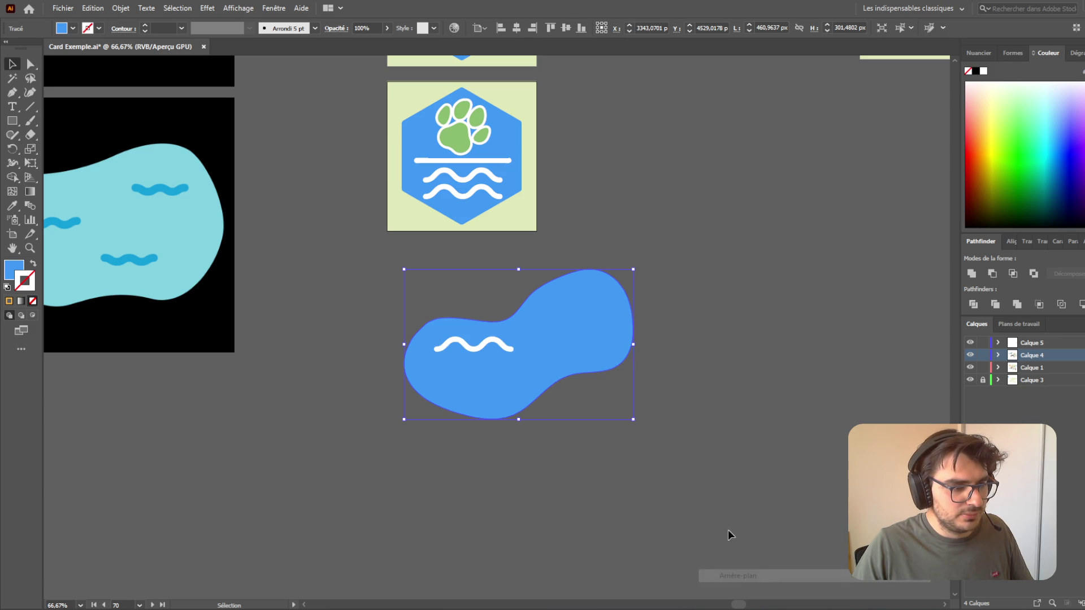
{"action": "scroll", "coordinate": [673, 503], "scroll_direction": "up", "scroll_amount": 1}
{"action": "scroll", "coordinate": [553, 452], "scroll_direction": "up", "scroll_amount": 2}
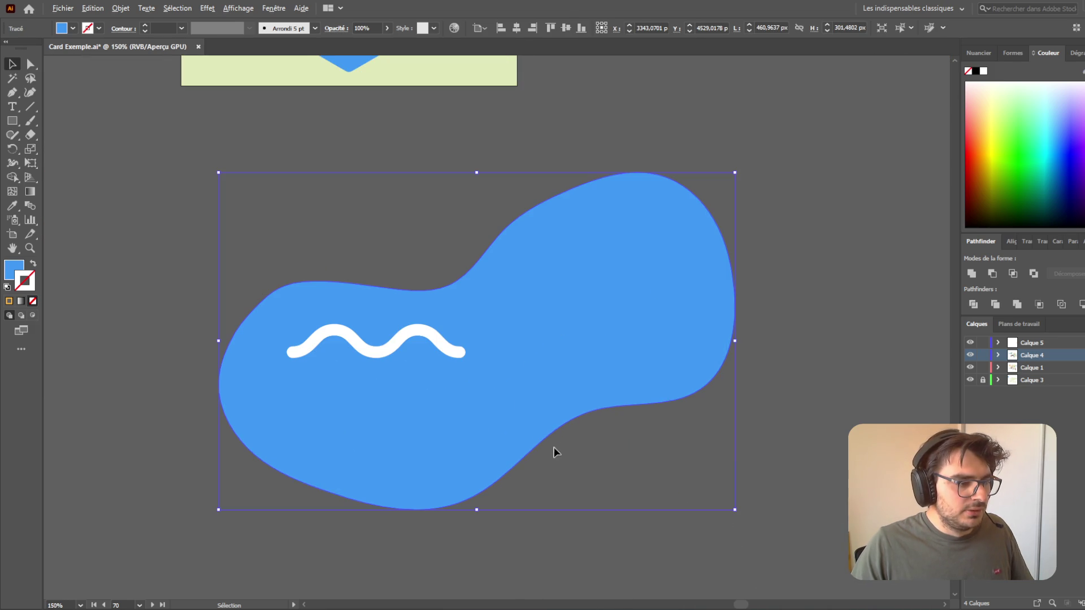
- Draw a new ellipse below the artwork
{"action": "scroll", "coordinate": [728, 441], "scroll_direction": "down", "scroll_amount": 3}
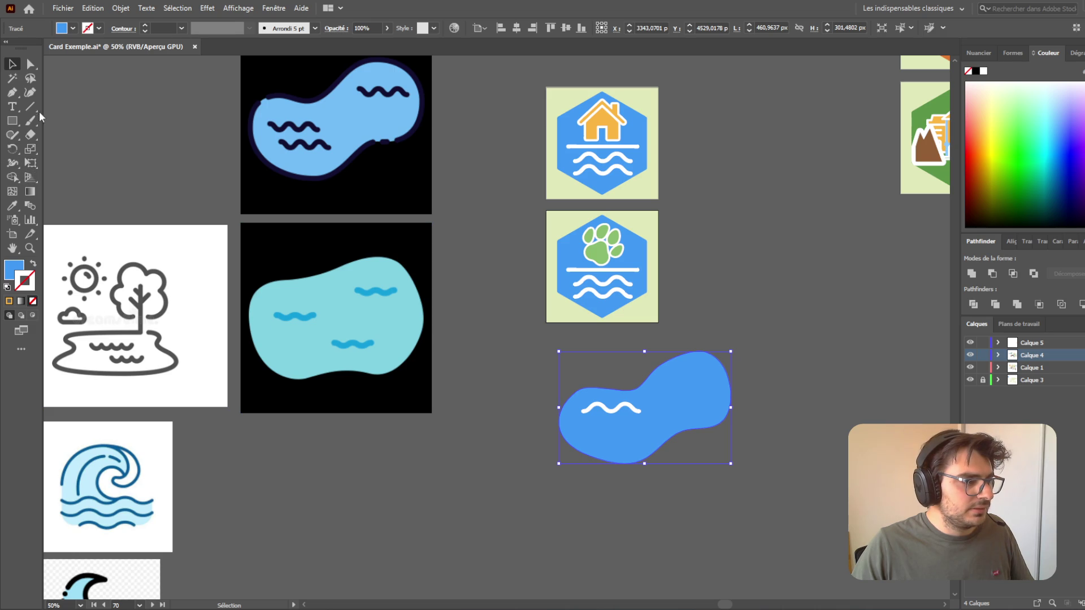
{"action": "scroll", "coordinate": [818, 364], "scroll_direction": "down", "scroll_amount": 1}
{"action": "scroll", "coordinate": [816, 367], "scroll_direction": "up", "scroll_amount": 1}
{"action": "left_click_drag", "start_coordinate": [15, 121], "coordinate": [56, 146]}
{"action": "mouse_move", "coordinate": [352, 449]}
{"action": "left_mouse_down"}
{"action": "mouse_move", "coordinate": [480, 512]}
{"action": "mouse_move", "coordinate": [457, 543]}
{"action": "mouse_move", "coordinate": [467, 518]}
{"action": "left_mouse_up"}
{"action": "key", "text": "v"}
- Move the white wave onto the ellipse, send the ellipse to Arrière-plan, and duplicate the wave lower right
{"action": "mouse_move", "coordinate": [619, 408]}
{"action": "left_mouse_down"}
{"action": "mouse_move", "coordinate": [412, 489]}
{"action": "mouse_move", "coordinate": [403, 470]}
{"action": "left_mouse_up"}
{"action": "left_click", "coordinate": [403, 470]}
{"action": "right_click", "coordinate": [450, 503]}
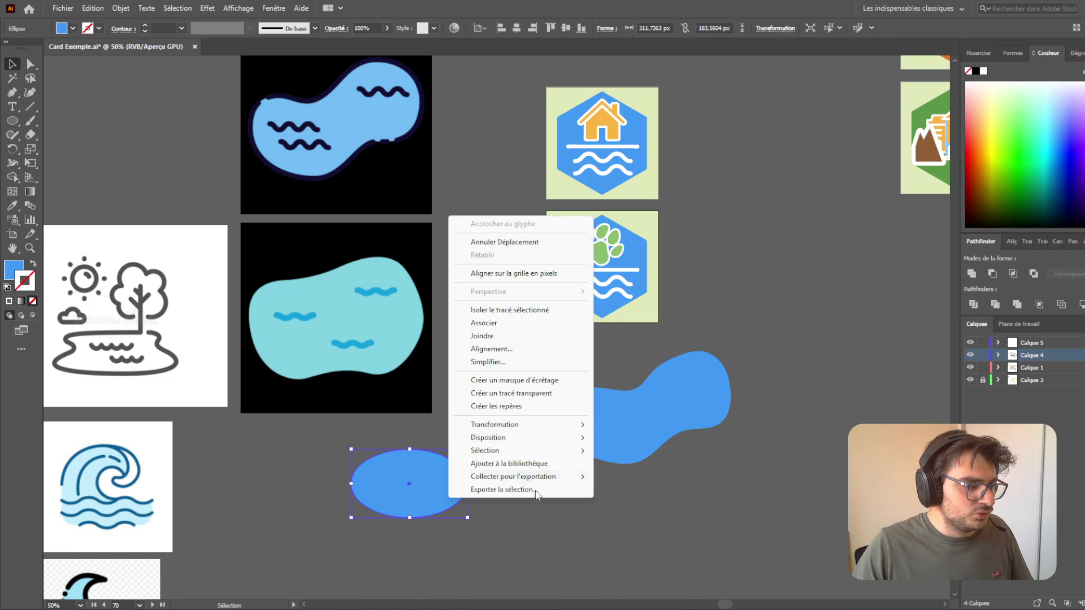
{"action": "mouse_move", "coordinate": [561, 439]}
{"action": "left_click", "coordinate": [632, 477]}
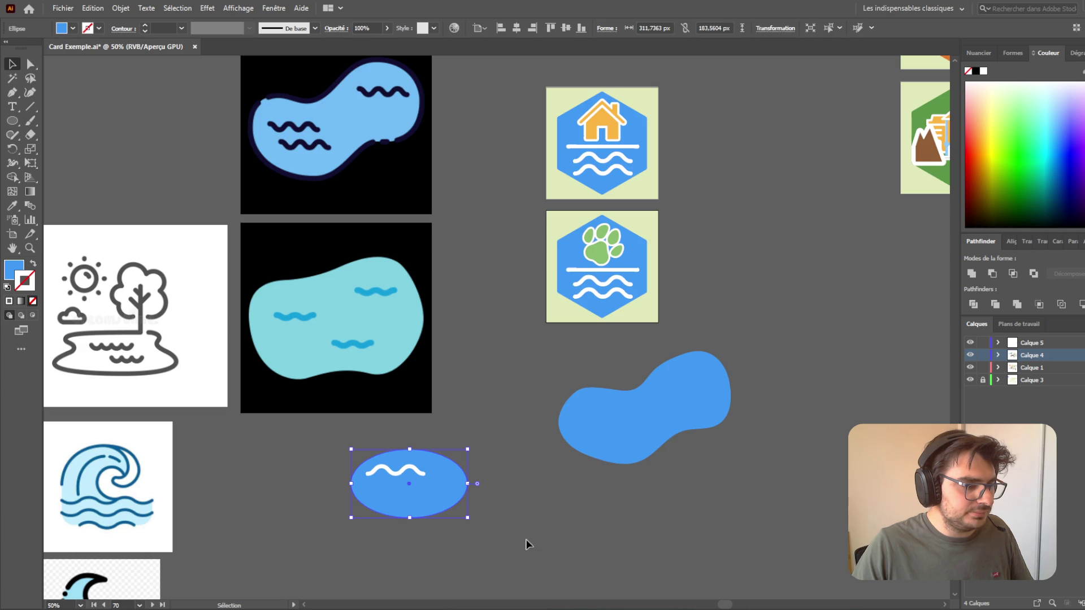
{"action": "left_click", "coordinate": [528, 543]}
{"action": "scroll", "coordinate": [429, 557], "scroll_direction": "up", "scroll_amount": 2}
{"action": "mouse_move", "coordinate": [397, 382]}
{"action": "left_mouse_down"}
{"action": "mouse_move", "coordinate": [451, 443]}
{"action": "mouse_move", "coordinate": [460, 436]}
{"action": "mouse_move", "coordinate": [450, 428]}
{"action": "left_mouse_up"}
- Resize the ellipse to about 311 × 153 px and nudge the lower wave up slightly
{"action": "left_click", "coordinate": [631, 490]}
{"action": "left_click", "coordinate": [385, 478]}
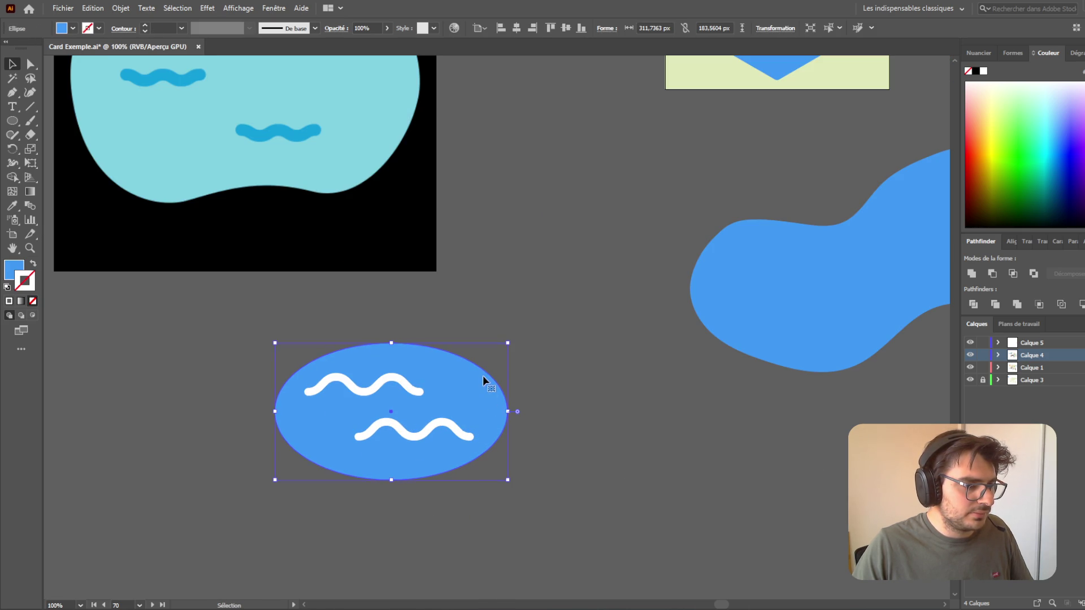
{"action": "left_click_drag", "start_coordinate": [391, 480], "coordinate": [405, 462]}
{"action": "left_click_drag", "start_coordinate": [393, 343], "coordinate": [393, 347]}
{"action": "left_click", "coordinate": [473, 432]}
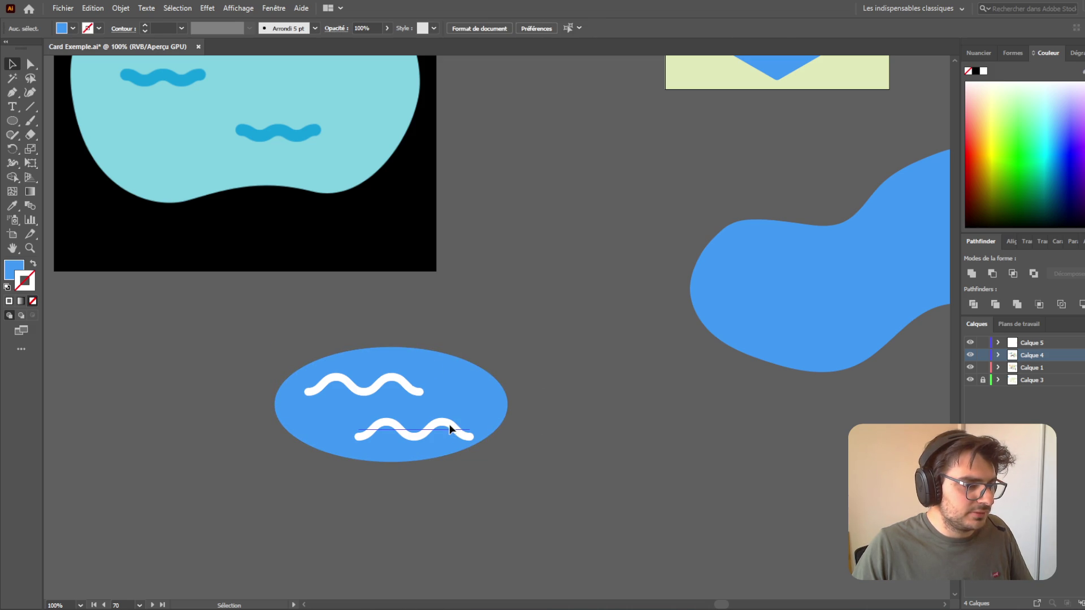
{"action": "key", "text": "Up"}
{"action": "key", "text": "Up"}
{"action": "key", "text": "Up"}
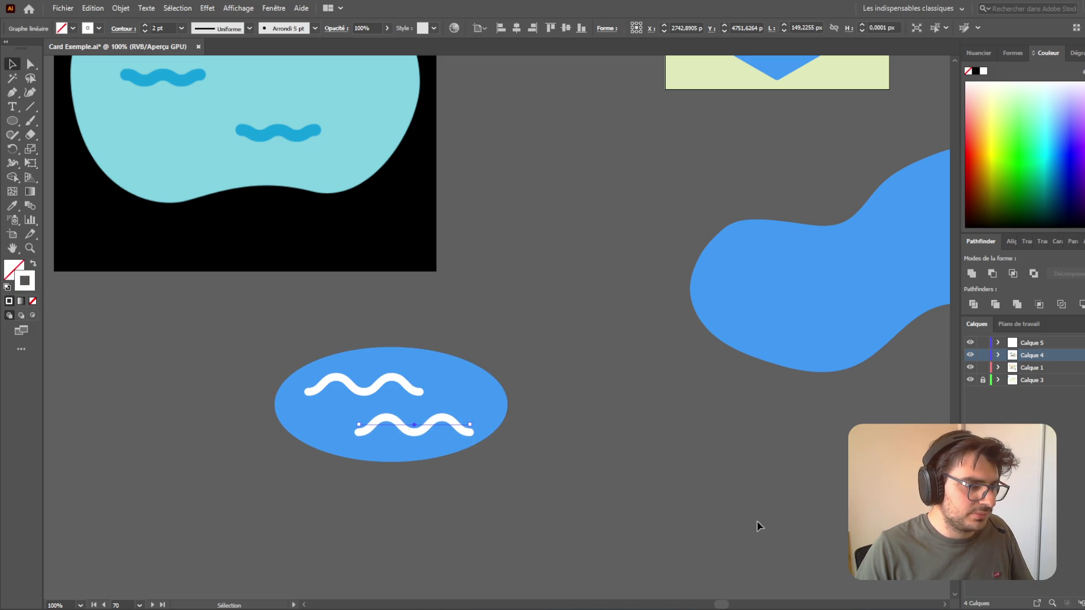
{"action": "left_click", "coordinate": [477, 392]}
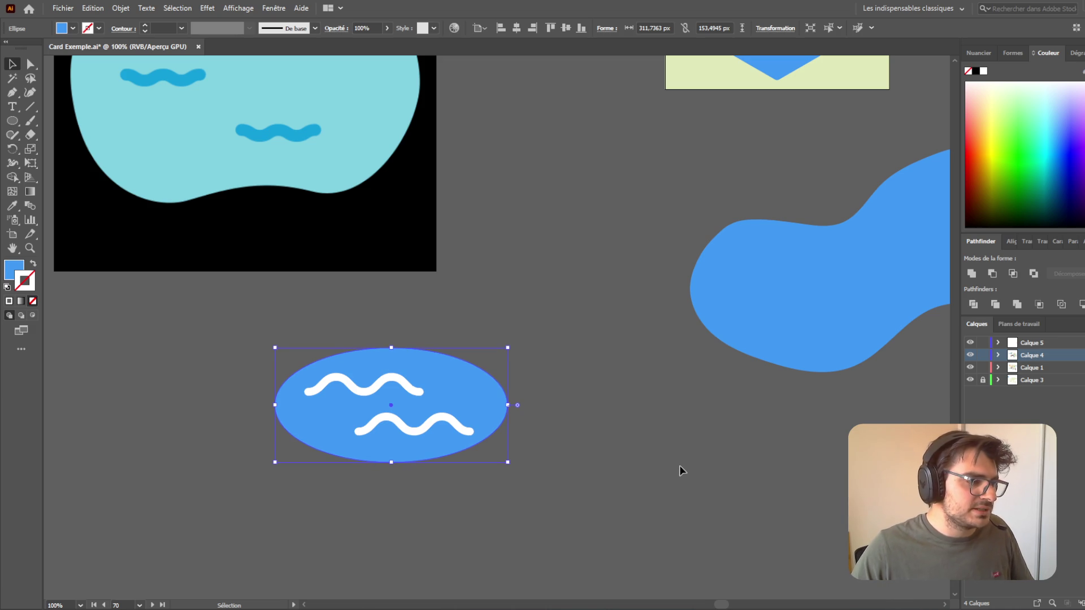
{"action": "left_click_drag", "start_coordinate": [274, 406], "coordinate": [282, 405]}
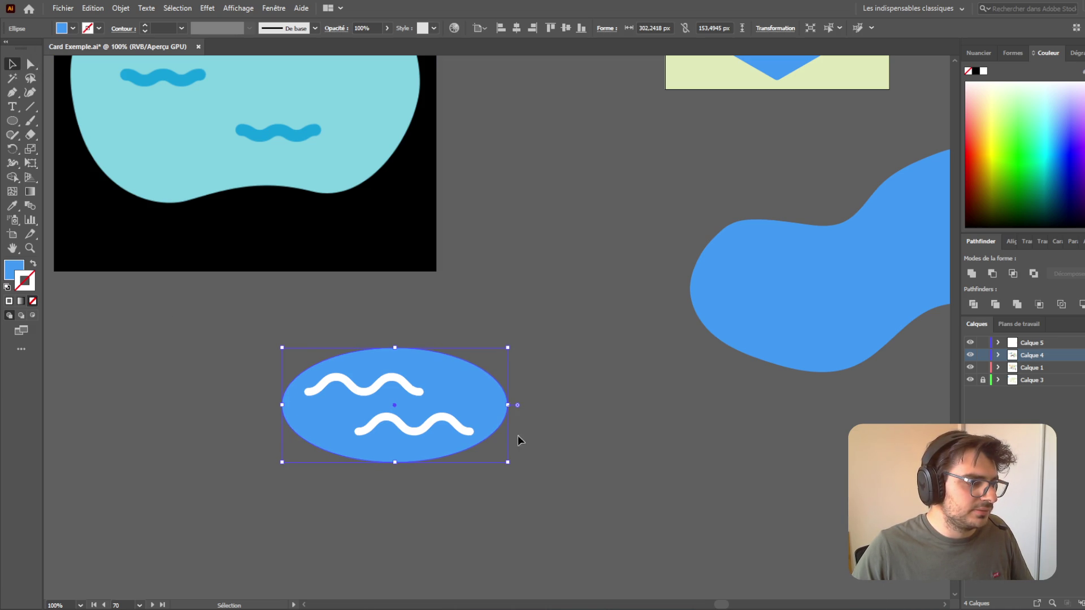
{"action": "left_click_drag", "start_coordinate": [507, 405], "coordinate": [515, 405]}
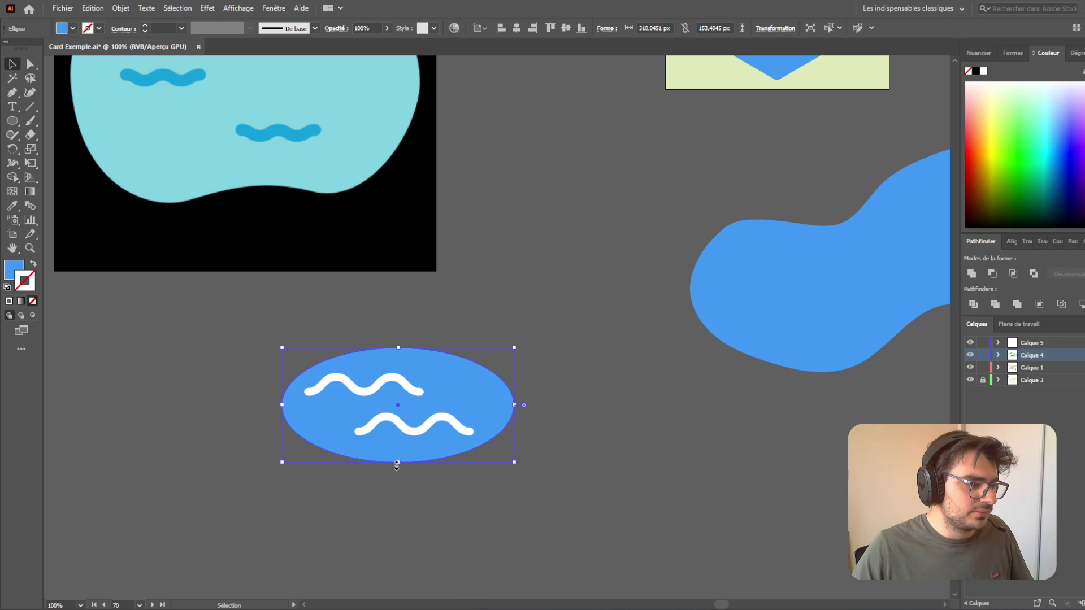
{"action": "left_click", "coordinate": [437, 501]}
{"action": "scroll", "coordinate": [571, 506], "scroll_direction": "down", "scroll_amount": 4}
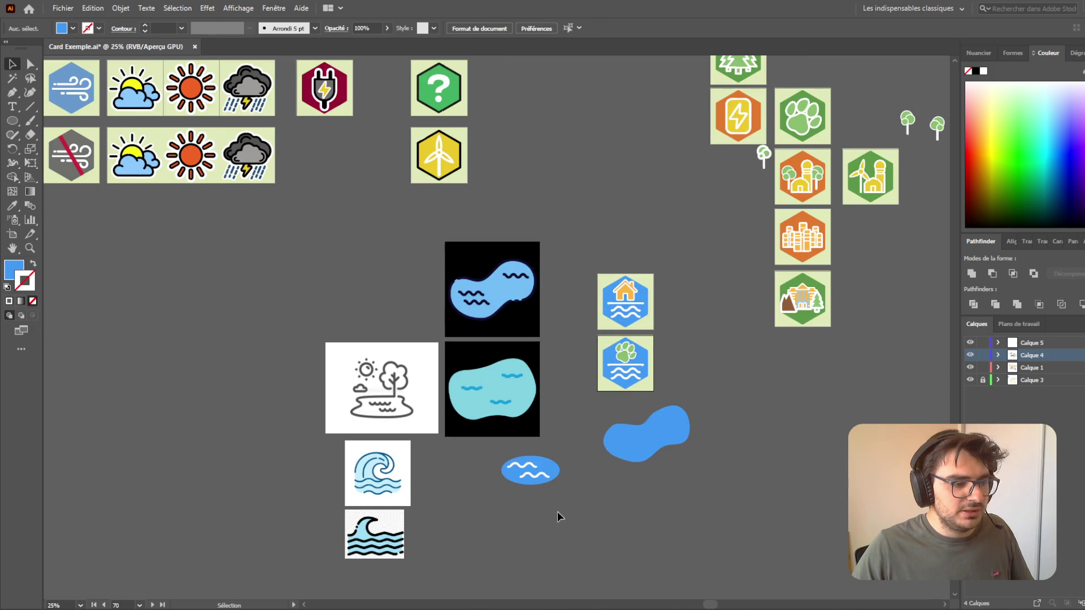
- Shift both white waves slightly right and down inside the blue ellipse, leaving the ellipse in place
{"action": "scroll", "coordinate": [540, 418], "scroll_direction": "up", "scroll_amount": 6}
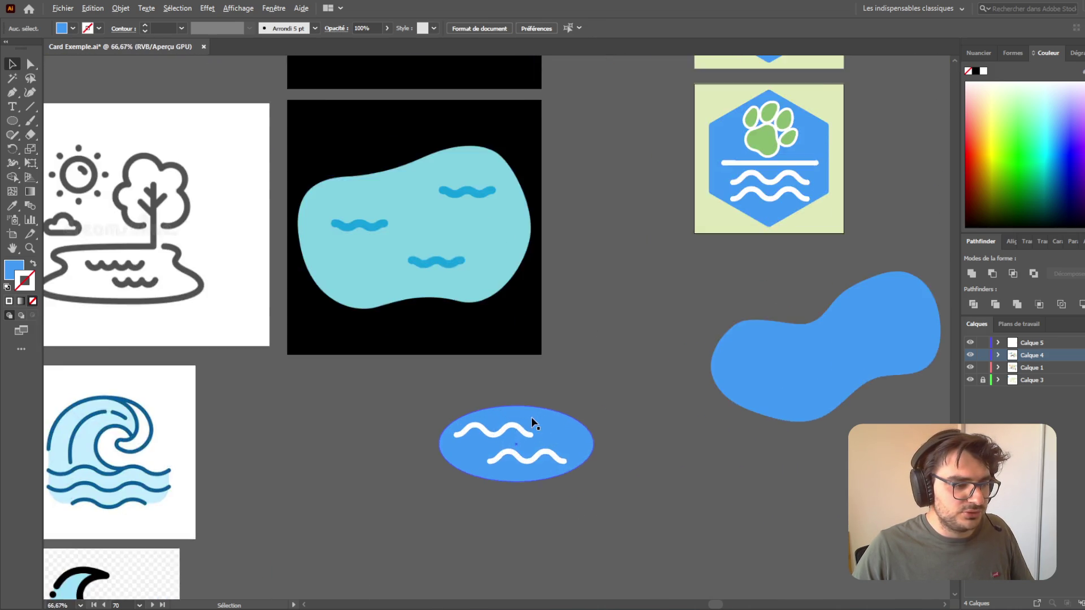
{"action": "key", "text": "ctrl+a"}
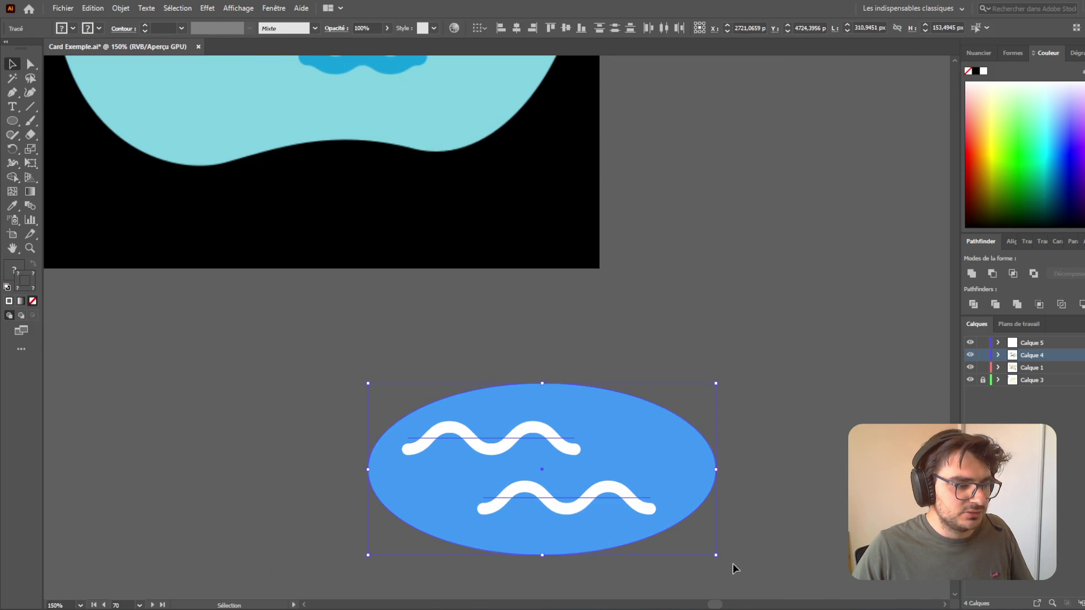
{"action": "left_click", "coordinate": [606, 498]}
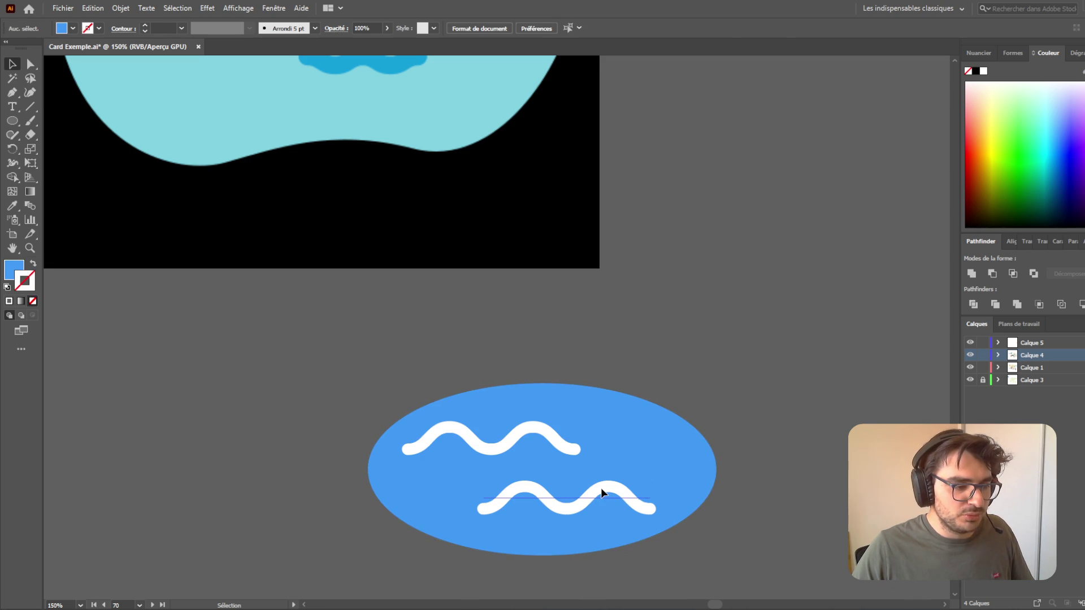
{"action": "left_click", "coordinate": [552, 443], "text": "shift"}
{"action": "key", "text": "Down"}
{"action": "key", "text": "Down"}
{"action": "key", "text": "Down"}
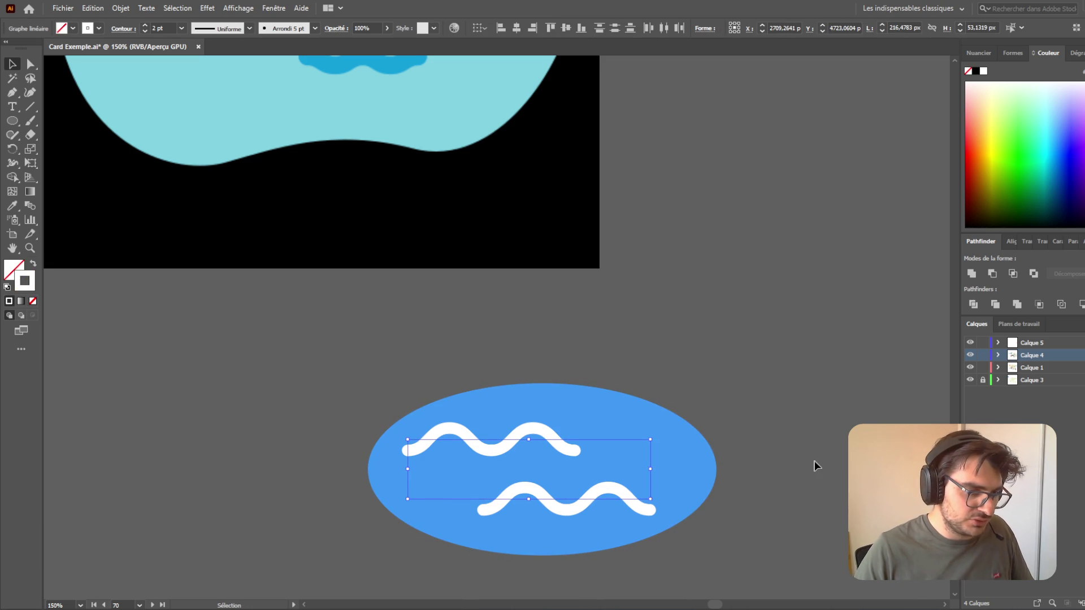
{"action": "key", "text": "Right"}
{"action": "key", "text": "Right"}
{"action": "key", "text": "Right"}
{"action": "key", "text": "Left"}
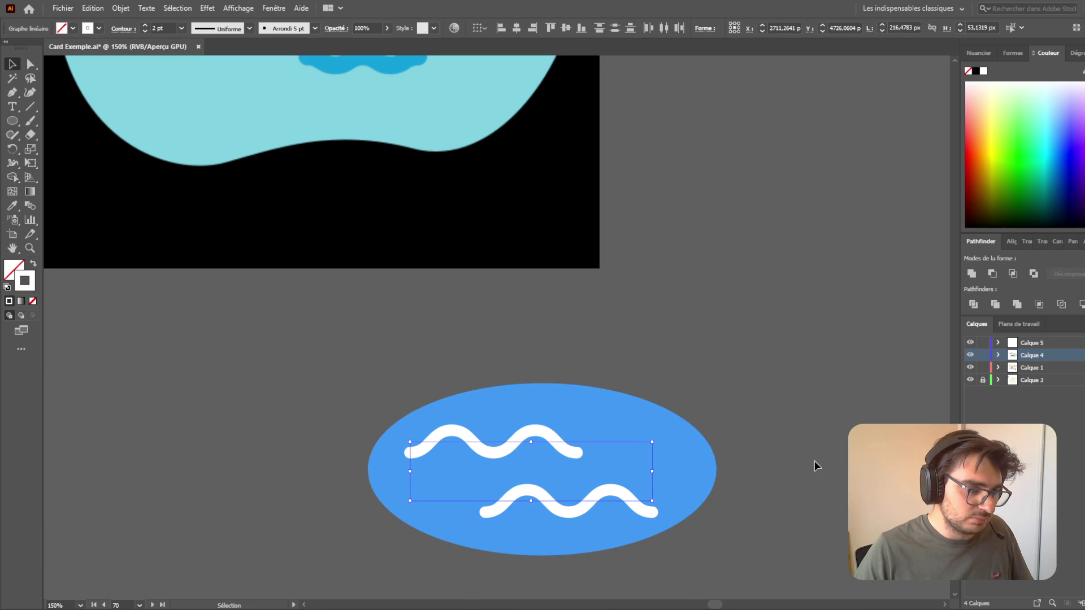
{"action": "left_click", "coordinate": [818, 461]}
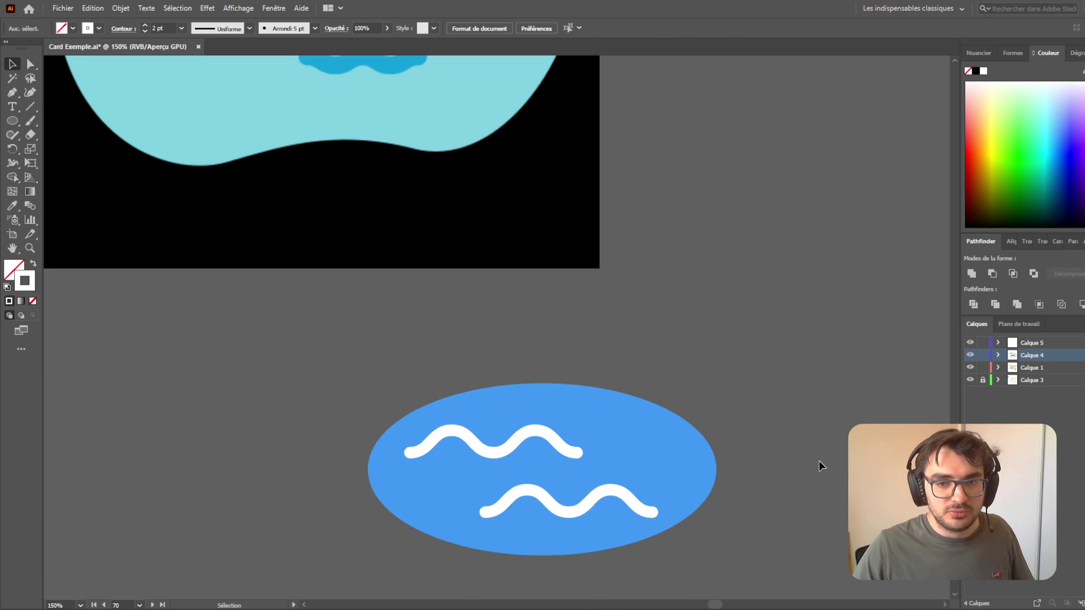
- Select the blue ellipse and switch to the Direct Selection tool
{"action": "scroll", "coordinate": [819, 461], "scroll_direction": "down", "scroll_amount": 2}
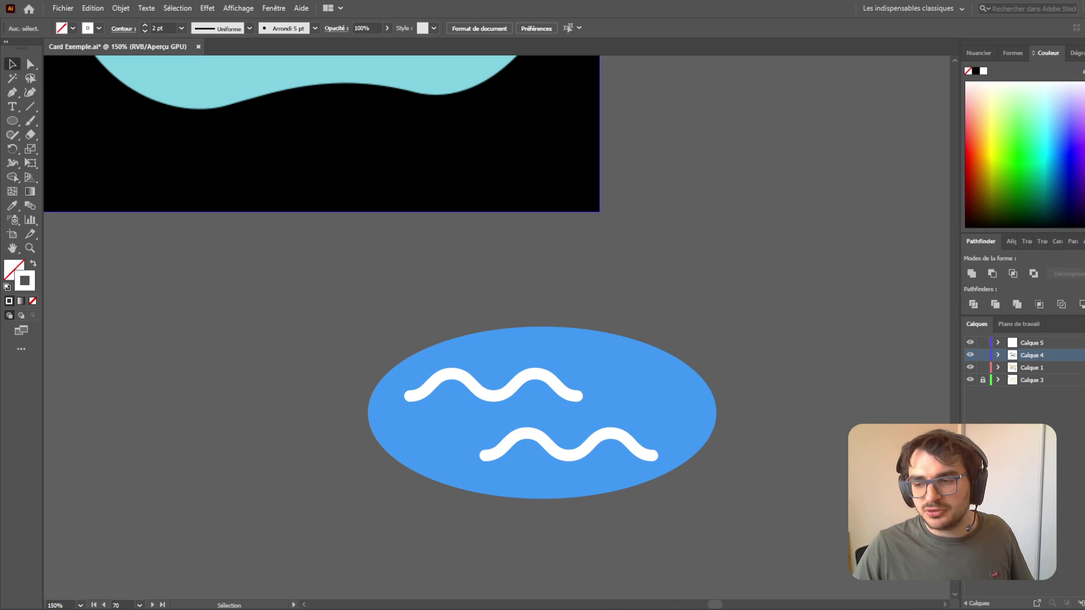
{"action": "scroll", "coordinate": [589, 371], "scroll_direction": "down", "scroll_amount": 1}
{"action": "scroll", "coordinate": [784, 413], "scroll_direction": "up", "scroll_amount": 1}
{"action": "scroll", "coordinate": [802, 419], "scroll_direction": "down", "scroll_amount": 5, "text": "alt"}
{"action": "scroll", "coordinate": [809, 423], "scroll_direction": "up", "scroll_amount": 3, "text": "alt"}
{"action": "scroll", "coordinate": [809, 419], "scroll_direction": "down", "scroll_amount": 3, "text": "alt"}
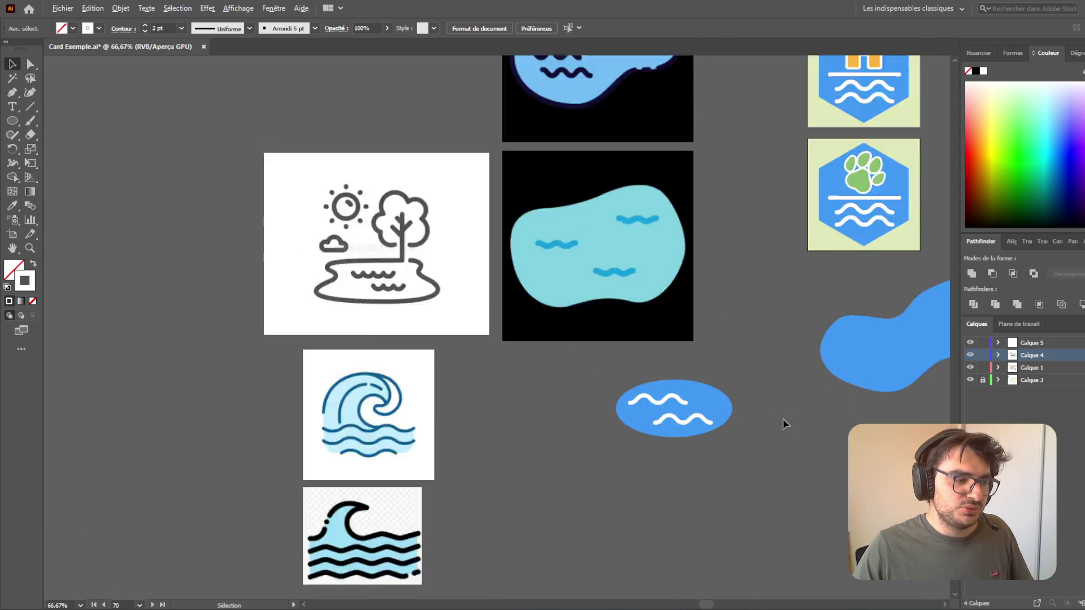
{"action": "scroll", "coordinate": [794, 419], "scroll_direction": "up", "scroll_amount": 2, "text": "alt"}
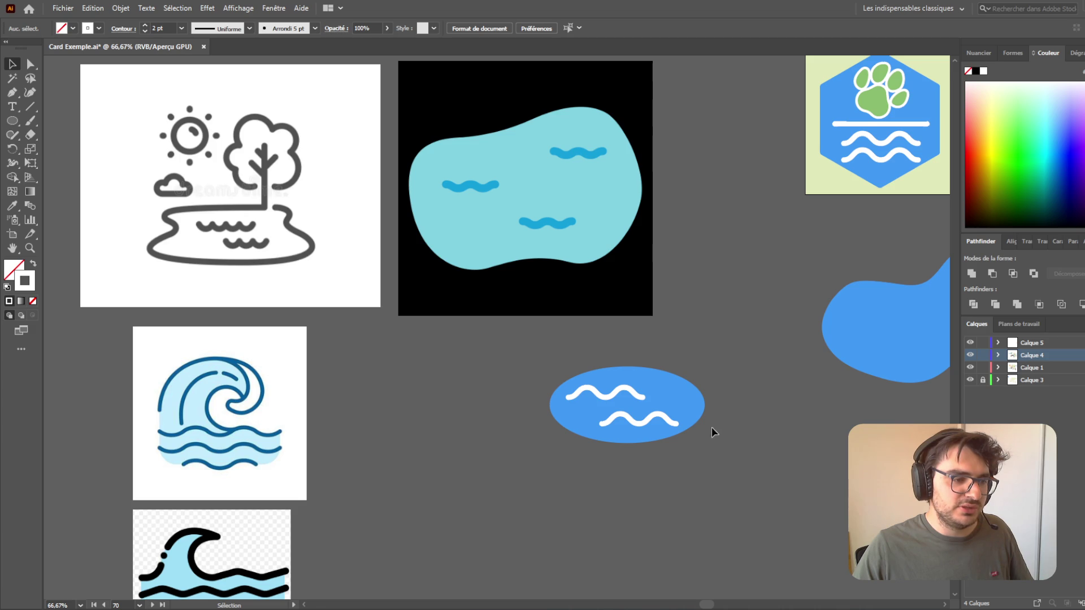
{"action": "left_click", "coordinate": [565, 390]}
{"action": "left_click", "coordinate": [816, 424]}
{"action": "left_click", "coordinate": [651, 372]}
{"action": "scroll", "coordinate": [730, 383], "scroll_direction": "down", "scroll_amount": 1}
{"action": "scroll", "coordinate": [731, 384], "scroll_direction": "right", "scroll_amount": 3}
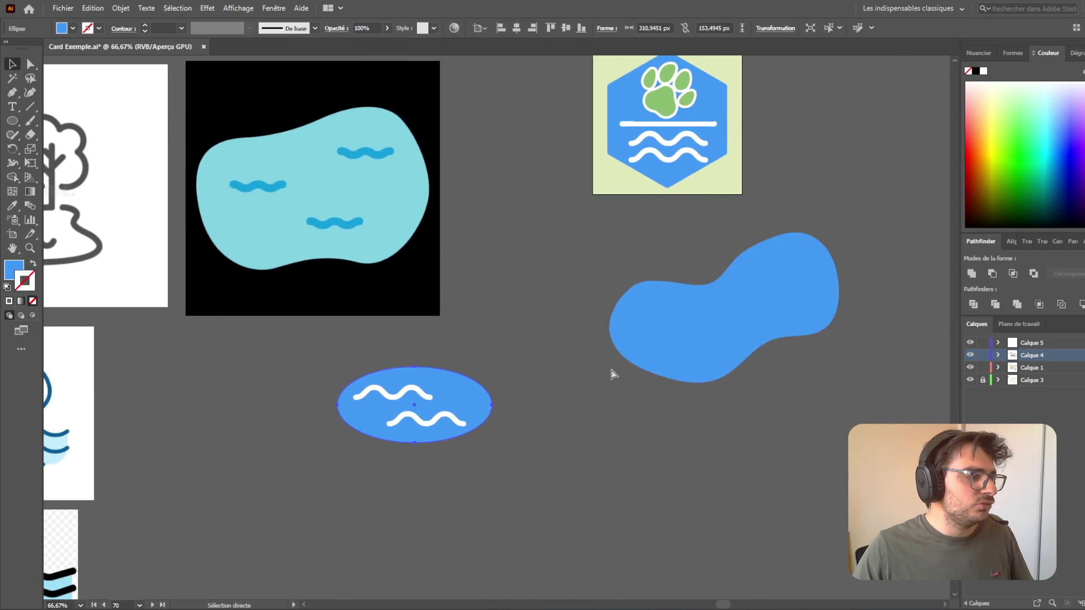
{"action": "key", "text": "a"}
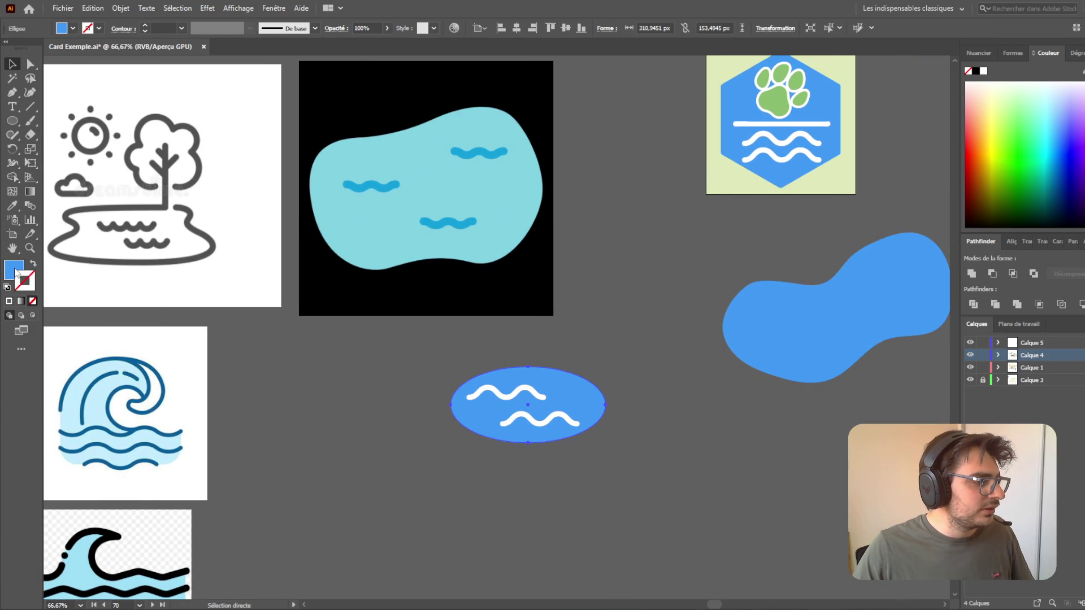
- Give the pond ellipse a white stroke aligned to the outside of its edge
{"action": "left_click", "coordinate": [983, 71]}
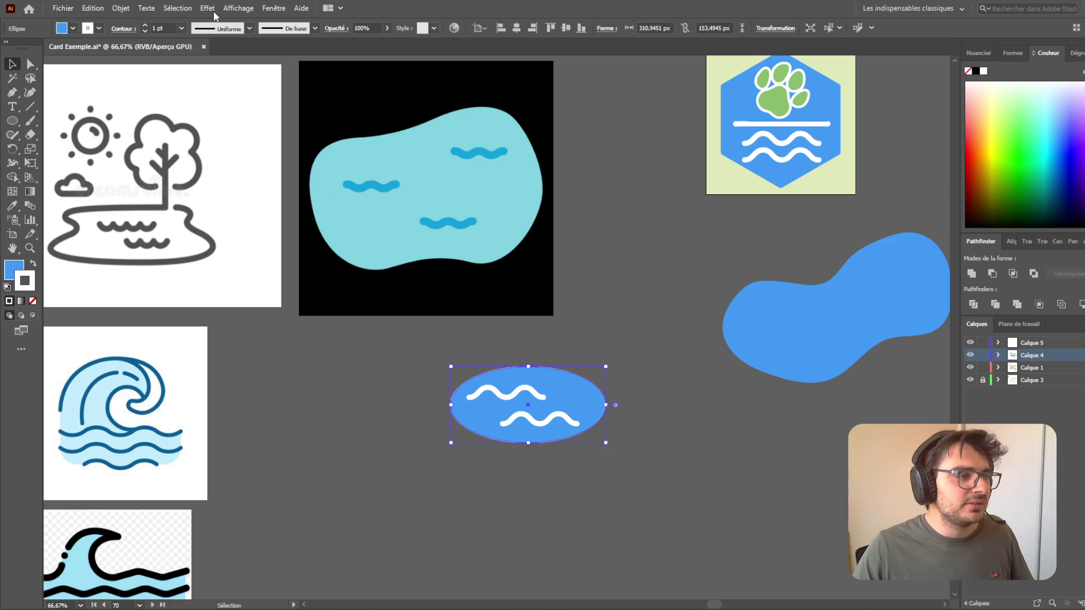
{"action": "left_click", "coordinate": [130, 30]}
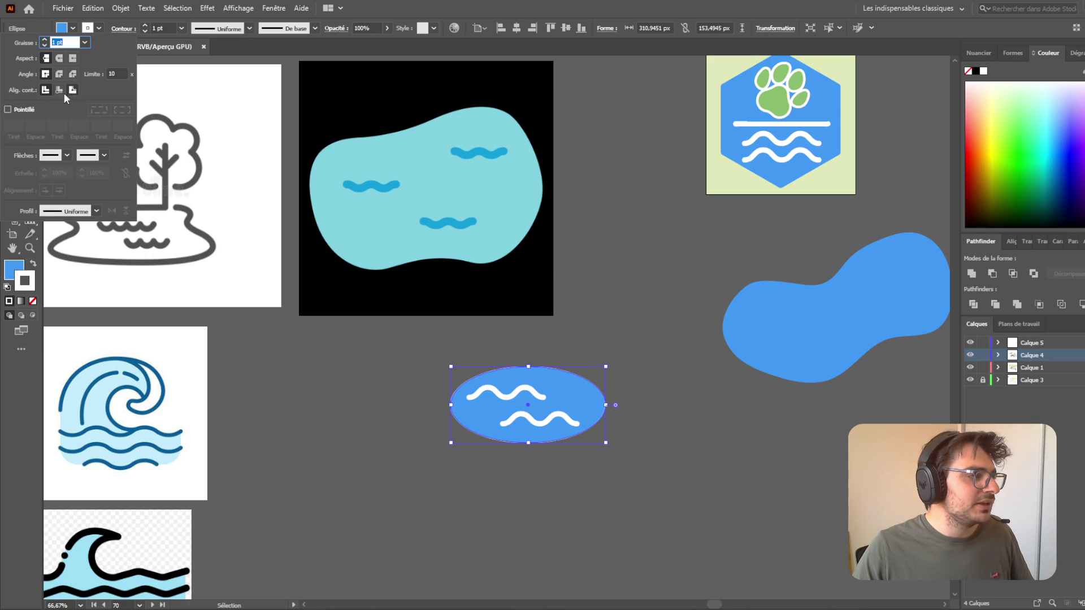
{"action": "left_click", "coordinate": [72, 91]}
- Raise the ellipse's stroke weight to 8 pt, then settle it at 5 pt
{"action": "left_click", "coordinate": [45, 40]}
{"action": "left_click", "coordinate": [45, 40]}
{"action": "left_click", "coordinate": [44, 40]}
{"action": "left_click", "coordinate": [44, 40]}
{"action": "left_click", "coordinate": [44, 40]}
{"action": "left_click", "coordinate": [45, 40]}
{"action": "left_click", "coordinate": [45, 40]}
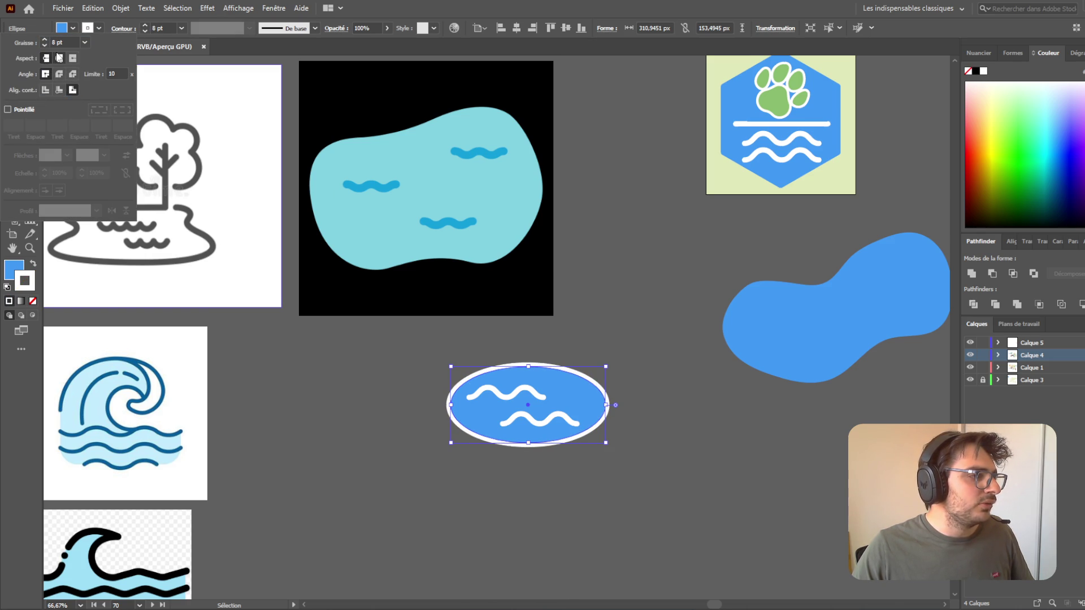
{"action": "left_click", "coordinate": [45, 44]}
{"action": "left_click", "coordinate": [45, 45]}
{"action": "left_click", "coordinate": [44, 44]}
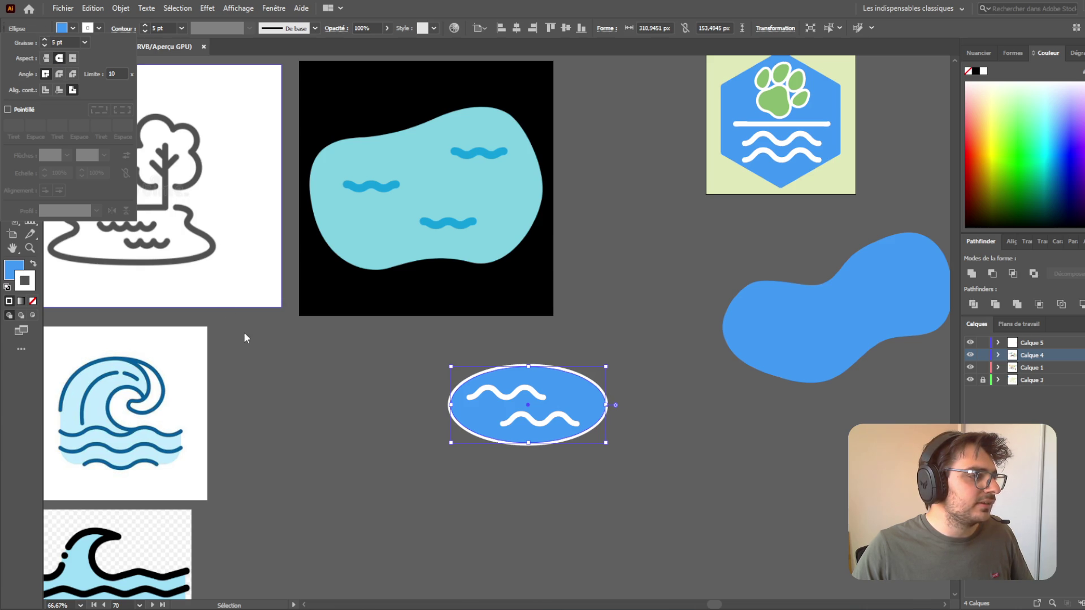
{"action": "left_click", "coordinate": [630, 480]}
{"action": "scroll", "coordinate": [630, 472], "scroll_direction": "up", "scroll_amount": 2}
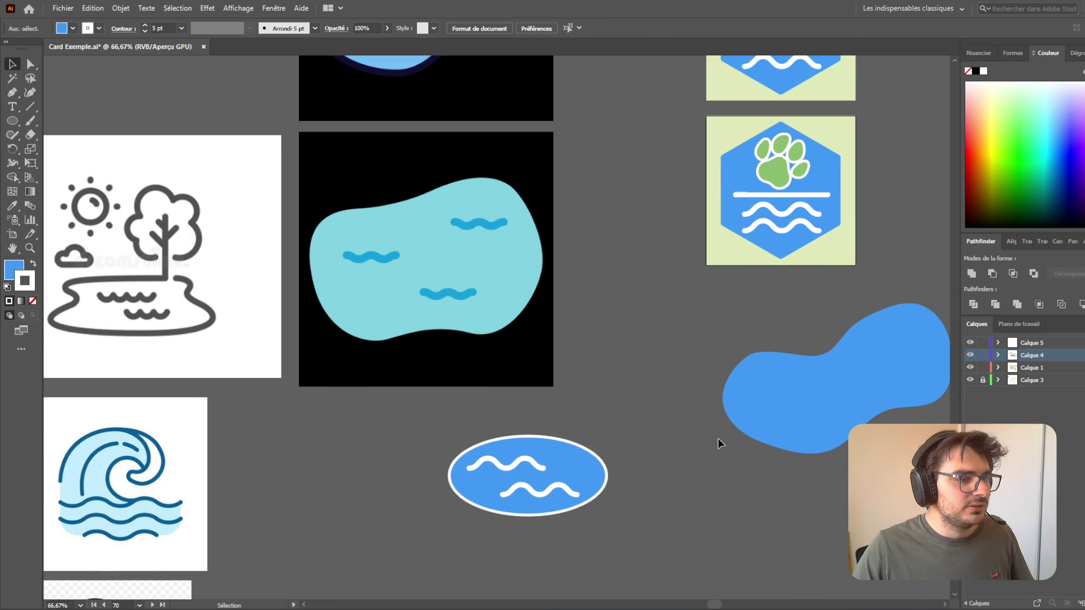
{"action": "scroll", "coordinate": [664, 500], "scroll_direction": "down", "scroll_amount": 2}
{"action": "left_click_drag", "start_coordinate": [403, 364], "coordinate": [625, 424]}
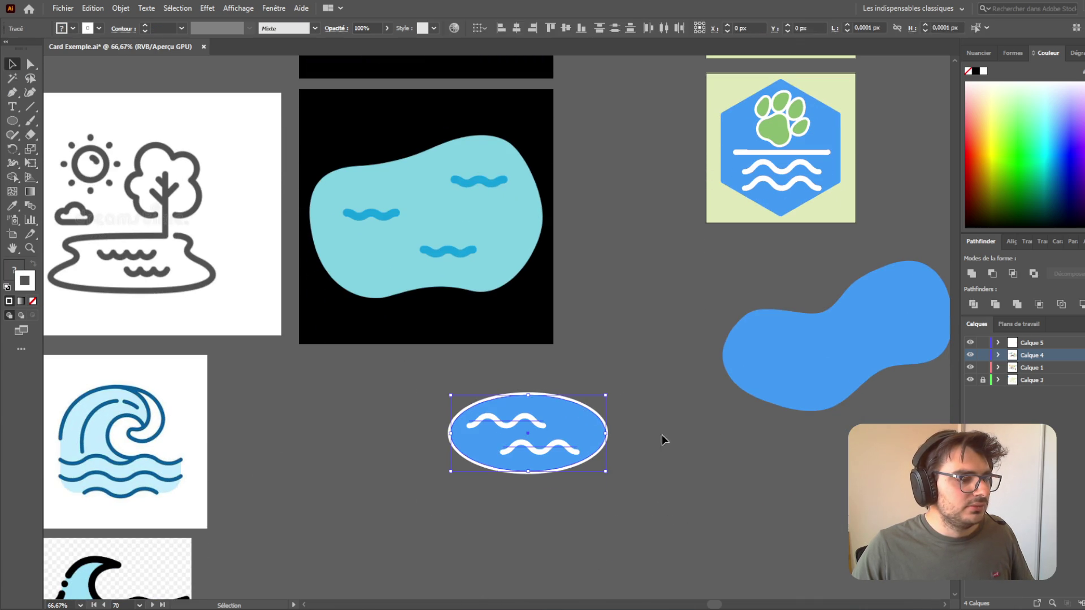
- Flatten the ellipse's top by moving its top anchor and bending its handle, undoing a bottom-anchor move
{"action": "left_click", "coordinate": [606, 504]}
{"action": "scroll", "coordinate": [583, 500], "scroll_direction": "up", "scroll_amount": 2}
{"action": "left_click", "coordinate": [516, 301]}
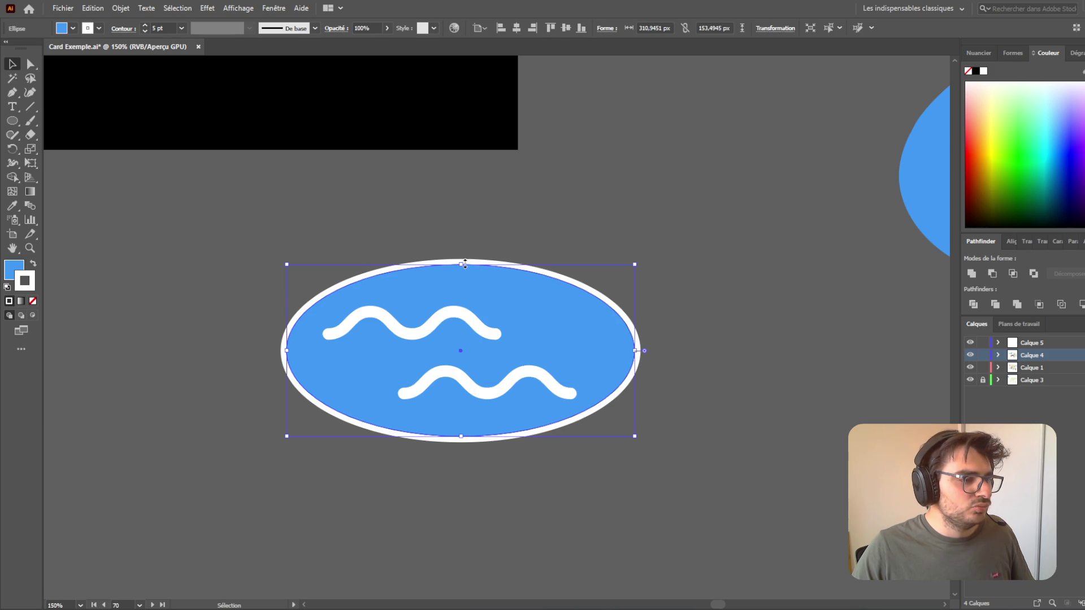
{"action": "left_click_drag", "start_coordinate": [464, 263], "coordinate": [465, 269]}
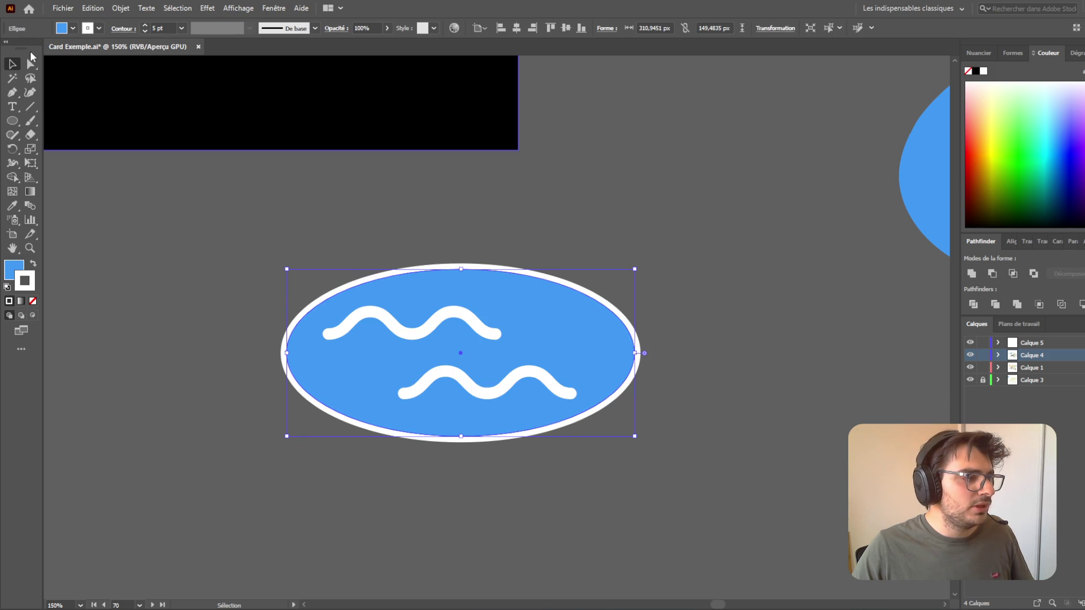
{"action": "left_click", "coordinate": [9, 95]}
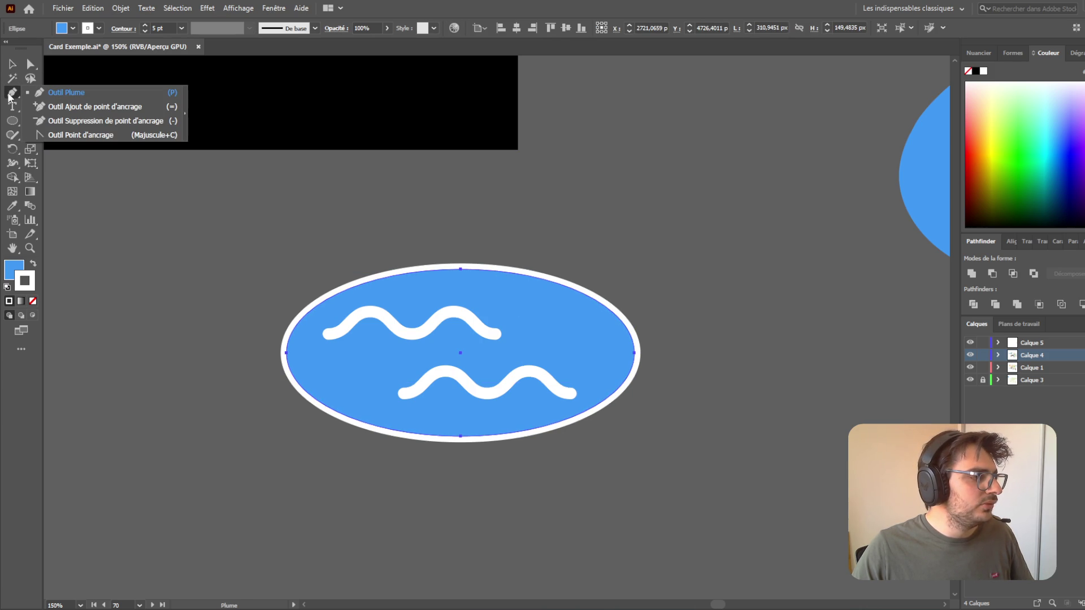
{"action": "left_click", "coordinate": [32, 63]}
{"action": "left_click_drag", "start_coordinate": [457, 270], "coordinate": [499, 276]}
{"action": "left_click_drag", "start_coordinate": [598, 277], "coordinate": [600, 290]}
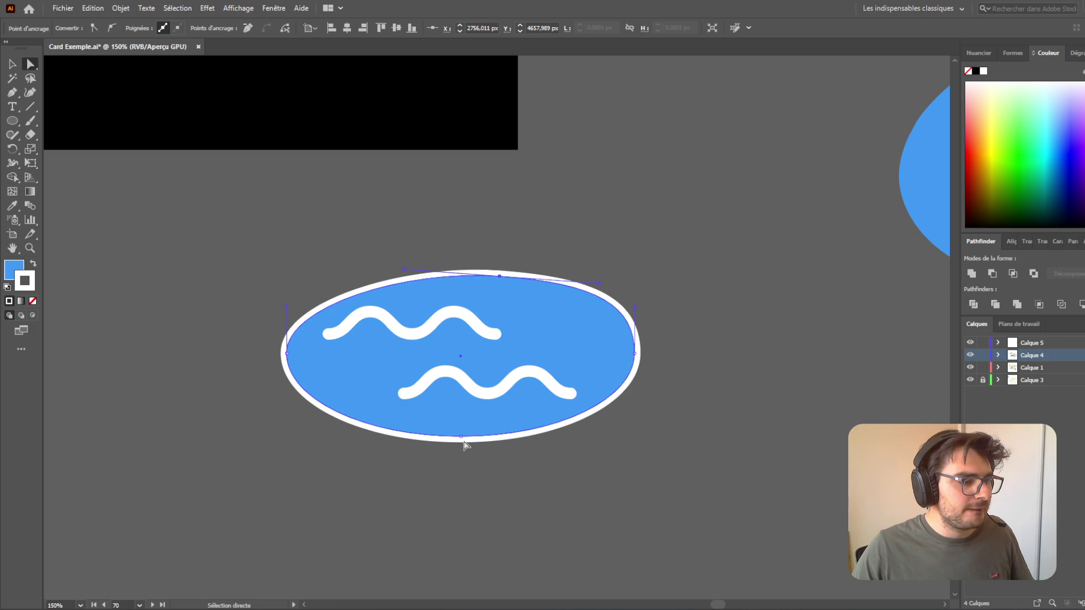
{"action": "left_click", "coordinate": [461, 437]}
{"action": "mouse_move", "coordinate": [461, 437]}
{"action": "left_mouse_down"}
{"action": "mouse_move", "coordinate": [476, 434]}
{"action": "mouse_move", "coordinate": [421, 431]}
{"action": "mouse_move", "coordinate": [514, 431]}
{"action": "left_mouse_up"}
{"action": "key", "text": "ctrl+z"}
{"action": "key", "text": "ctrl+z"}
{"action": "key", "text": "ctrl+z"}
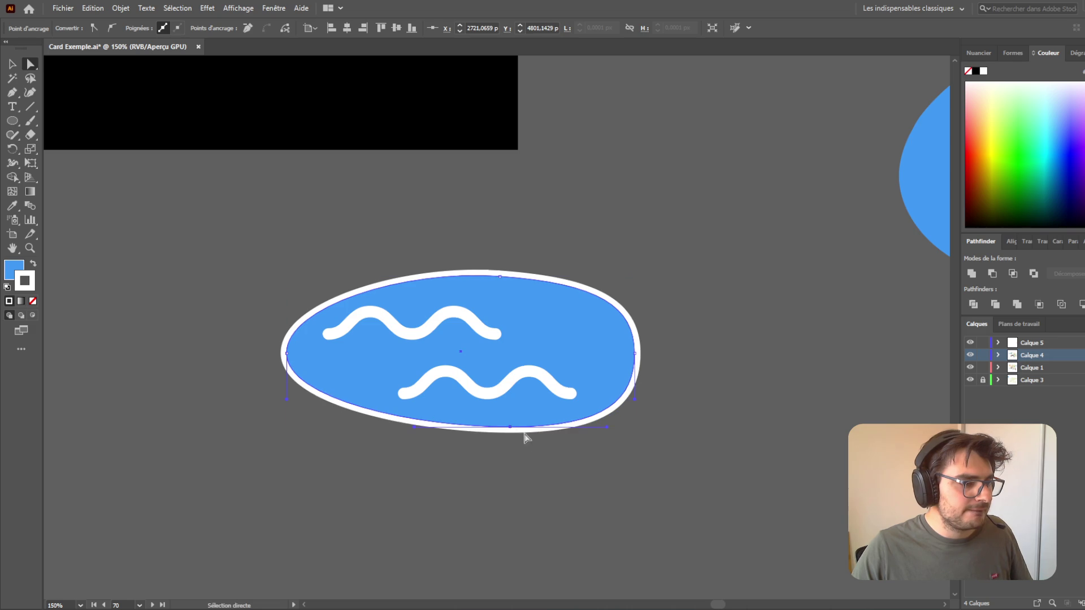
- Shift the ellipse's top anchor left, adjust its handle, and move the bottom anchor right
{"action": "left_click", "coordinate": [544, 448]}
{"action": "left_click_drag", "start_coordinate": [460, 275], "coordinate": [406, 275]}
{"action": "left_click_drag", "start_coordinate": [503, 275], "coordinate": [505, 266]}
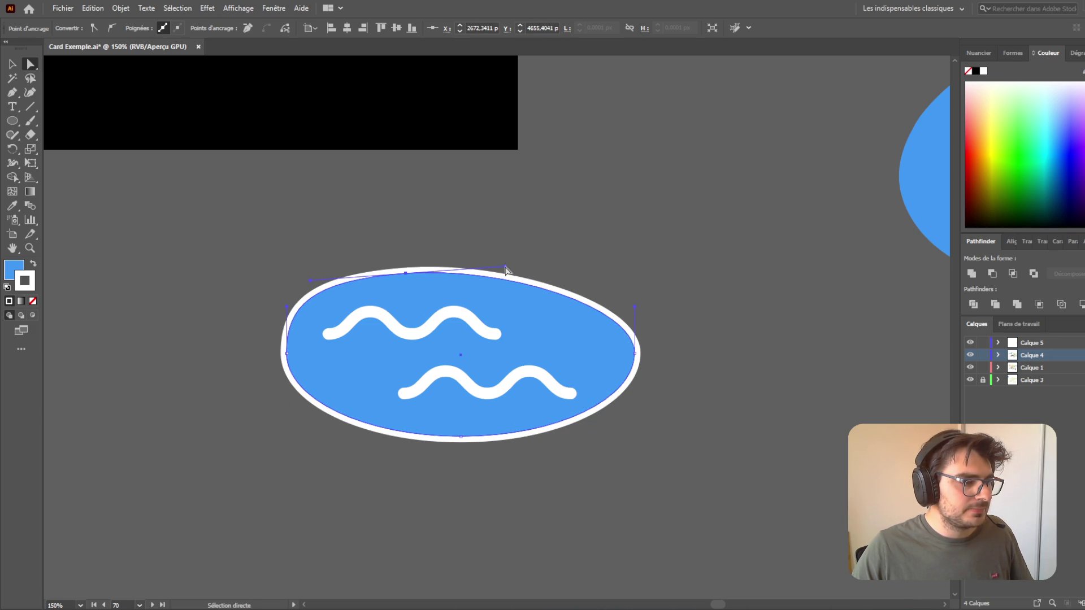
{"action": "left_click", "coordinate": [460, 437]}
{"action": "left_click_drag", "start_coordinate": [459, 439], "coordinate": [494, 434]}
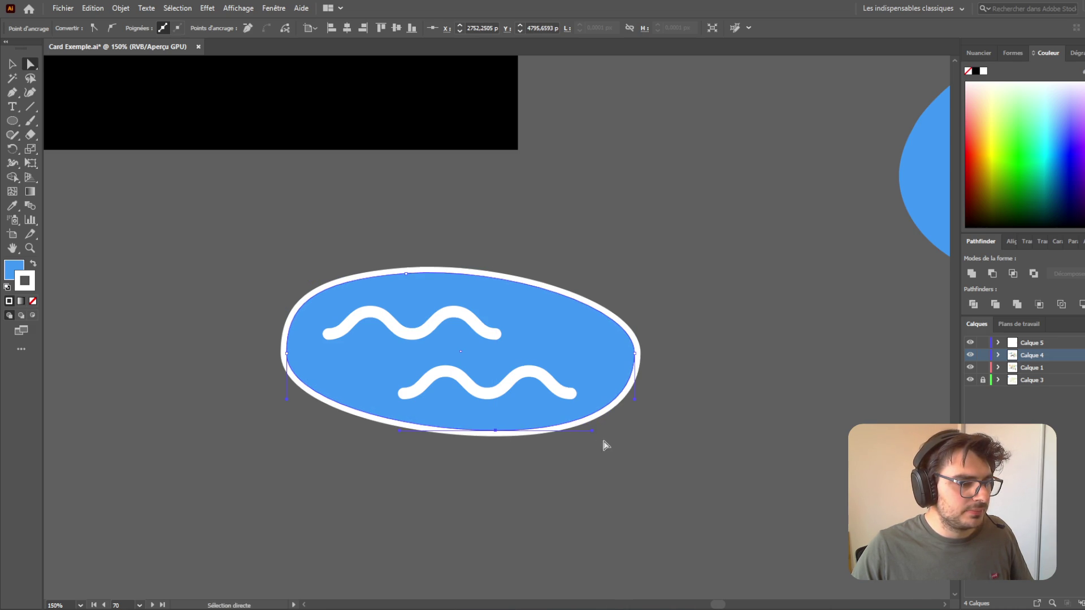
- Reshape the ellipse's right-side curve to about 302 × 142 px and nudge it right and down
{"action": "left_click", "coordinate": [614, 475]}
{"action": "scroll", "coordinate": [616, 475], "scroll_direction": "down", "scroll_amount": 1}
{"action": "scroll", "coordinate": [622, 478], "scroll_direction": "down", "scroll_amount": 3}
{"action": "scroll", "coordinate": [644, 495], "scroll_direction": "up", "scroll_amount": 2}
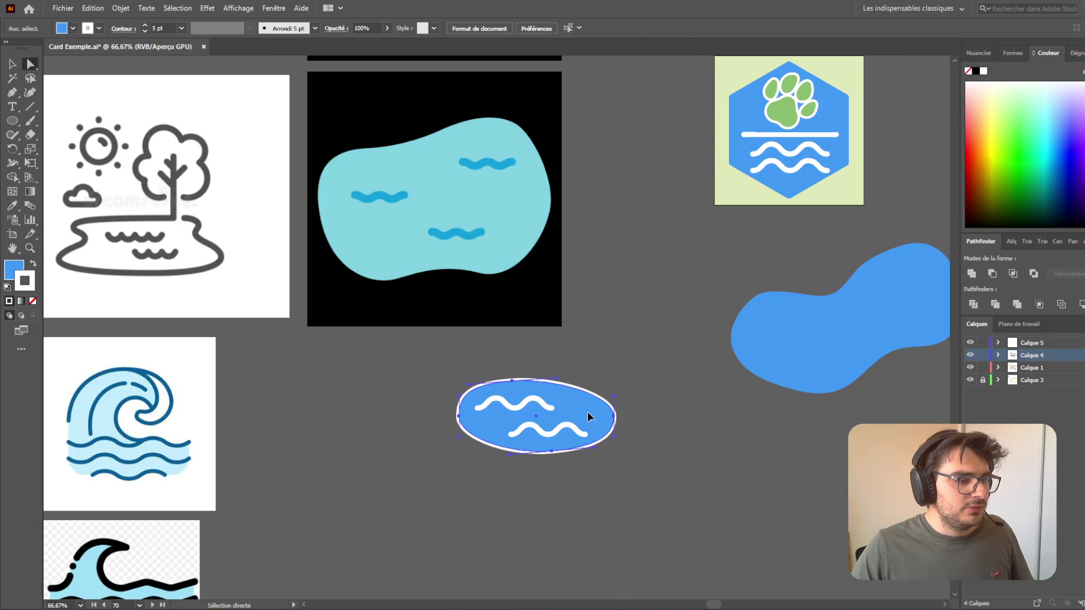
{"action": "left_click", "coordinate": [588, 412]}
{"action": "scroll", "coordinate": [618, 425], "scroll_direction": "up", "scroll_amount": 1}
{"action": "scroll", "coordinate": [619, 424], "scroll_direction": "up", "scroll_amount": 3}
{"action": "left_click_drag", "start_coordinate": [609, 419], "coordinate": [588, 391]}
{"action": "key", "text": "ctrl+z"}
{"action": "left_click_drag", "start_coordinate": [590, 333], "coordinate": [558, 342]}
{"action": "left_click", "coordinate": [12, 64]}
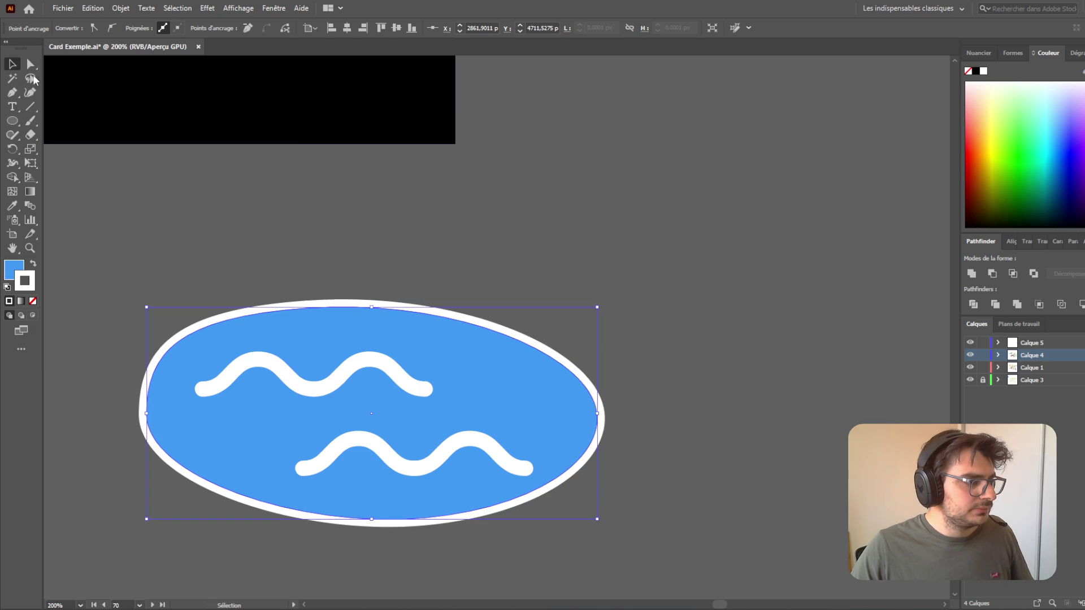
{"action": "key", "text": "Down"}
{"action": "key", "text": "Down"}
{"action": "key", "text": "Right"}
{"action": "key", "text": "Right"}
{"action": "key", "text": "Right"}
{"action": "key", "text": "Right"}
{"action": "key", "text": "Right"}
{"action": "key", "text": "Right"}
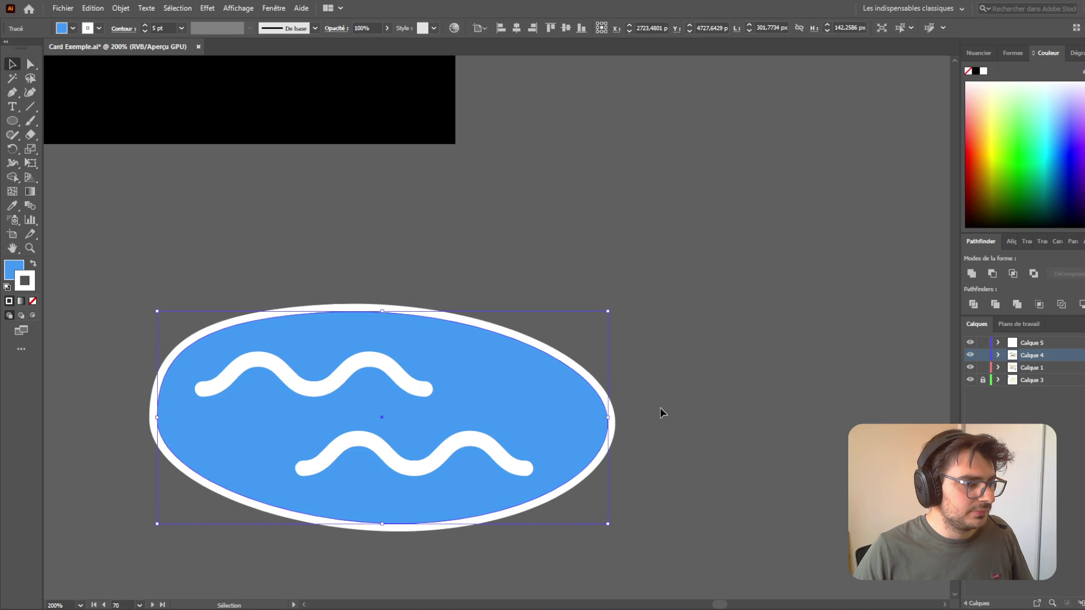
- Increase the lake ellipse's white stroke weight from 5 pt to 10 pt
{"action": "left_click", "coordinate": [689, 387]}
{"action": "scroll", "coordinate": [698, 397], "scroll_direction": "down", "scroll_amount": 3}
{"action": "scroll", "coordinate": [723, 457], "scroll_direction": "up", "scroll_amount": 2}
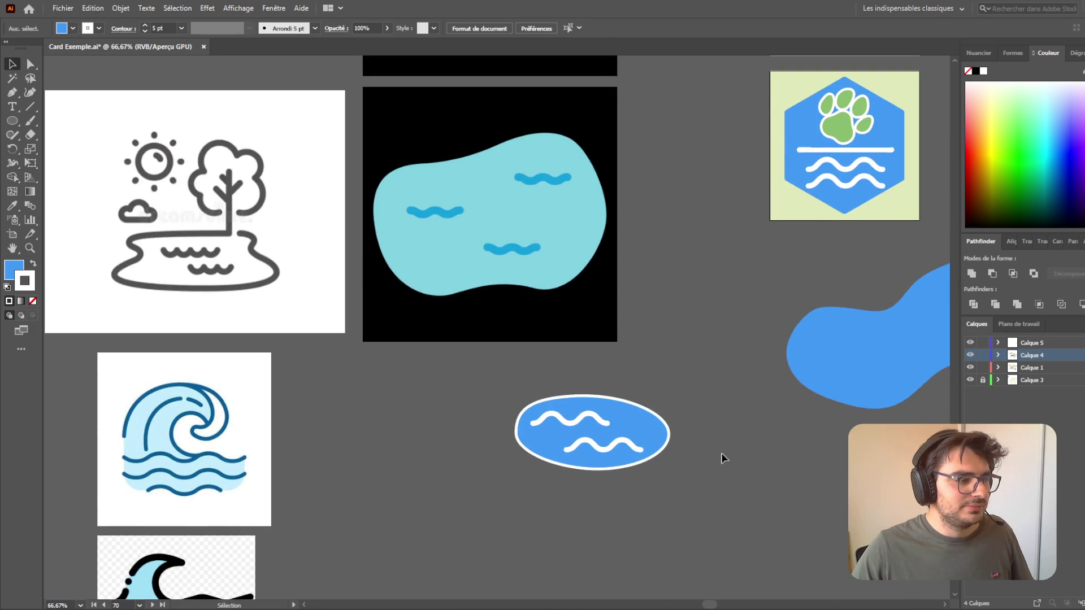
{"action": "scroll", "coordinate": [729, 480], "scroll_direction": "right", "scroll_amount": 5}
{"action": "scroll", "coordinate": [489, 481], "scroll_direction": "down", "scroll_amount": 3}
{"action": "scroll", "coordinate": [489, 479], "scroll_direction": "up", "scroll_amount": 3}
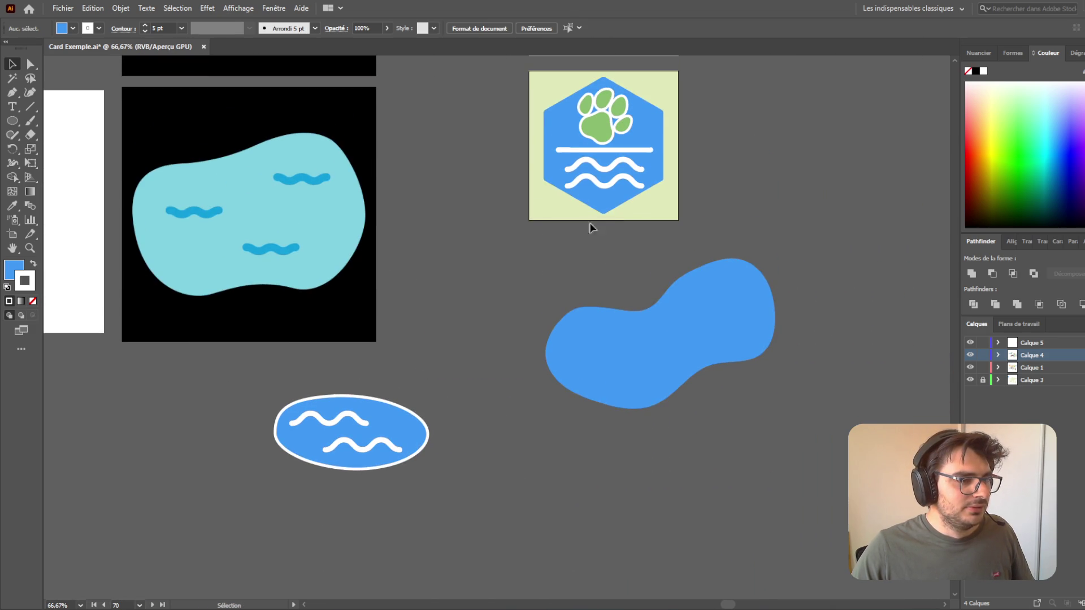
{"action": "scroll", "coordinate": [368, 504], "scroll_direction": "left", "scroll_amount": 5}
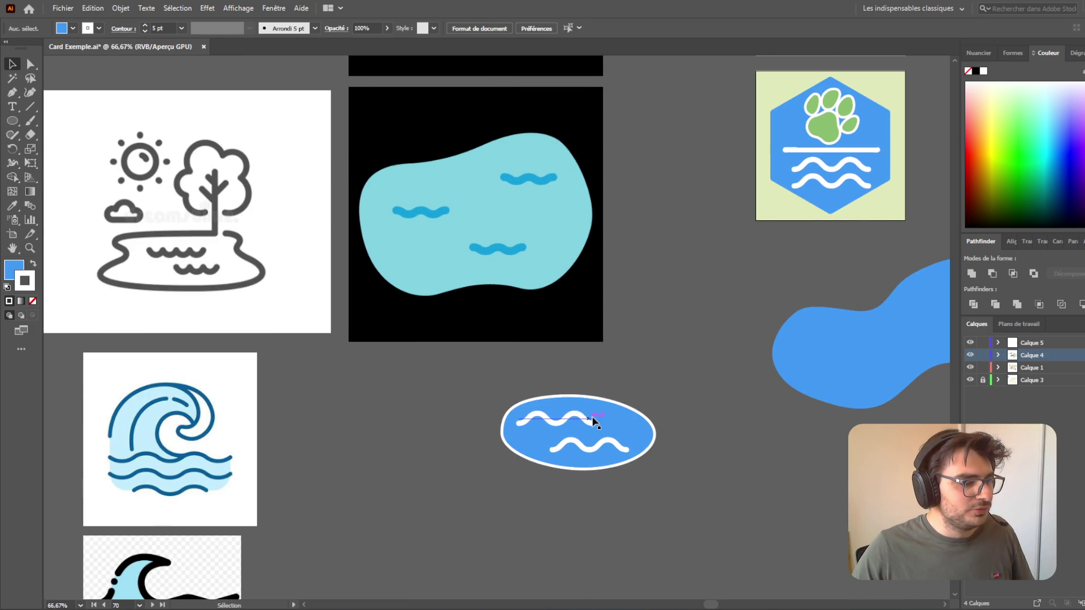
{"action": "left_click", "coordinate": [622, 415]}
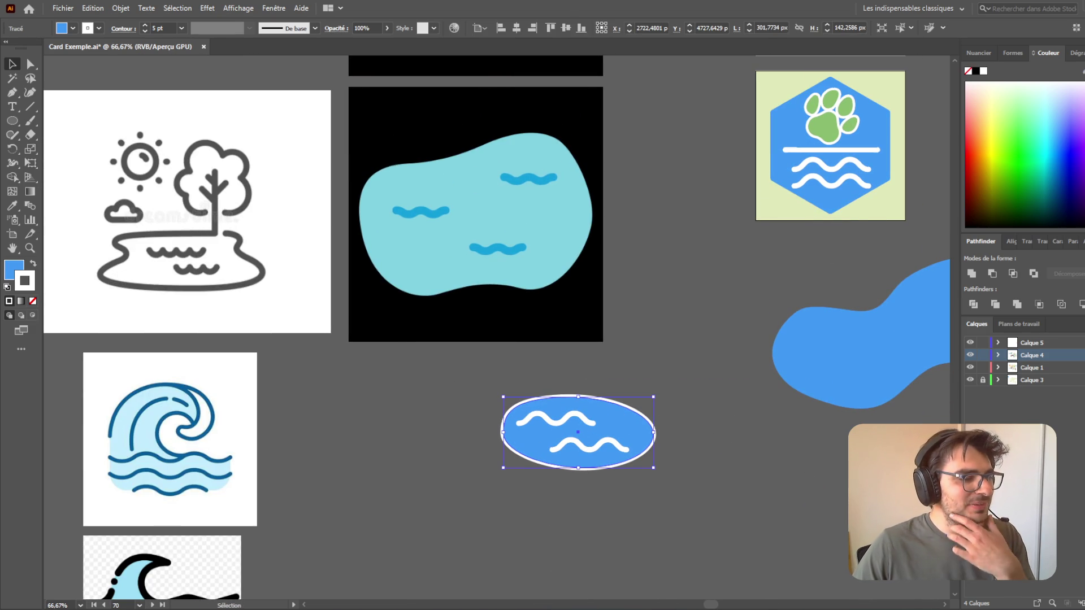
{"action": "left_click", "coordinate": [145, 24]}
{"action": "left_click", "coordinate": [146, 25]}
{"action": "left_click", "coordinate": [145, 25]}
{"action": "left_click", "coordinate": [145, 25]}
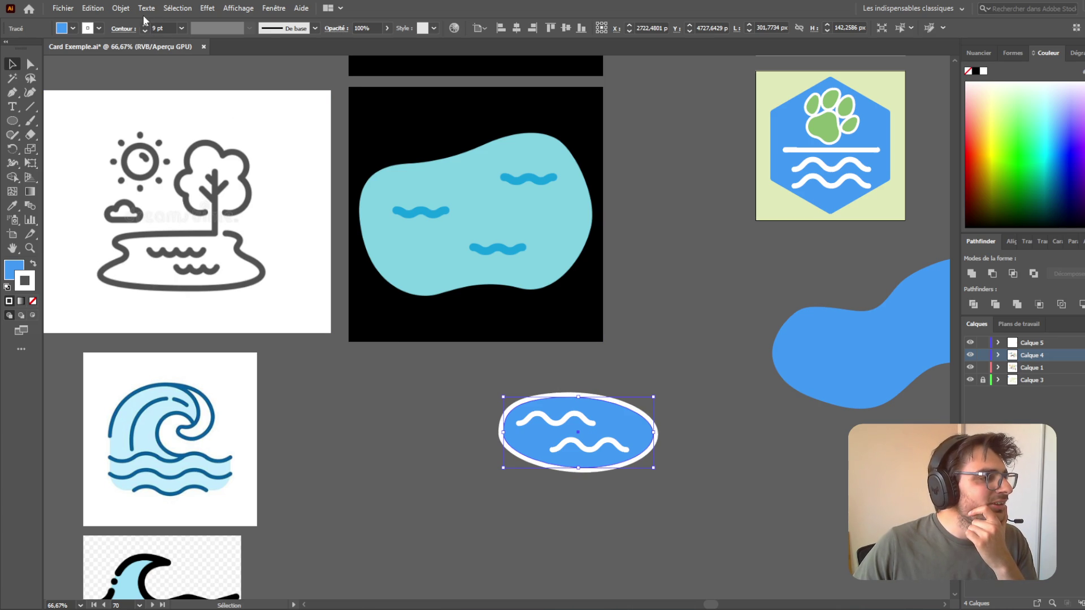
{"action": "left_click", "coordinate": [146, 24]}
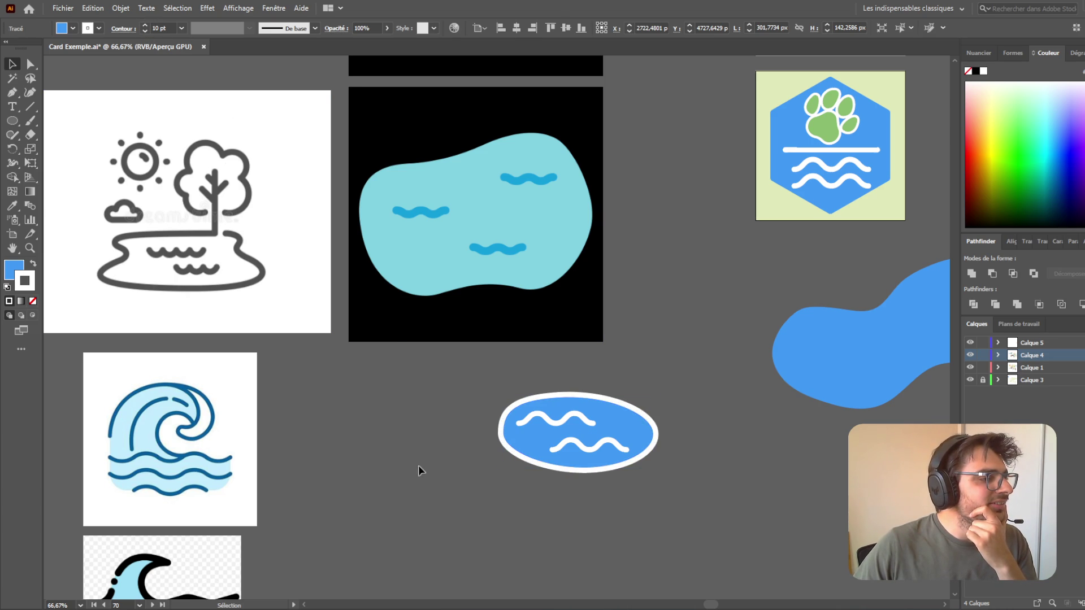
{"action": "left_click", "coordinate": [418, 466]}
{"action": "scroll", "coordinate": [649, 471], "scroll_direction": "down", "scroll_amount": 2}
{"action": "scroll", "coordinate": [656, 467], "scroll_direction": "up", "scroll_amount": 3}
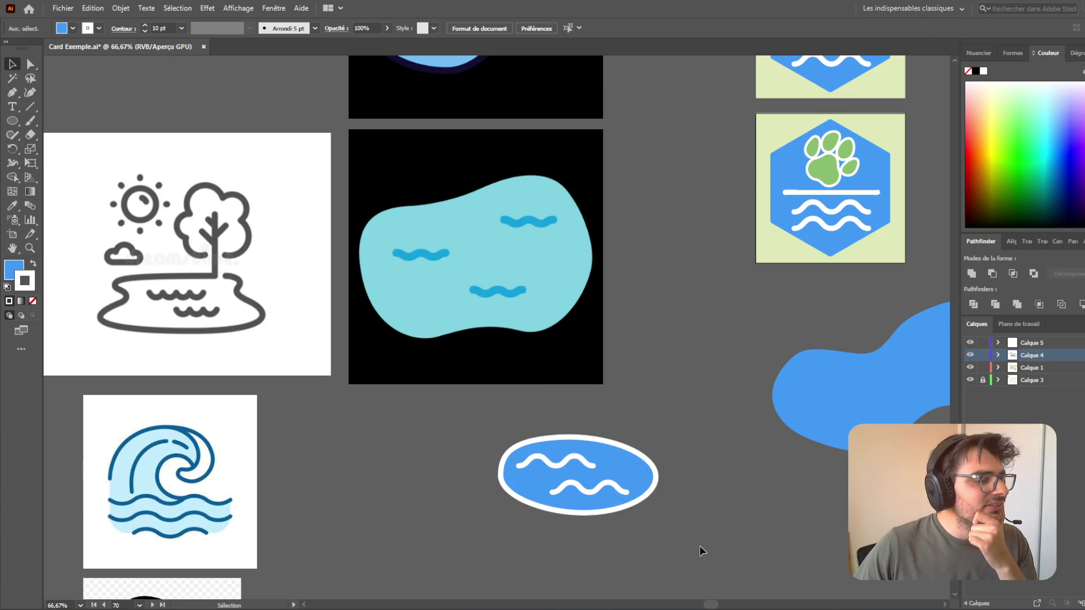
{"action": "scroll", "coordinate": [704, 537], "scroll_direction": "down", "scroll_amount": 3}
{"action": "scroll", "coordinate": [699, 515], "scroll_direction": "down", "scroll_amount": 4}
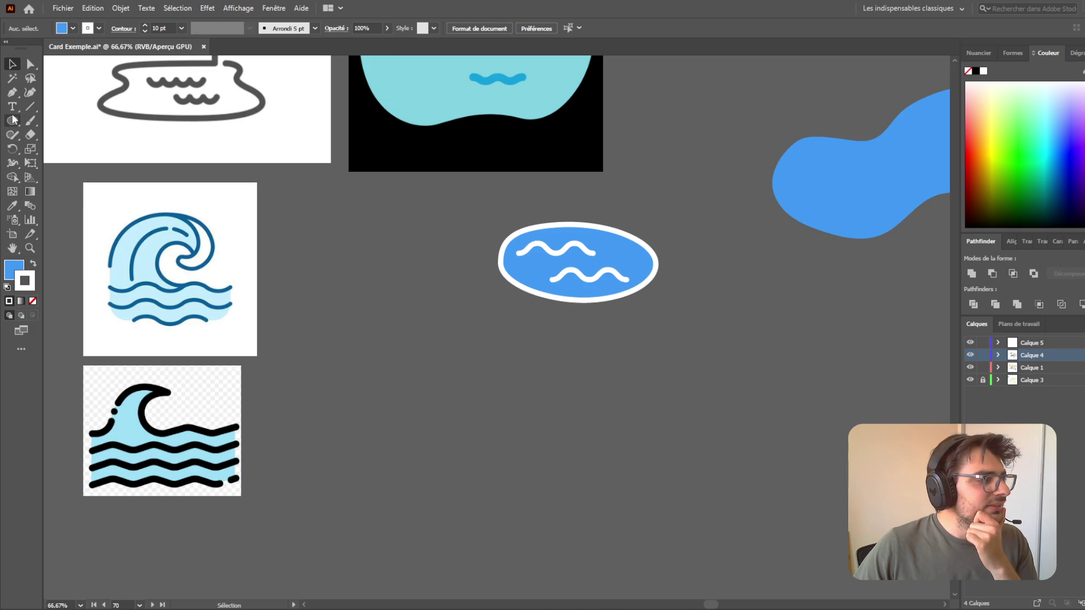
{"action": "scroll", "coordinate": [283, 487], "scroll_direction": "up", "scroll_amount": 2}
{"action": "scroll", "coordinate": [274, 531], "scroll_direction": "left", "scroll_amount": 8}
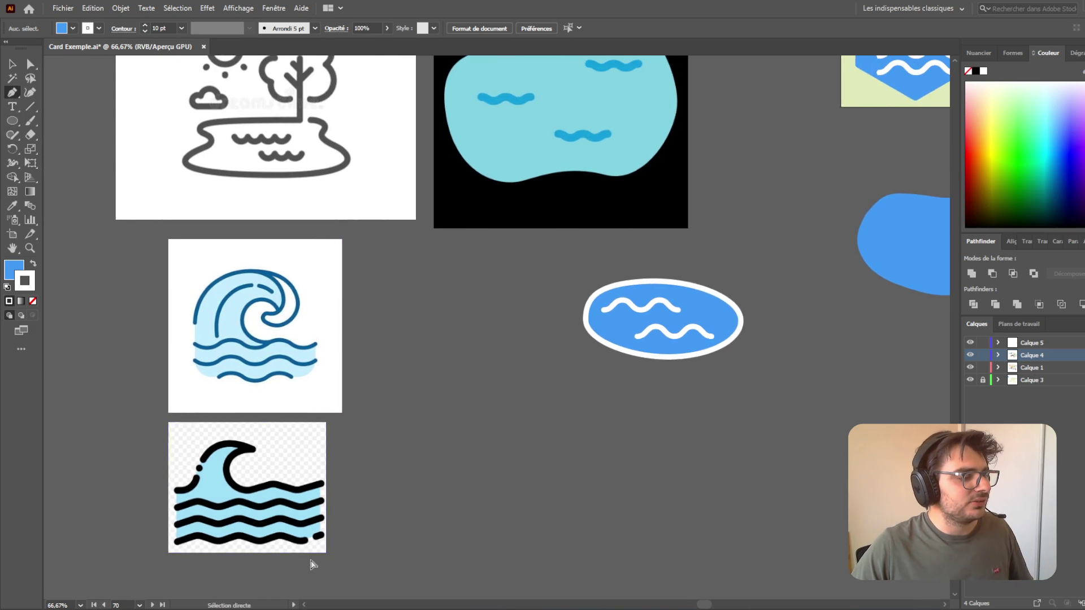
- Trace an eight-point Pen zigzag of alternating peaks and troughs across the wave line
{"action": "scroll", "coordinate": [334, 568], "scroll_direction": "left", "scroll_amount": 3}
{"action": "scroll", "coordinate": [460, 570], "scroll_direction": "up", "scroll_amount": 4}
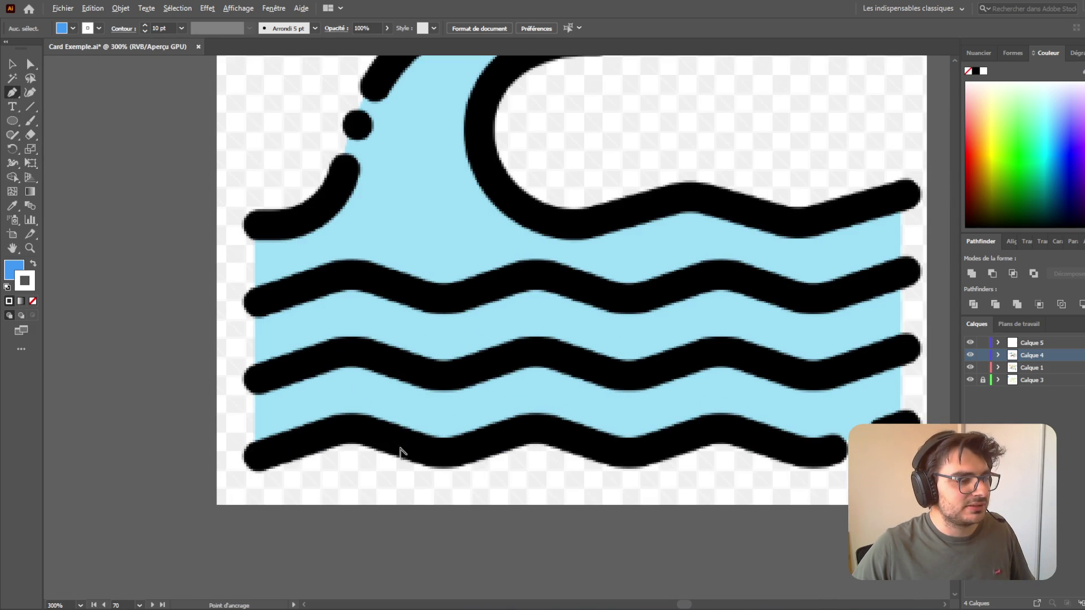
{"action": "left_click", "coordinate": [254, 303]}
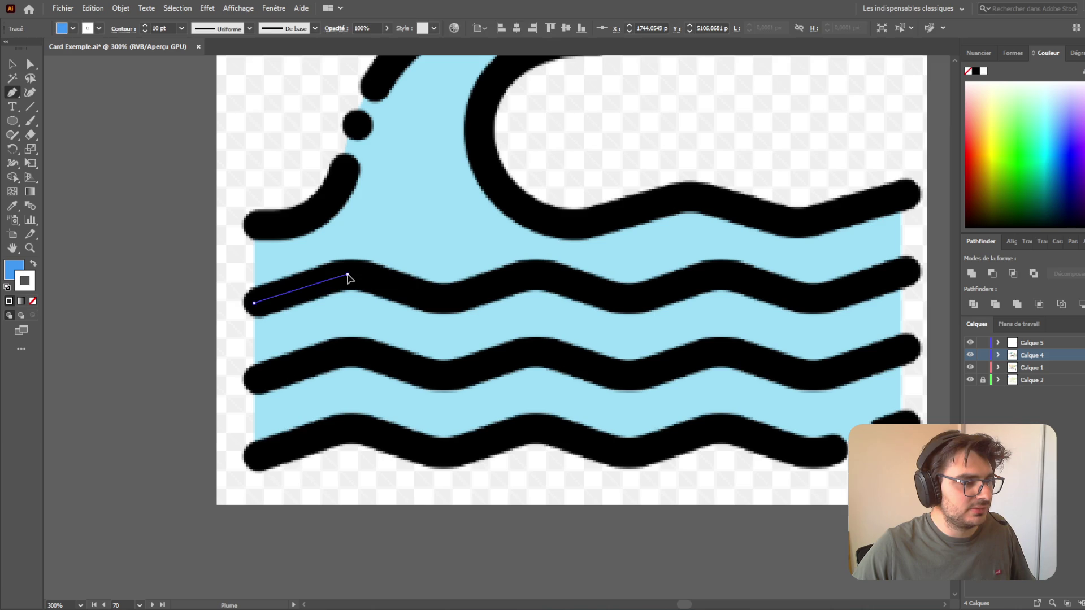
{"action": "left_click", "coordinate": [347, 274]}
{"action": "left_click", "coordinate": [434, 303]}
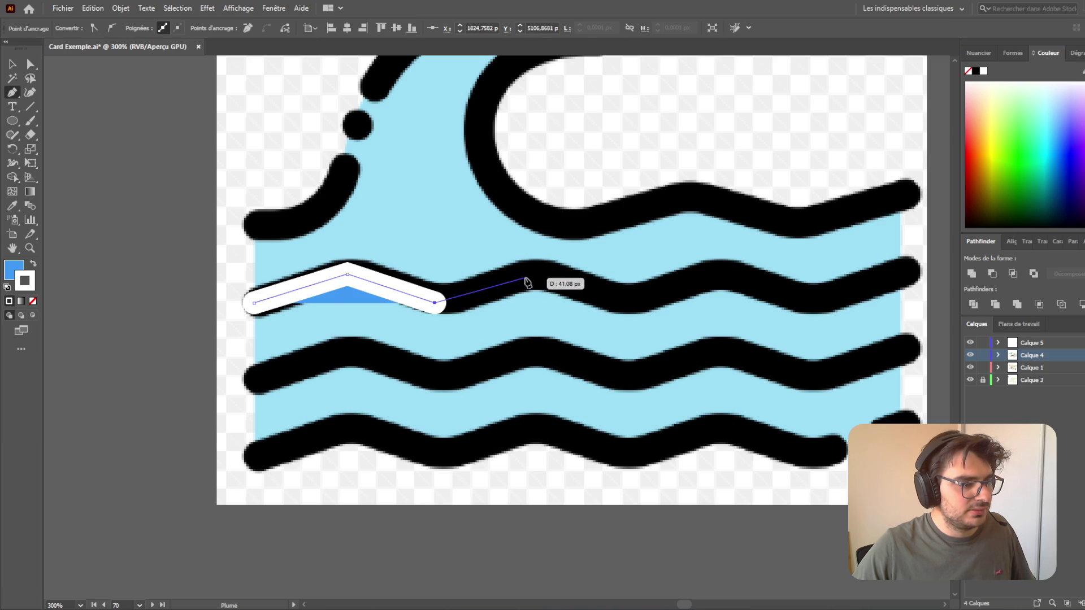
{"action": "left_click", "coordinate": [535, 274]}
{"action": "left_click", "coordinate": [625, 303]}
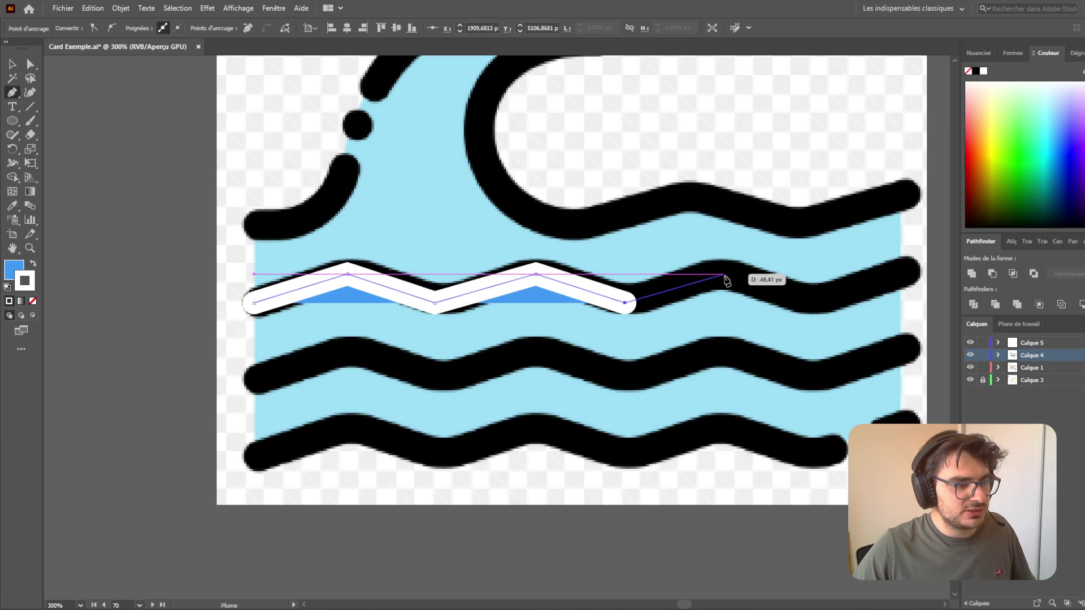
{"action": "left_click", "coordinate": [723, 274]}
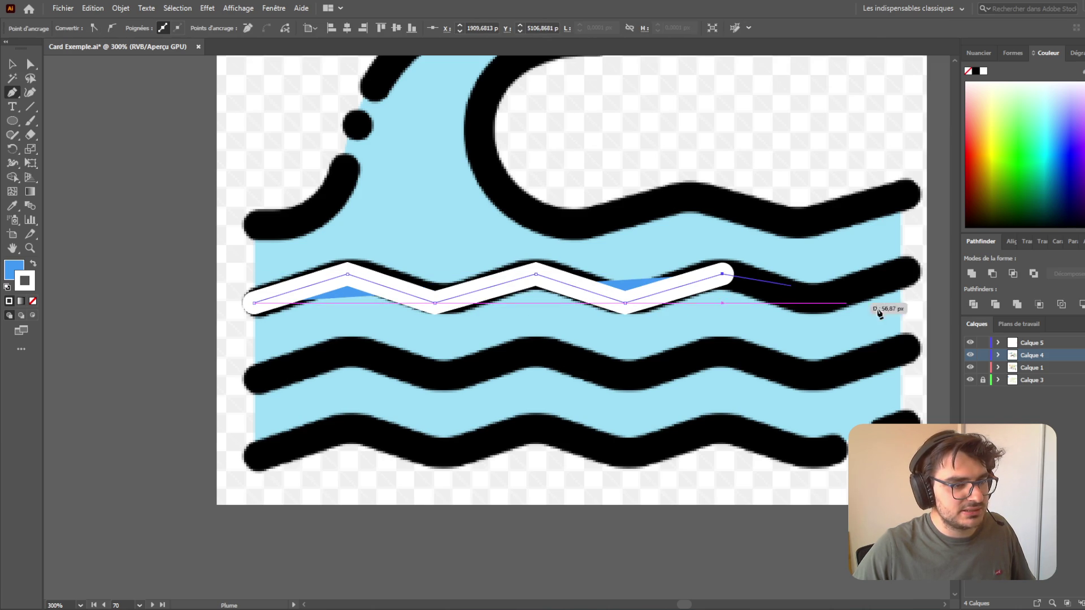
{"action": "left_click", "coordinate": [811, 303]}
{"action": "left_click", "coordinate": [901, 271]}
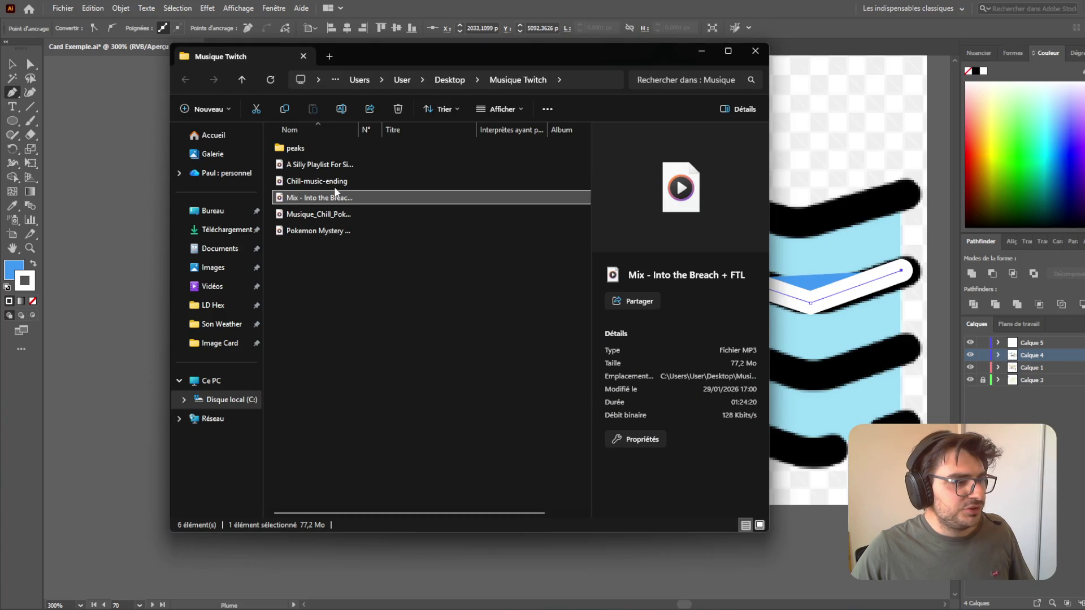
- View the details of the Chill-music-ending and Musique_Chill_Pokemon tracks in Musique Twitch
{"action": "left_click", "coordinate": [326, 182]}
{"action": "left_click", "coordinate": [344, 213]}
- Set the white zigzag's stroke caps and corner joins to round
{"action": "left_click", "coordinate": [700, 51]}
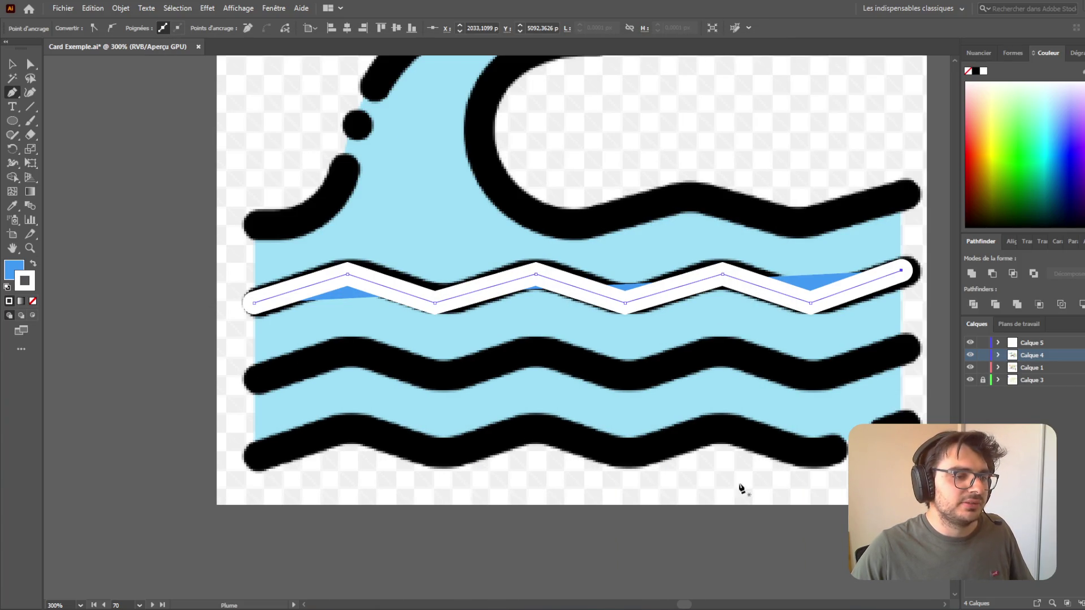
{"action": "left_click", "coordinate": [12, 64]}
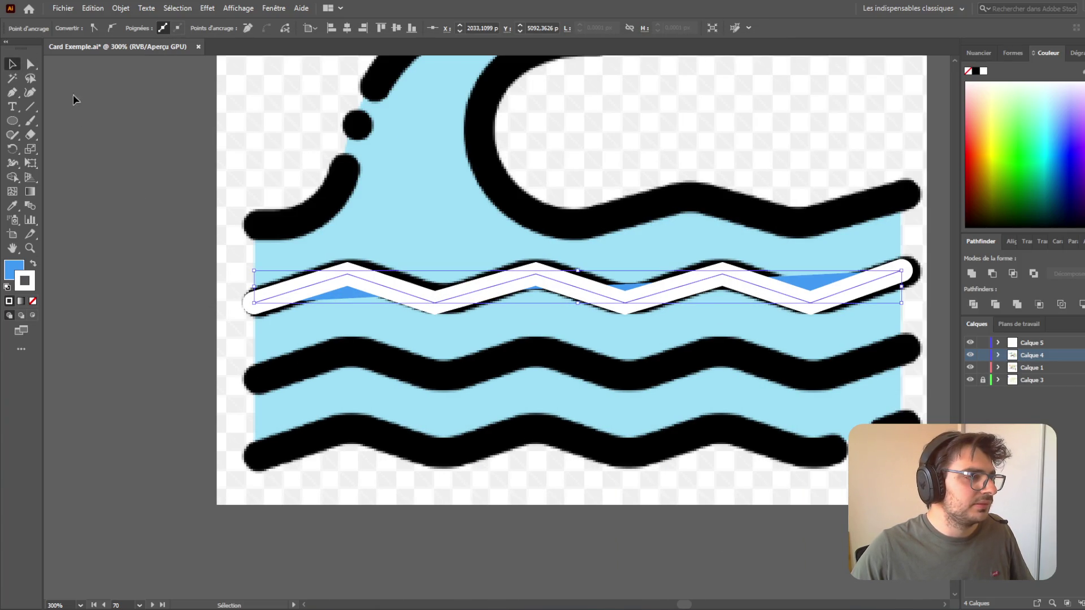
{"action": "left_click", "coordinate": [265, 286]}
{"action": "left_click", "coordinate": [358, 278]}
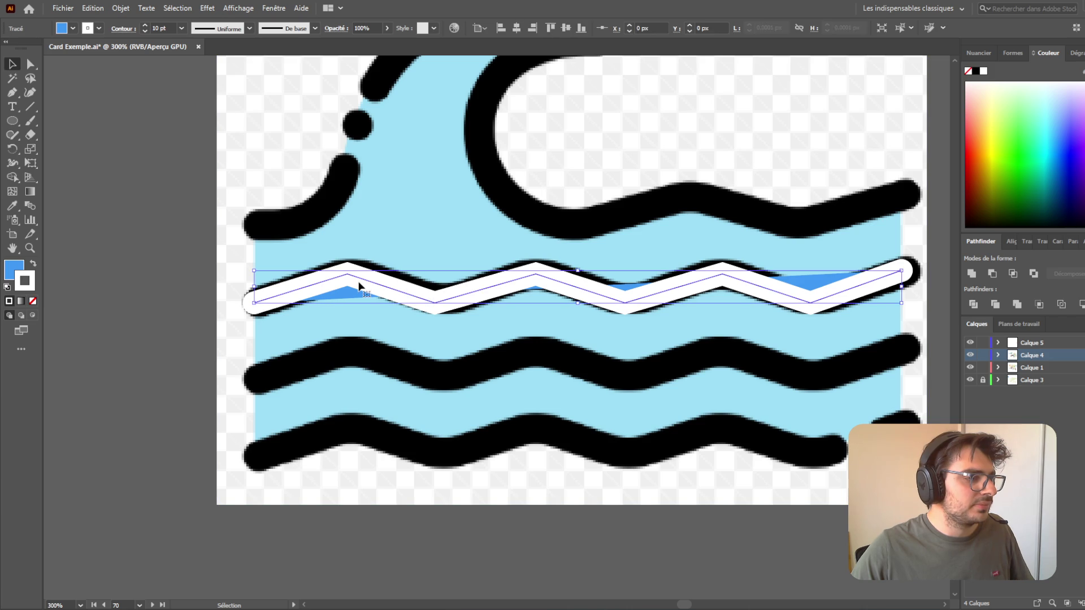
{"action": "left_click", "coordinate": [129, 29]}
{"action": "left_click", "coordinate": [60, 58]}
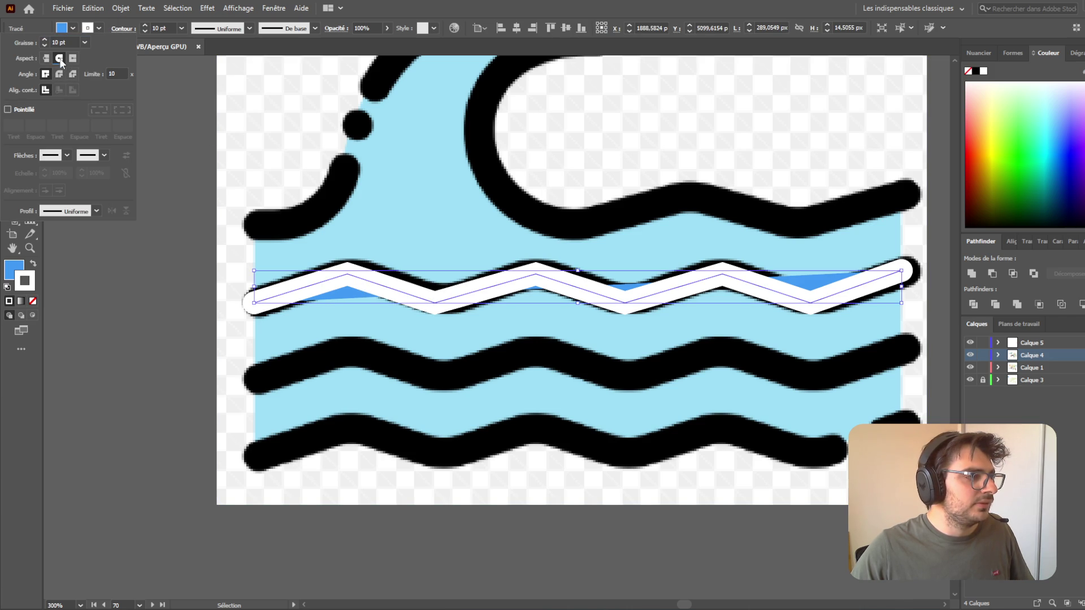
{"action": "left_click", "coordinate": [60, 74]}
{"action": "left_click", "coordinate": [72, 75]}
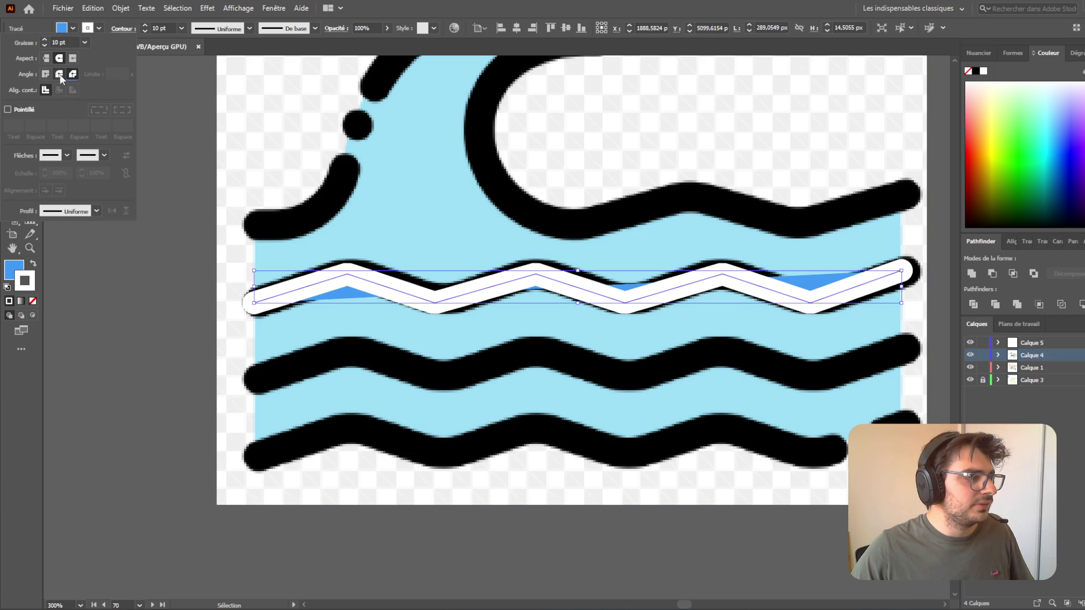
{"action": "left_click", "coordinate": [211, 170]}
{"action": "left_click", "coordinate": [211, 170]}
- Round the zigzag's corners to about 10.81 px and set its fill to None
{"action": "left_click", "coordinate": [589, 290]}
{"action": "scroll", "coordinate": [727, 427], "scroll_direction": "down", "scroll_amount": 2}
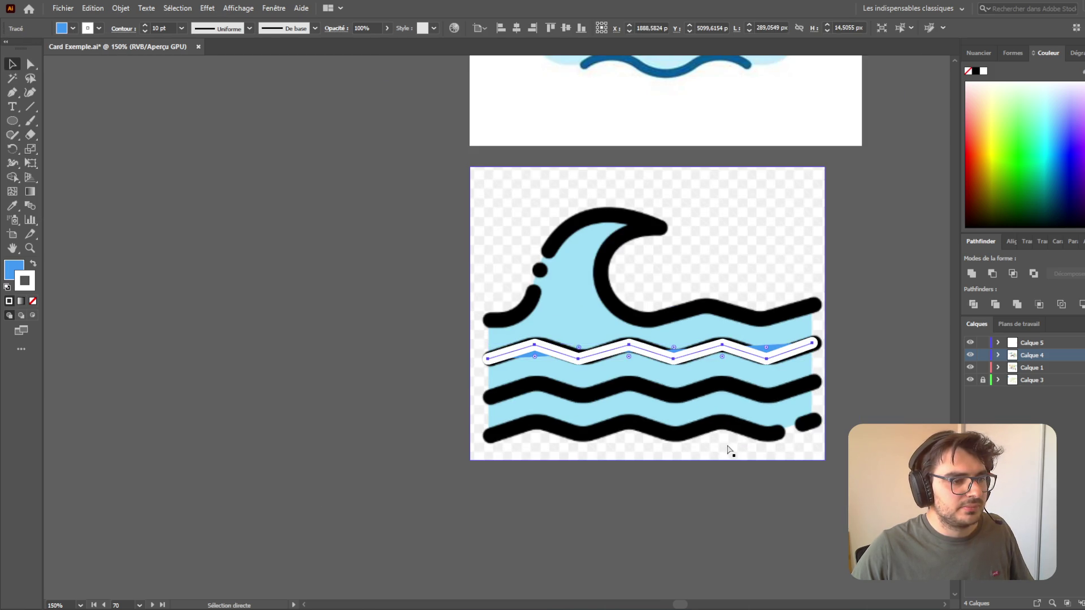
{"action": "scroll", "coordinate": [727, 444], "scroll_direction": "right", "scroll_amount": 5}
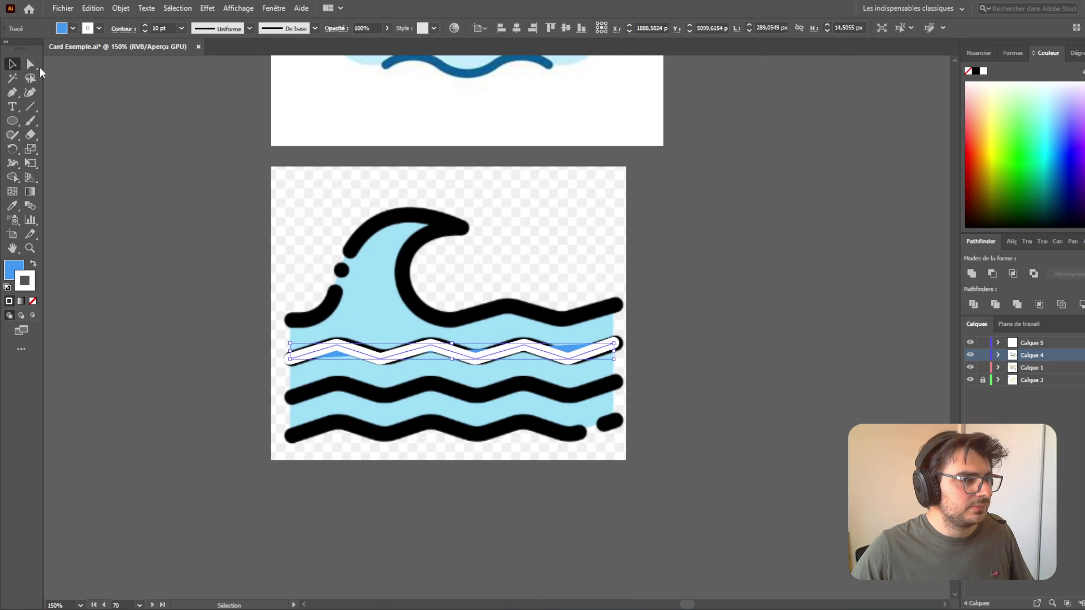
{"action": "left_click", "coordinate": [30, 64]}
{"action": "scroll", "coordinate": [443, 350], "scroll_direction": "up", "scroll_amount": 2}
{"action": "left_click", "coordinate": [419, 351]}
{"action": "left_click_drag", "start_coordinate": [419, 363], "coordinate": [424, 378]}
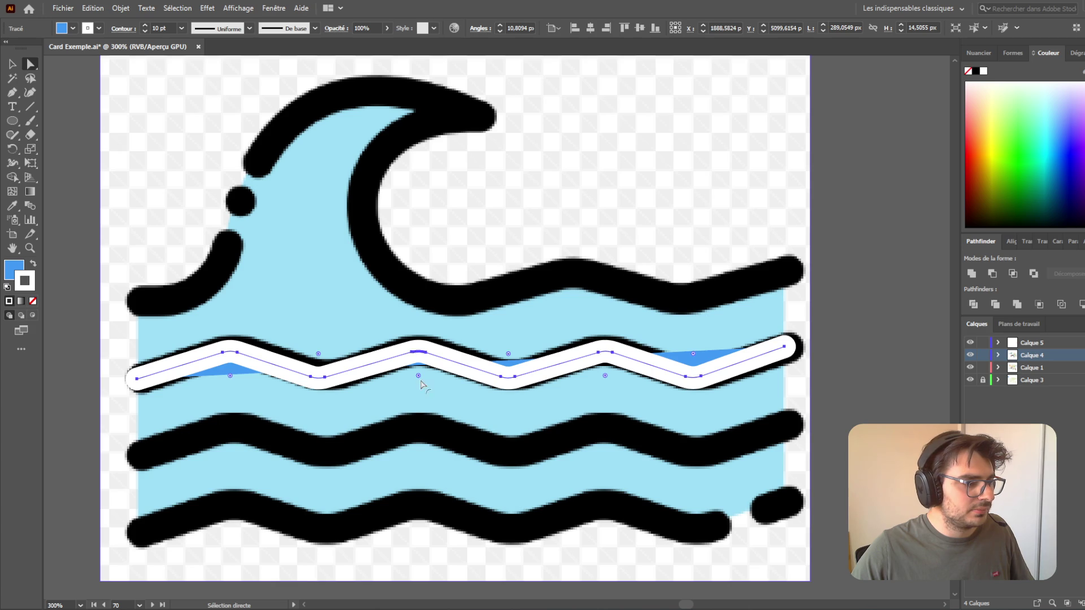
{"action": "left_click", "coordinate": [32, 302]}
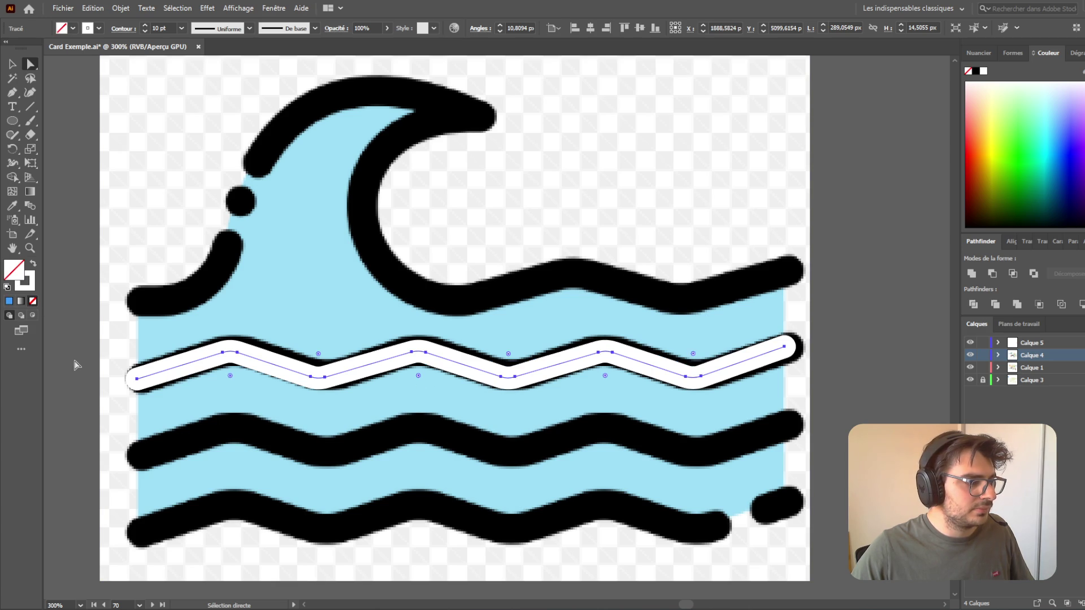
{"action": "left_click", "coordinate": [76, 364]}
{"action": "scroll", "coordinate": [661, 472], "scroll_direction": "down", "scroll_amount": 4}
{"action": "scroll", "coordinate": [661, 471], "scroll_direction": "up", "scroll_amount": 4}
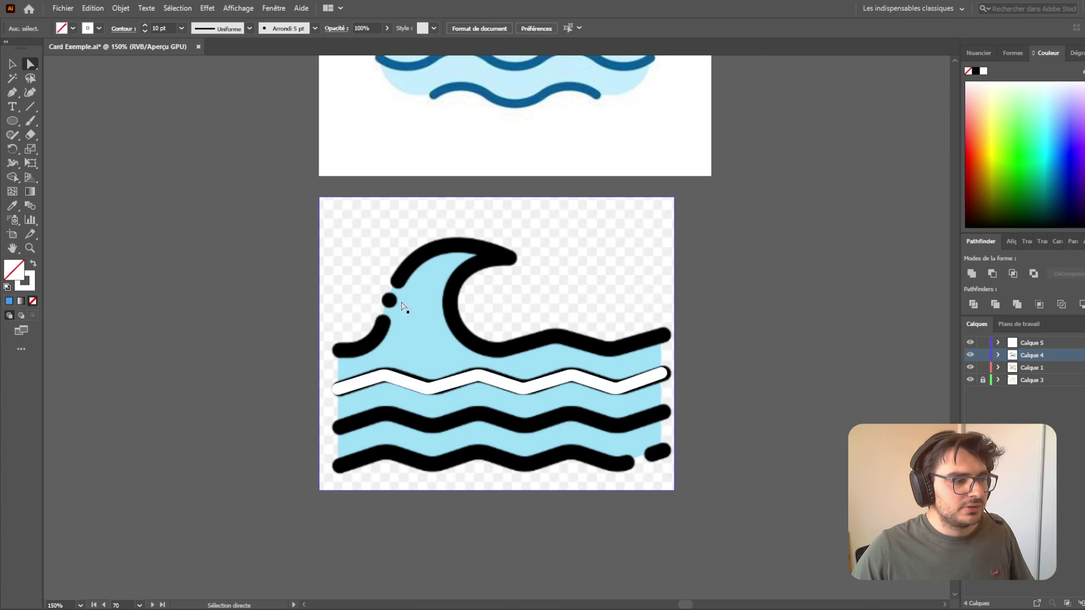
- Draw a Pen path from the wave's left base over the crest, down the curl to a right tail
{"action": "left_click", "coordinate": [14, 93]}
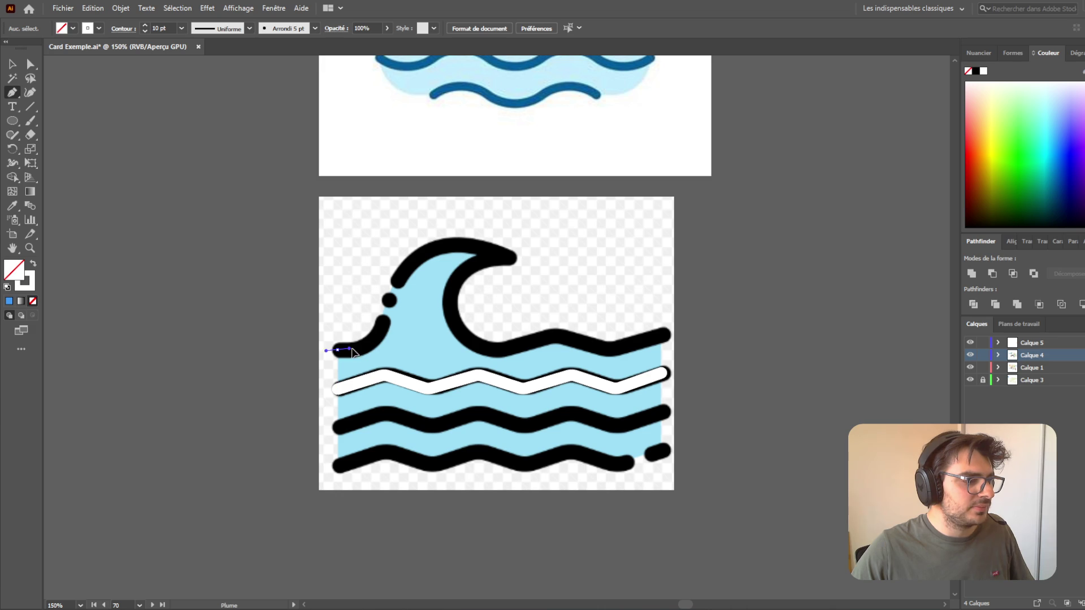
{"action": "left_click_drag", "start_coordinate": [368, 349], "coordinate": [378, 342]}
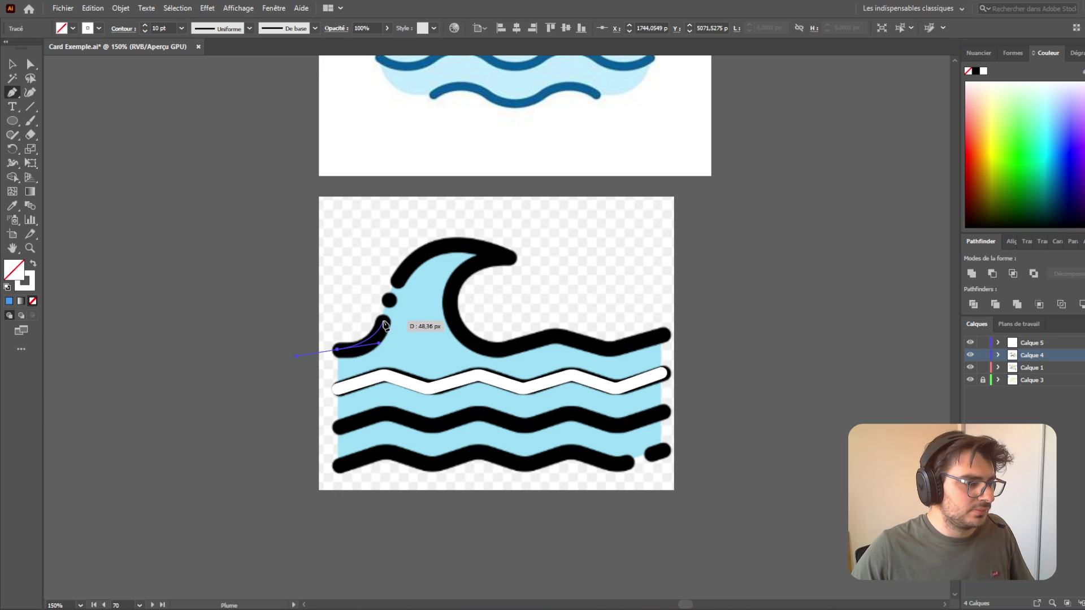
{"action": "left_click", "coordinate": [390, 299]}
{"action": "left_click_drag", "start_coordinate": [505, 256], "coordinate": [593, 300]}
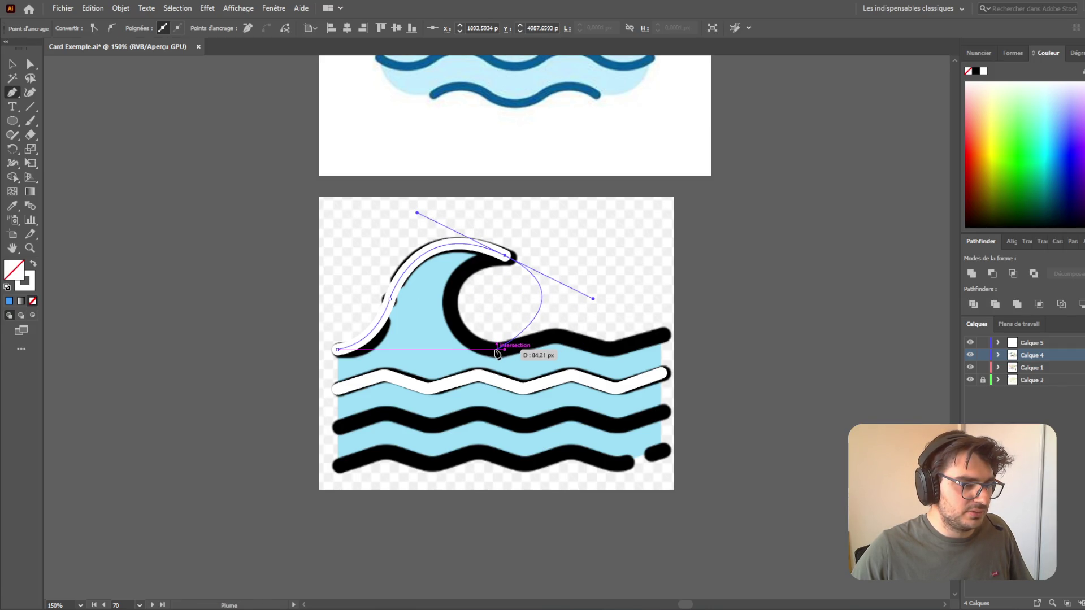
{"action": "mouse_move", "coordinate": [496, 349]}
{"action": "left_mouse_down"}
{"action": "mouse_move", "coordinate": [717, 342]}
{"action": "mouse_move", "coordinate": [447, 345]}
{"action": "mouse_move", "coordinate": [635, 380]}
{"action": "mouse_move", "coordinate": [616, 412]}
{"action": "mouse_move", "coordinate": [460, 436]}
{"action": "mouse_move", "coordinate": [712, 433]}
{"action": "mouse_move", "coordinate": [720, 347]}
{"action": "left_mouse_up"}
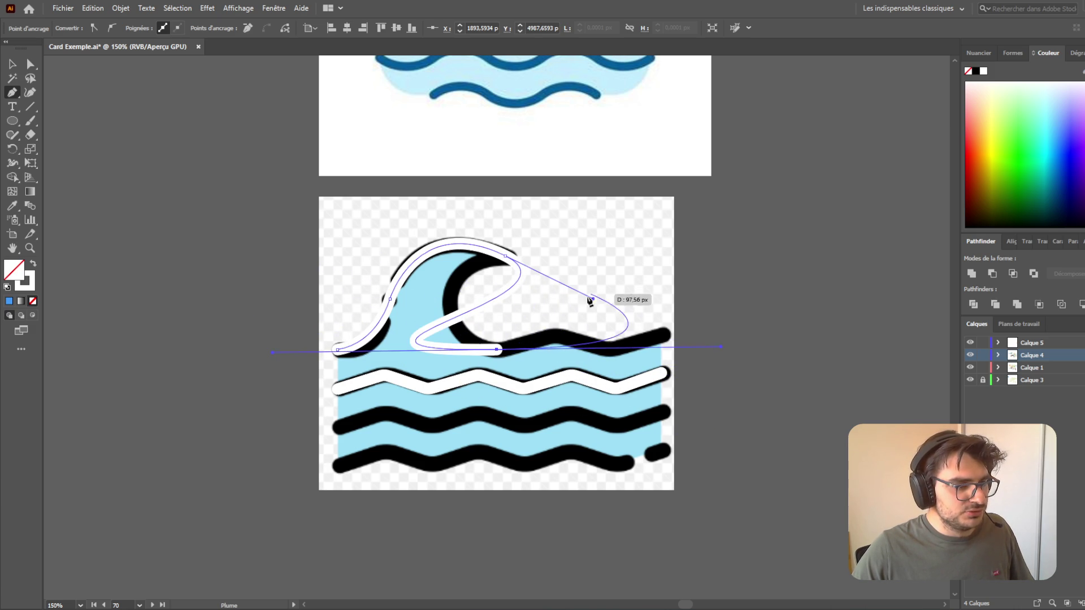
{"action": "mouse_move", "coordinate": [556, 337]}
{"action": "left_mouse_down"}
{"action": "mouse_move", "coordinate": [579, 346]}
{"action": "mouse_move", "coordinate": [642, 322]}
{"action": "left_mouse_up"}
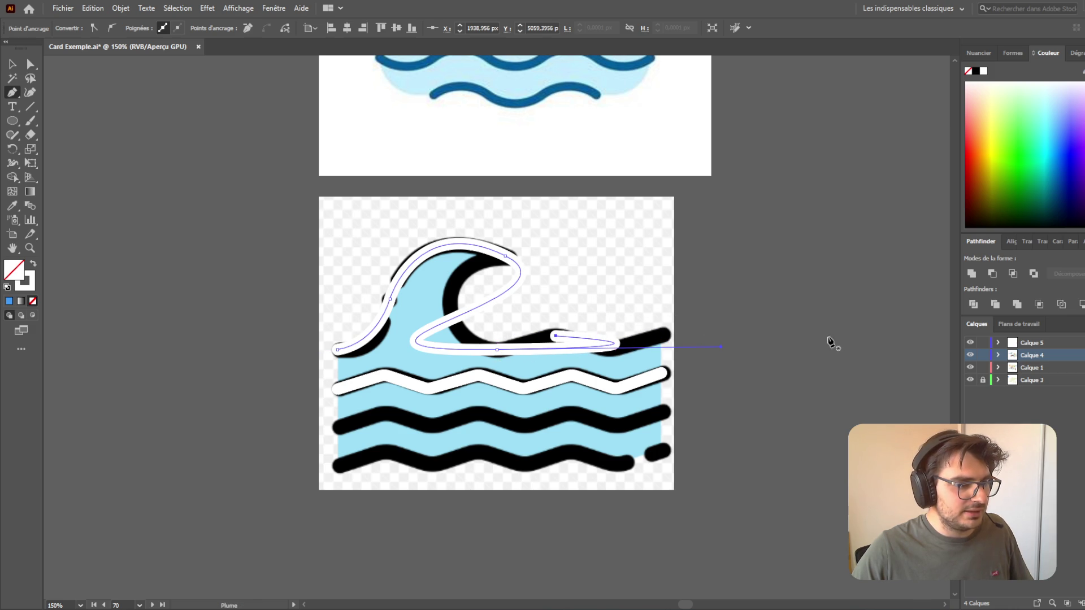
{"action": "left_click", "coordinate": [32, 64]}
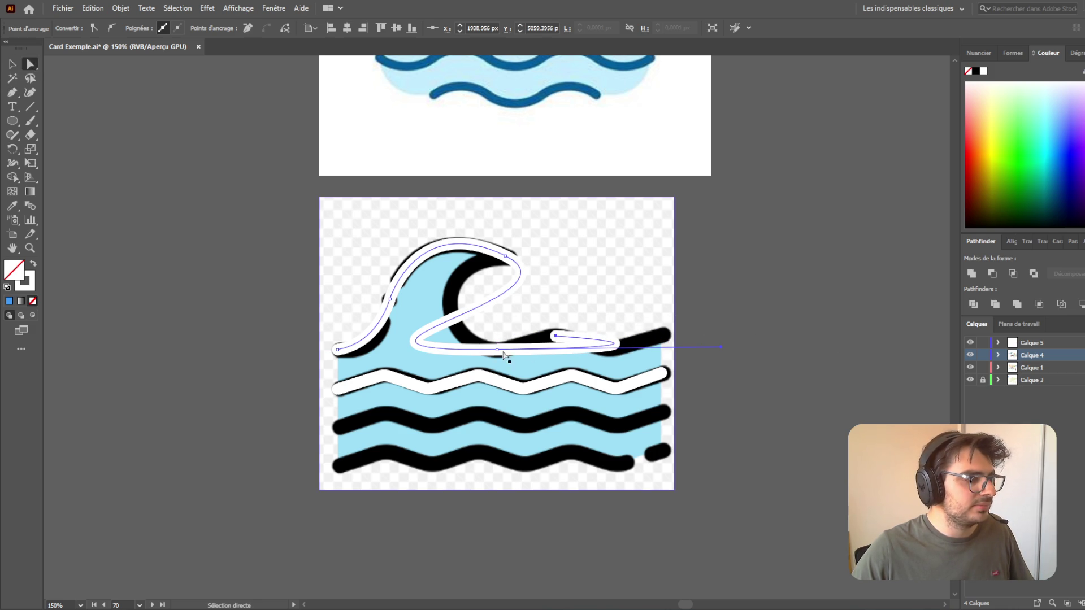
{"action": "left_click", "coordinate": [496, 351]}
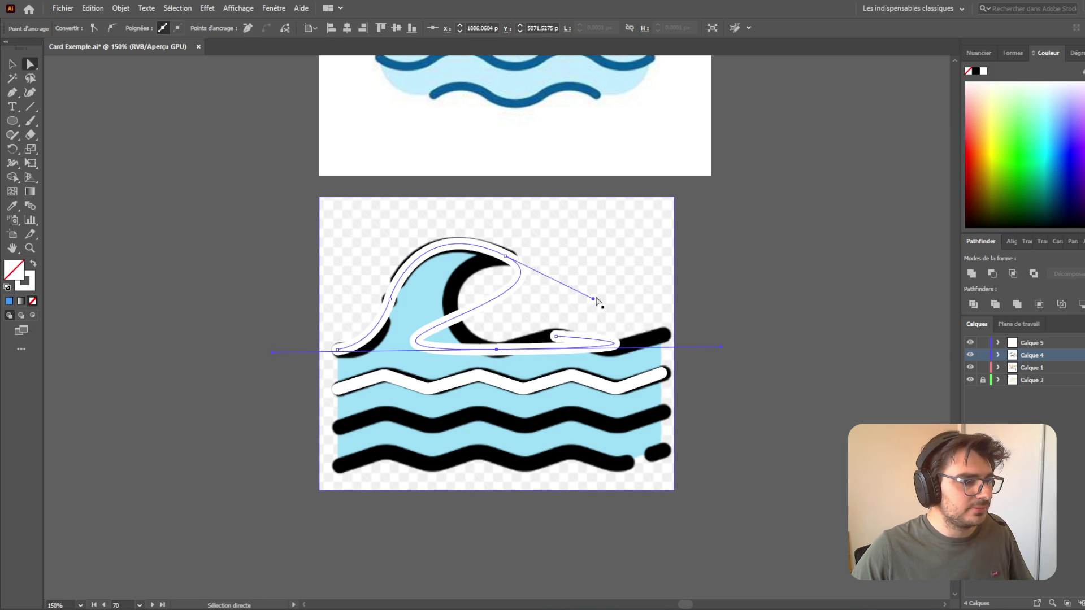
{"action": "left_click_drag", "start_coordinate": [593, 299], "coordinate": [499, 303]}
{"action": "key", "text": "ctrl+z"}
{"action": "left_click", "coordinate": [12, 92]}
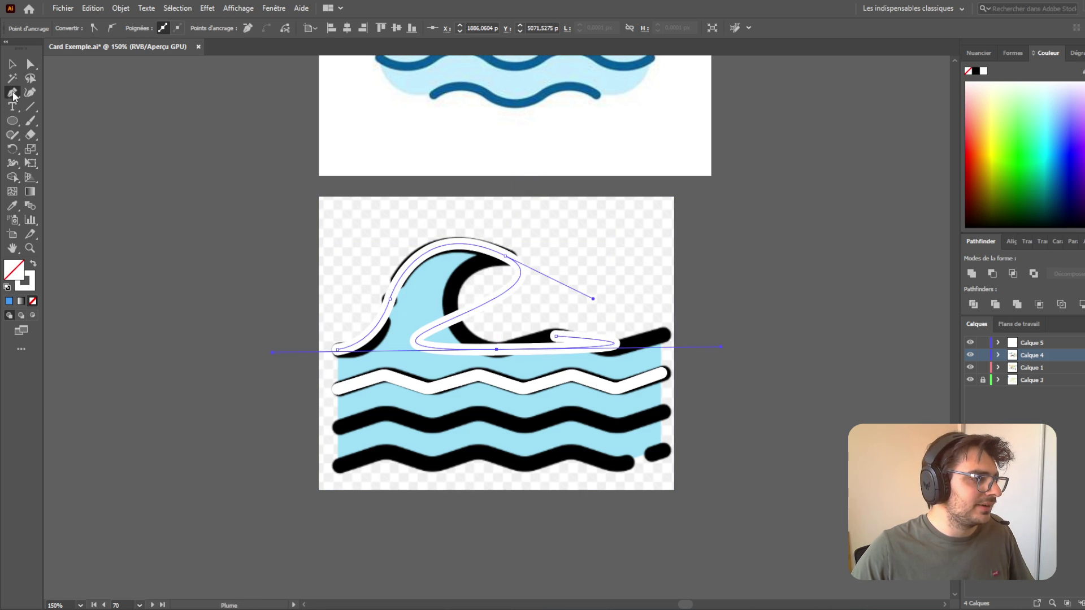
- Bend the curl path's handles and segments with the Anchor Point tool to fit the crest and inner curve
{"action": "left_click", "coordinate": [76, 138]}
{"action": "mouse_move", "coordinate": [593, 299]}
{"action": "left_mouse_down"}
{"action": "mouse_move", "coordinate": [467, 289]}
{"action": "mouse_move", "coordinate": [477, 266]}
{"action": "mouse_move", "coordinate": [458, 248]}
{"action": "left_mouse_up"}
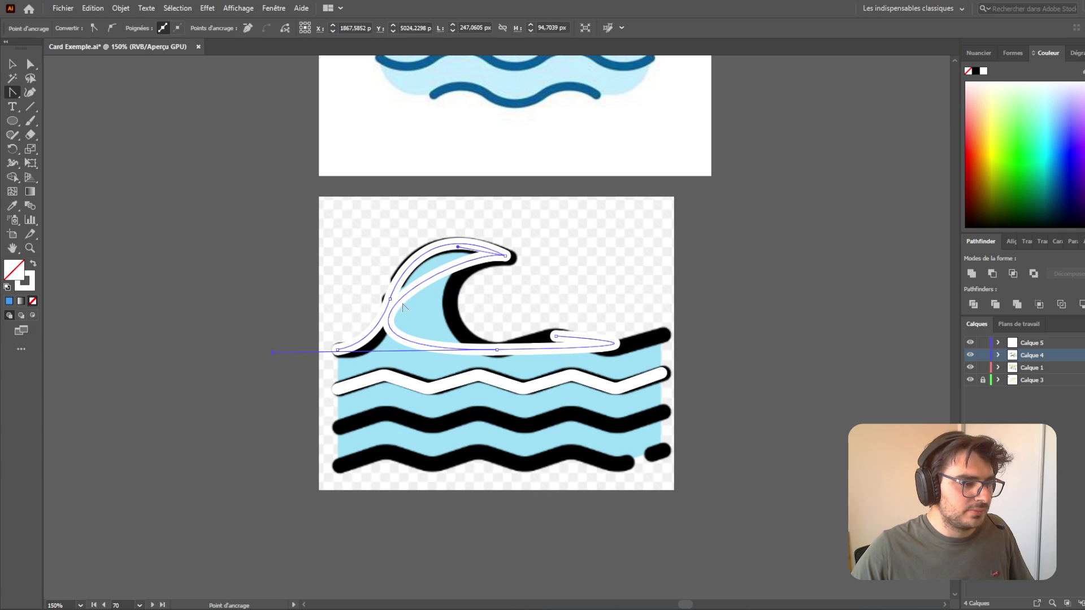
{"action": "left_click_drag", "start_coordinate": [404, 293], "coordinate": [479, 269]}
{"action": "mouse_move", "coordinate": [559, 205]}
{"action": "left_mouse_down"}
{"action": "mouse_move", "coordinate": [418, 214]}
{"action": "mouse_move", "coordinate": [493, 279]}
{"action": "mouse_move", "coordinate": [480, 259]}
{"action": "left_mouse_up"}
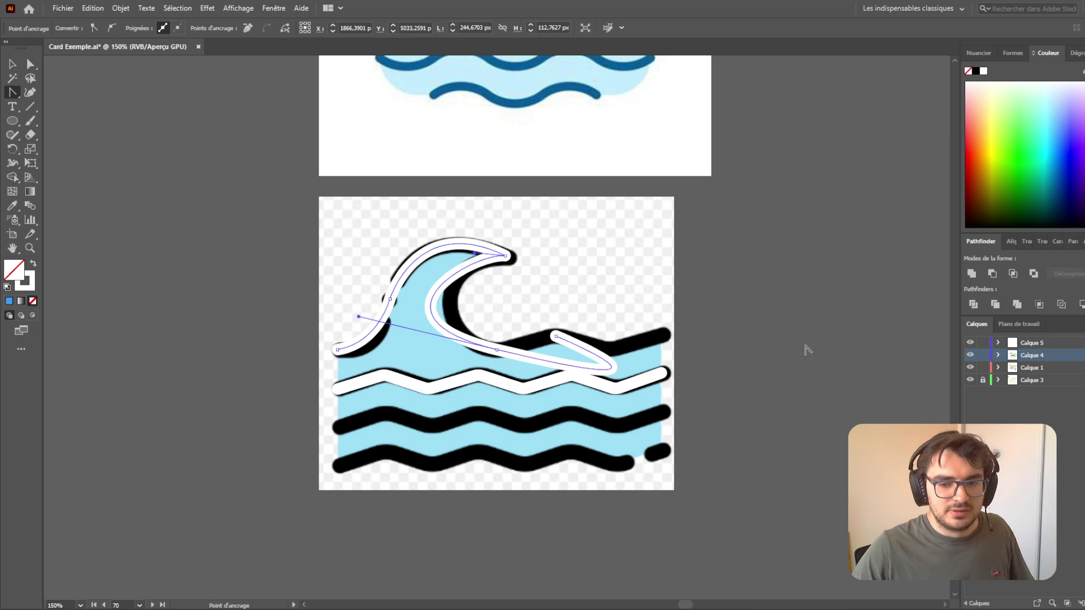
{"action": "mouse_move", "coordinate": [432, 311]}
{"action": "left_mouse_down"}
{"action": "mouse_move", "coordinate": [455, 314]}
{"action": "mouse_move", "coordinate": [464, 333]}
{"action": "left_mouse_up"}
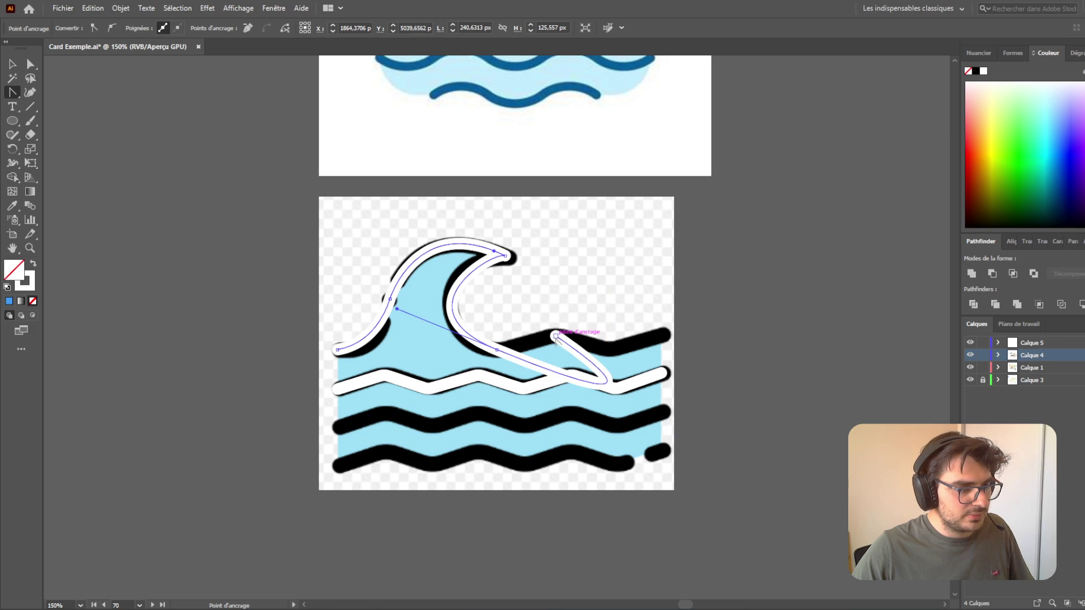
{"action": "left_click_drag", "start_coordinate": [500, 352], "coordinate": [496, 349]}
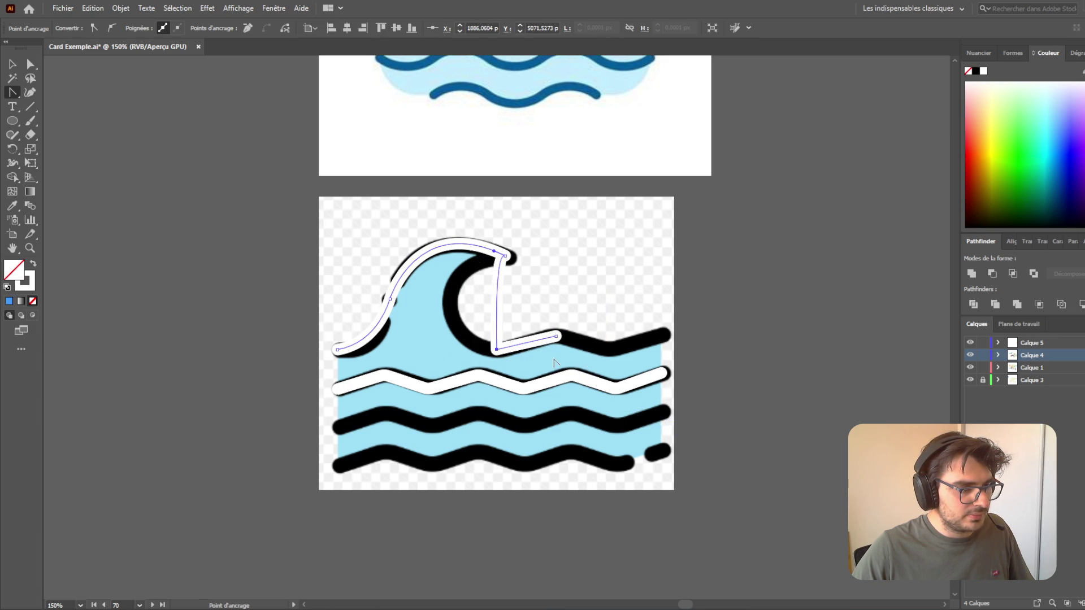
{"action": "left_click_drag", "start_coordinate": [495, 306], "coordinate": [455, 312]}
{"action": "left_click_drag", "start_coordinate": [373, 337], "coordinate": [376, 343]}
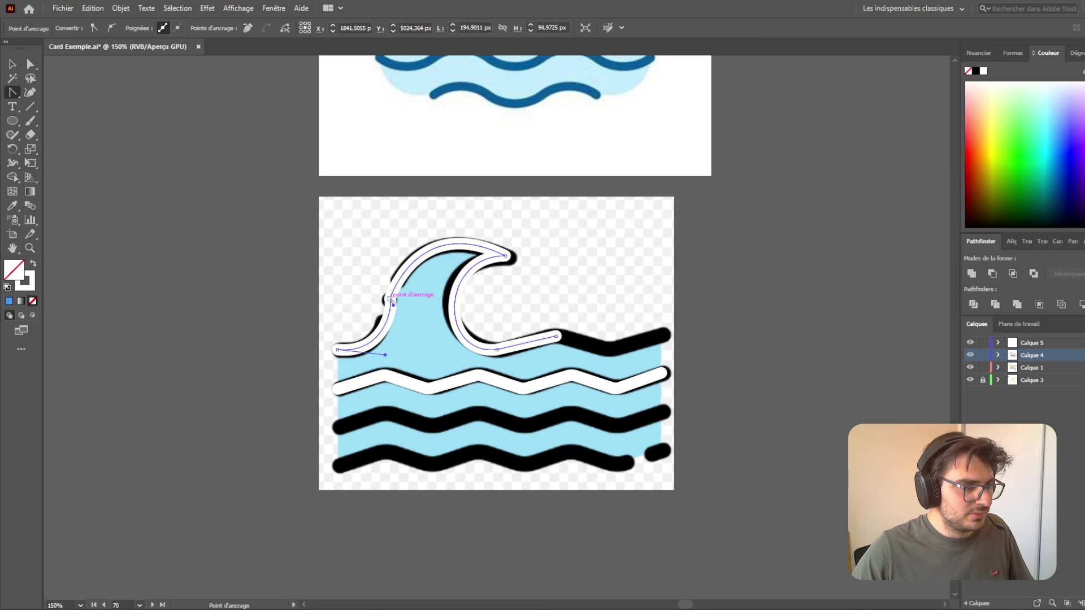
{"action": "left_click", "coordinate": [390, 299]}
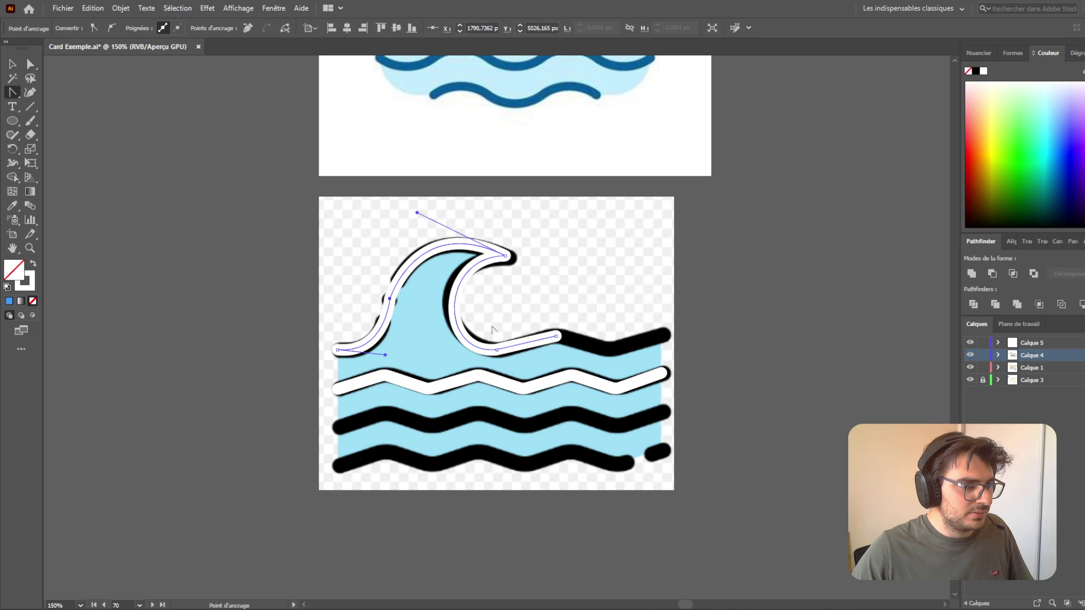
{"action": "key", "text": "v"}
{"action": "left_click", "coordinate": [203, 215]}
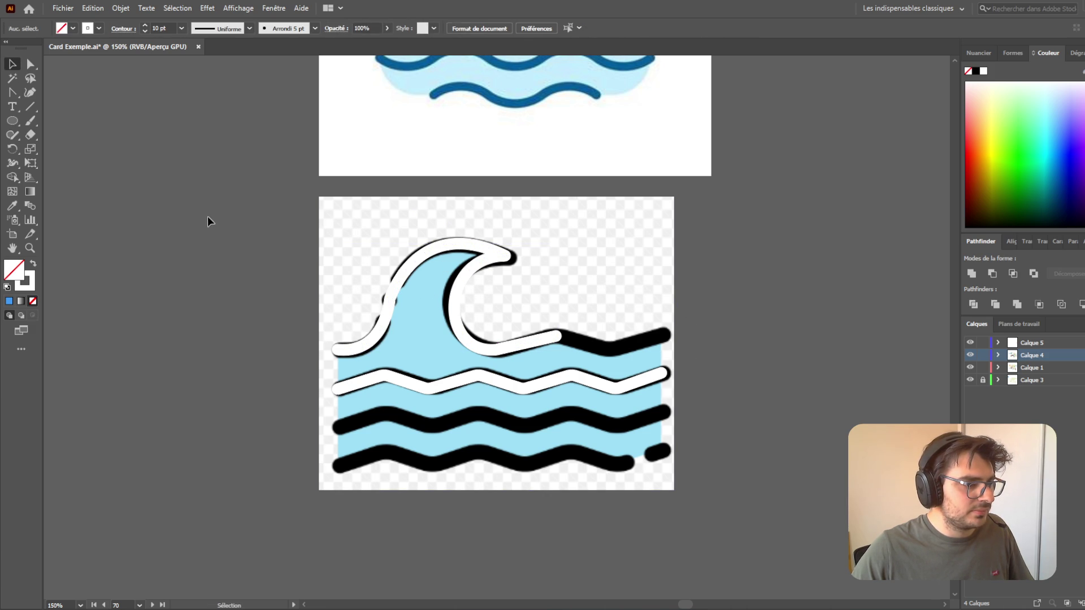
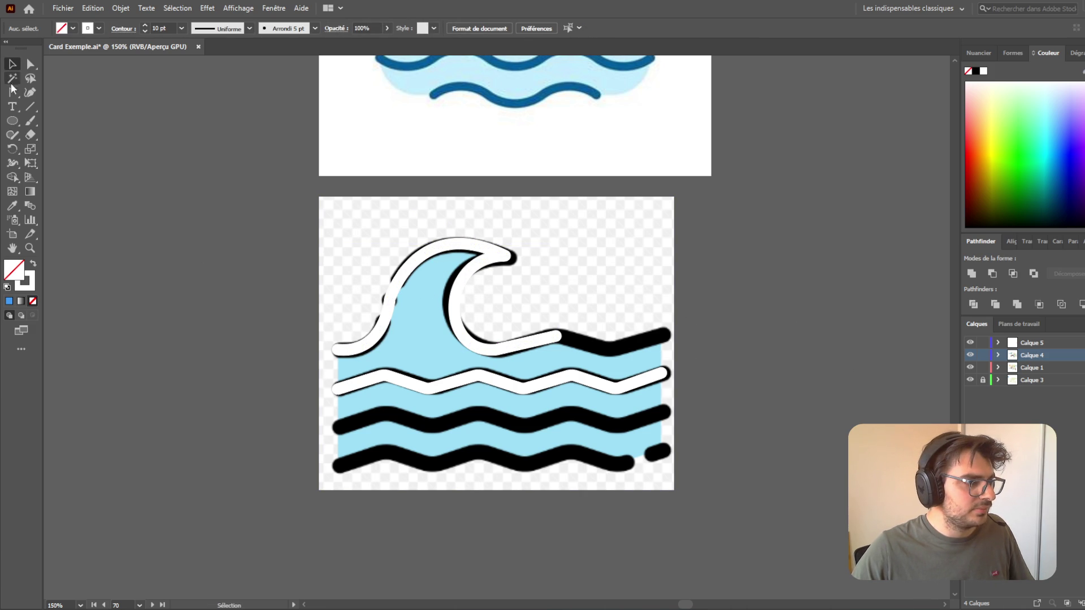
- Extend the top white wave path to the wave's right tip with the Pen tool
{"action": "left_click_drag", "start_coordinate": [12, 93], "coordinate": [56, 89]}
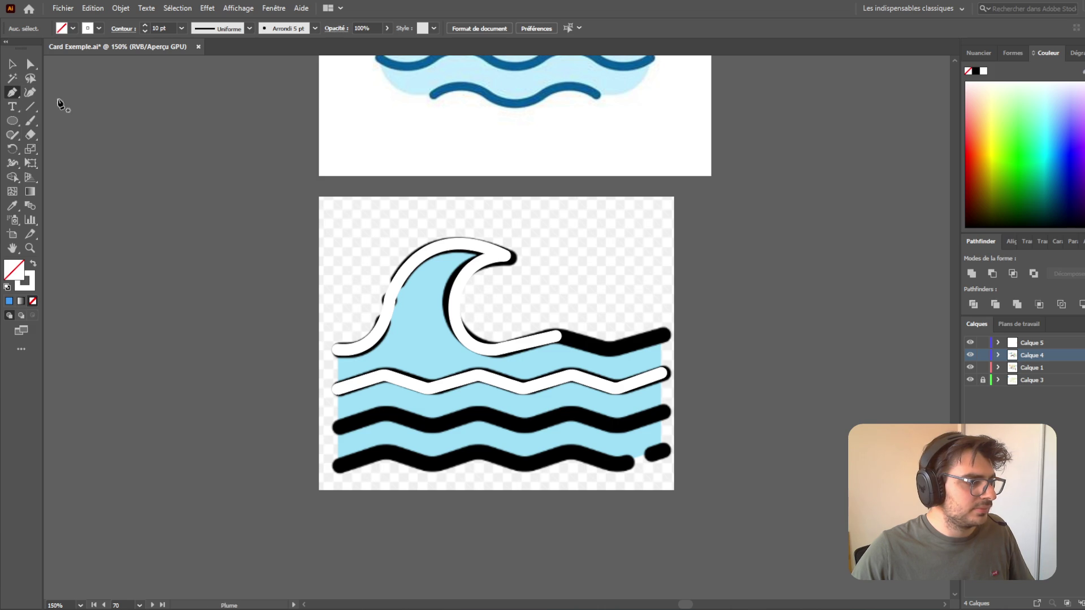
{"action": "left_click", "coordinate": [557, 336]}
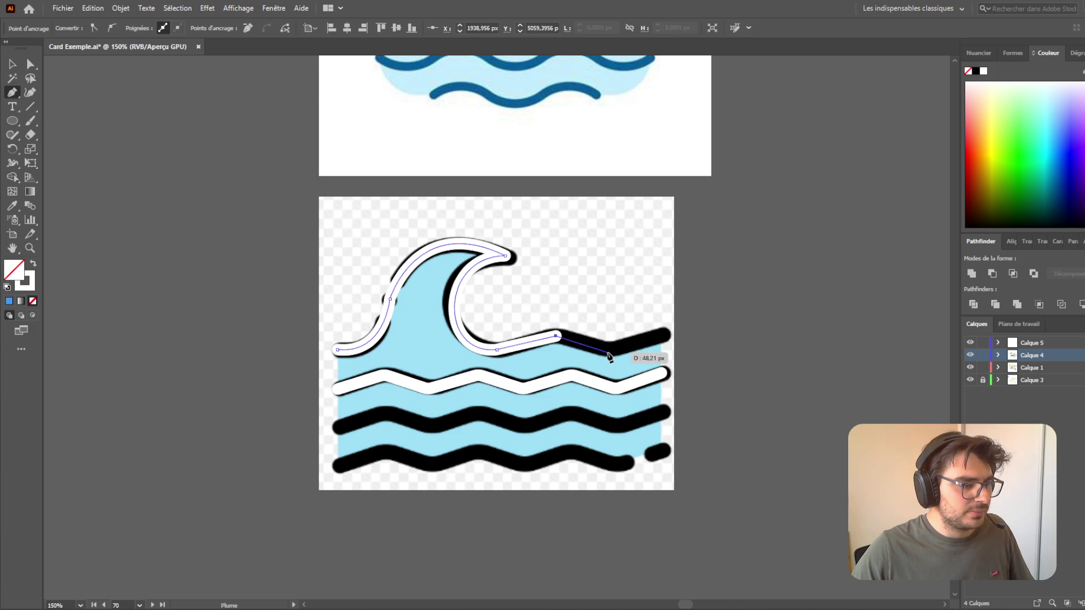
{"action": "left_click", "coordinate": [610, 351]}
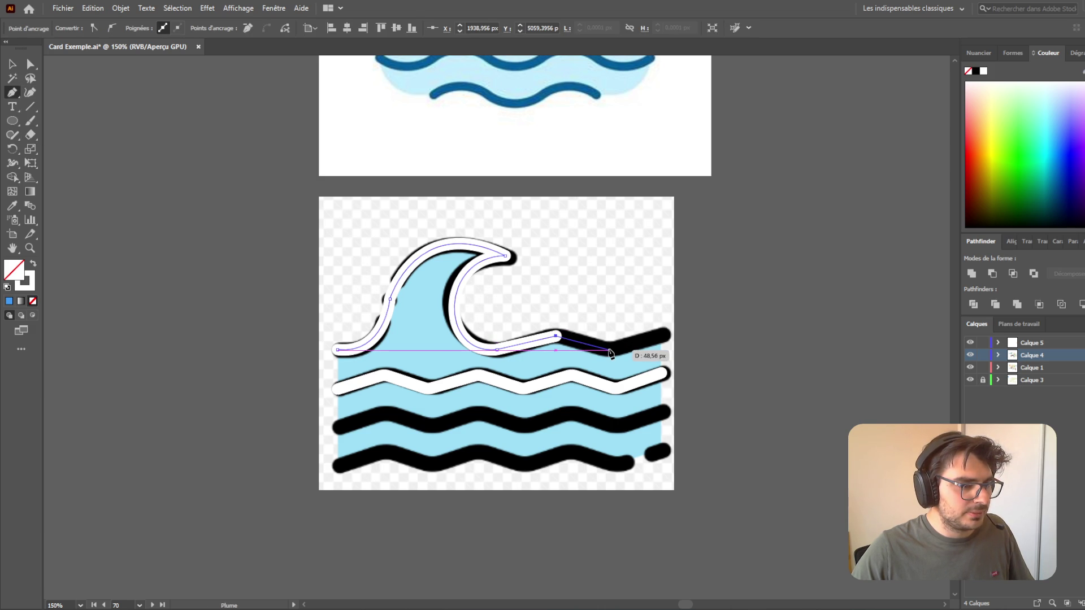
{"action": "left_click", "coordinate": [662, 335]}
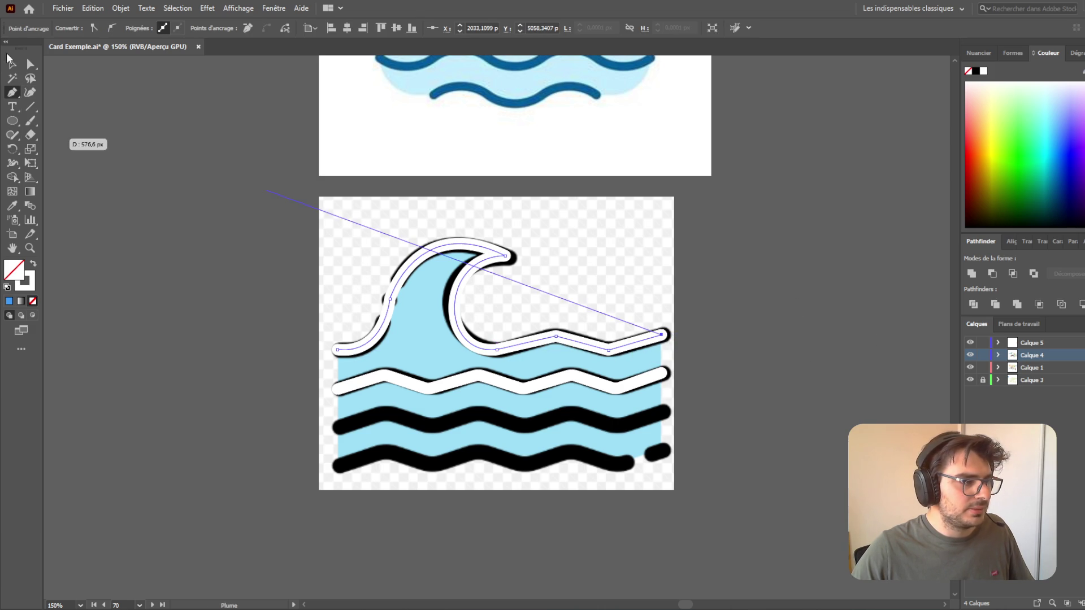
{"action": "key", "text": "v"}
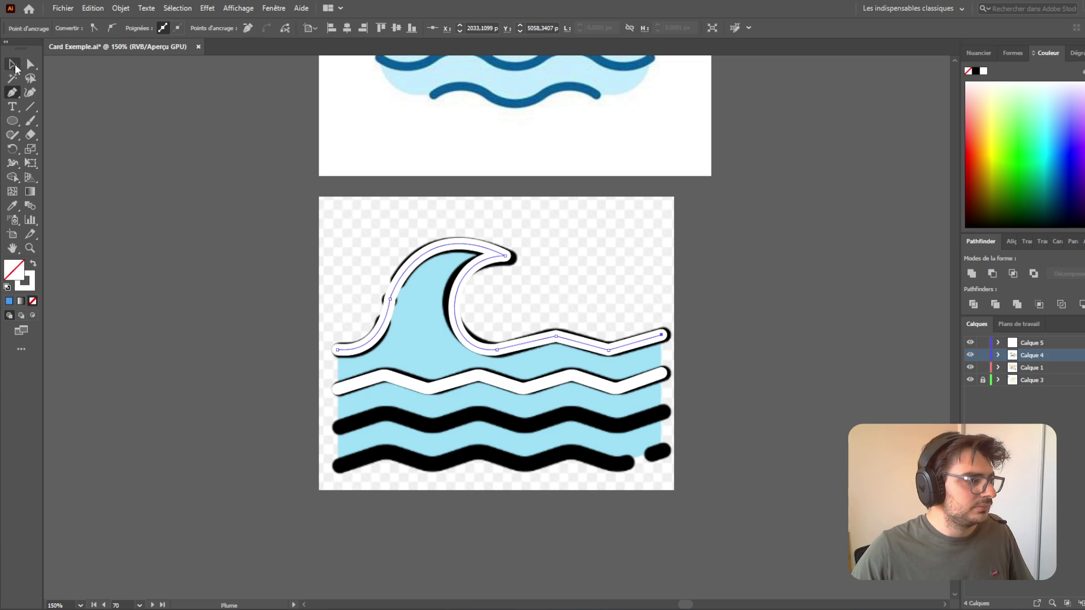
{"action": "left_click", "coordinate": [133, 182]}
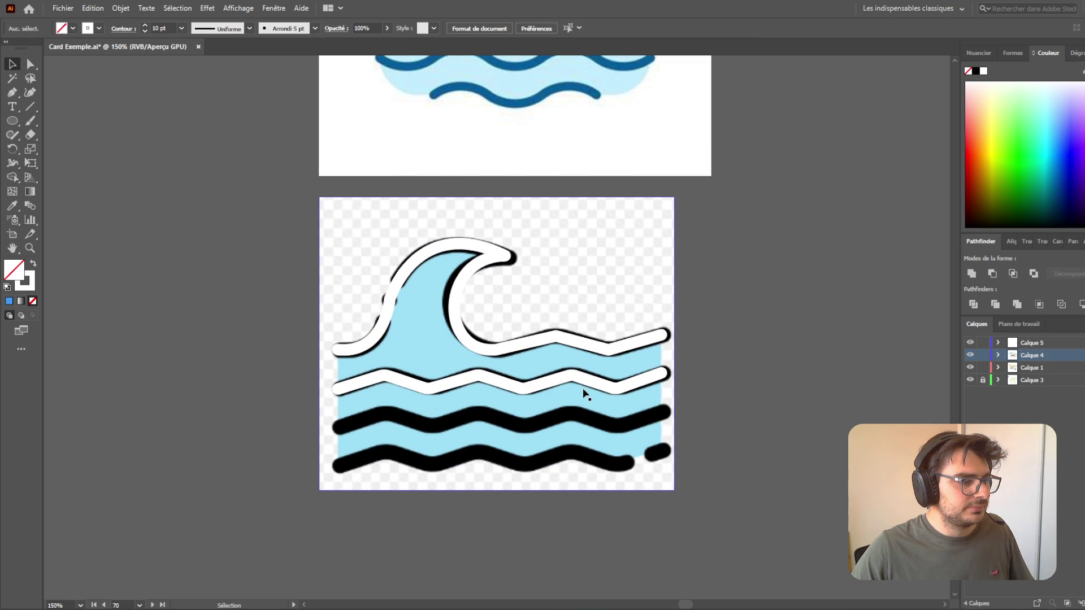
- Place white wave copies over the black waves and move the source wave image aside
{"action": "mouse_move", "coordinate": [580, 380]}
{"action": "left_mouse_down"}
{"action": "mouse_move", "coordinate": [587, 416]}
{"action": "mouse_move", "coordinate": [579, 419]}
{"action": "left_mouse_up"}
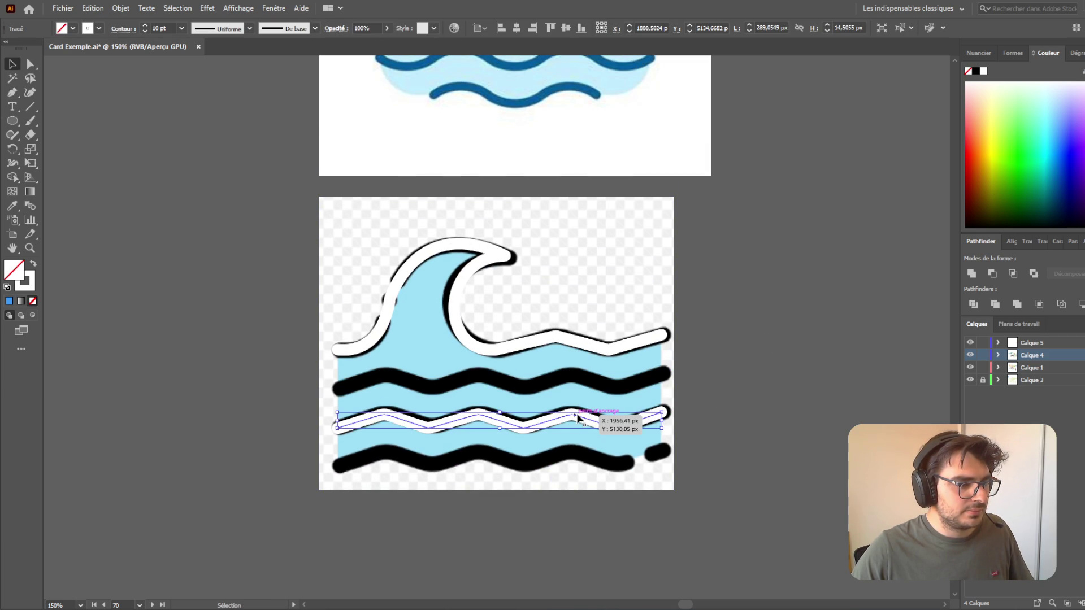
{"action": "key", "text": "ctrl+z"}
{"action": "left_click_drag", "start_coordinate": [575, 375], "coordinate": [588, 459]}
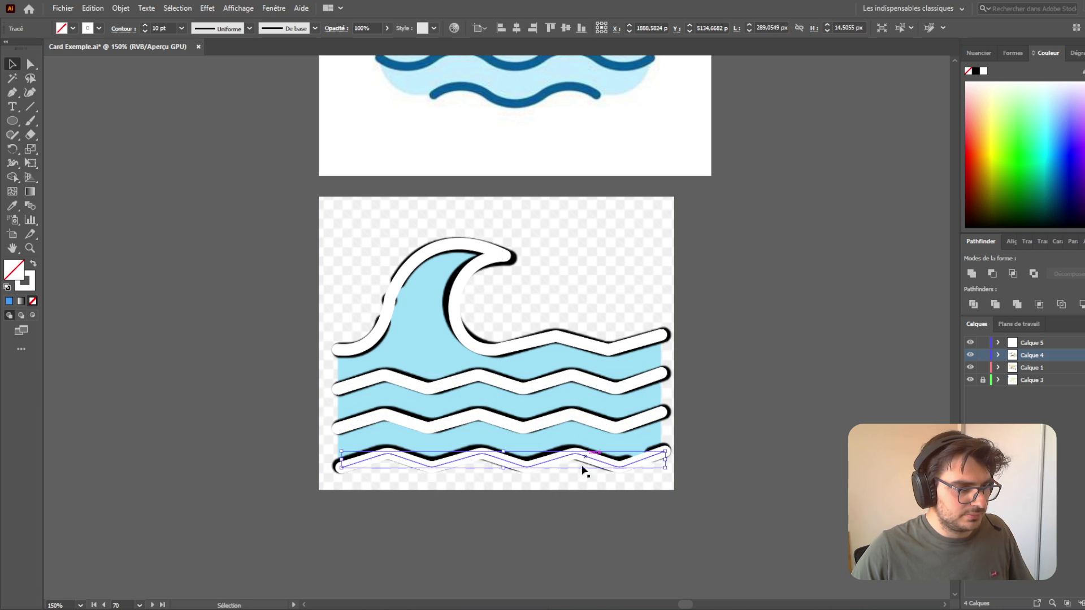
{"action": "left_click", "coordinate": [477, 308]}
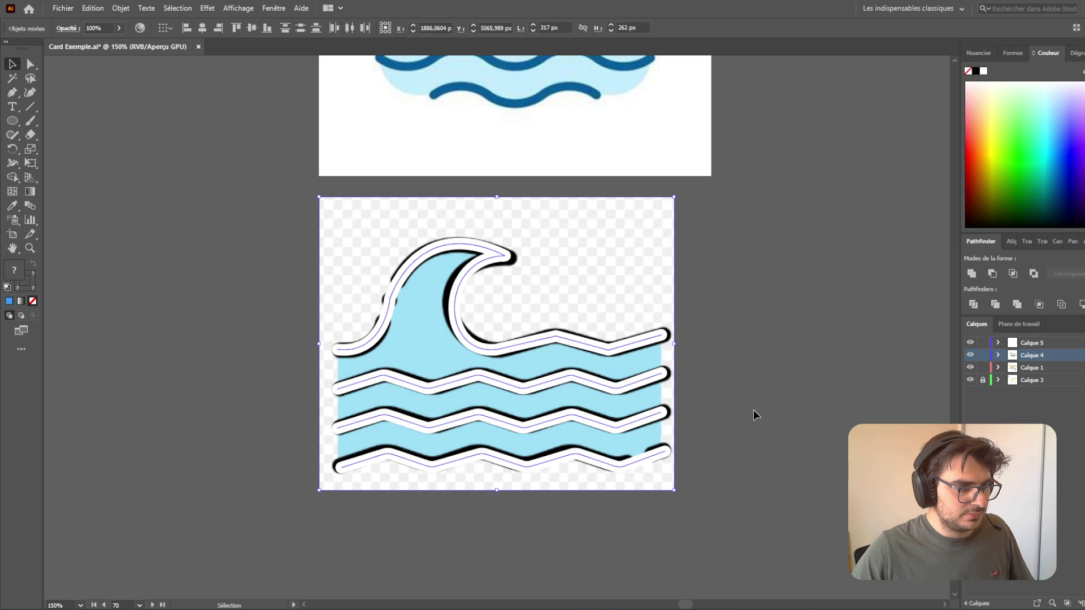
{"action": "left_click_drag", "start_coordinate": [644, 303], "coordinate": [237, 303]}
{"action": "left_click", "coordinate": [567, 543]}
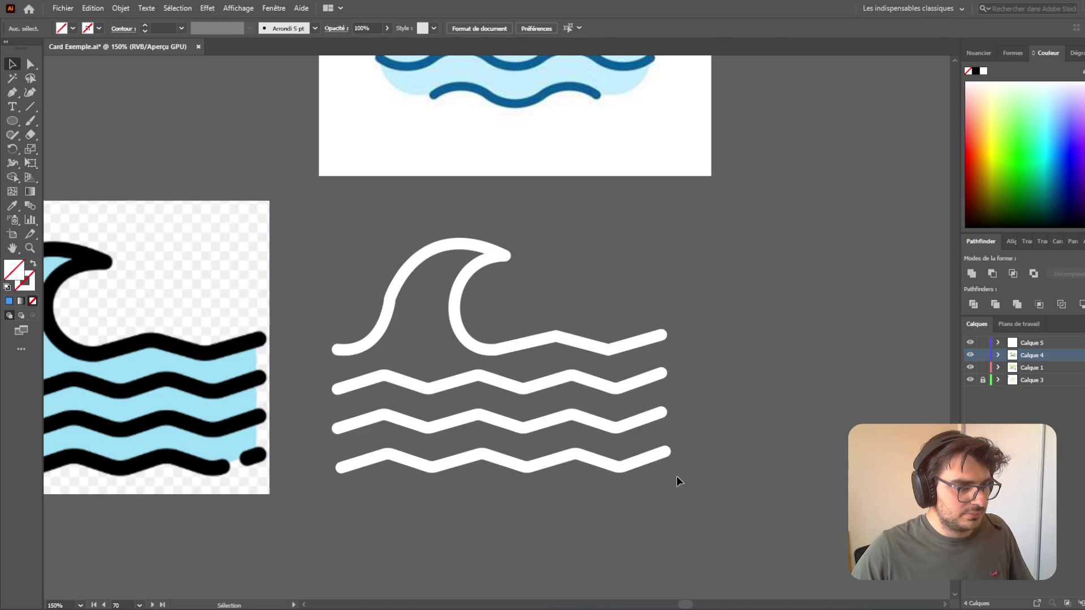
- Try reshaping the top wave's curve with Direct Selection, then undo the changes
{"action": "scroll", "coordinate": [680, 490], "scroll_direction": "down", "scroll_amount": 2}
{"action": "scroll", "coordinate": [679, 489], "scroll_direction": "right", "scroll_amount": 5}
{"action": "scroll", "coordinate": [327, 346], "scroll_direction": "up", "scroll_amount": 2}
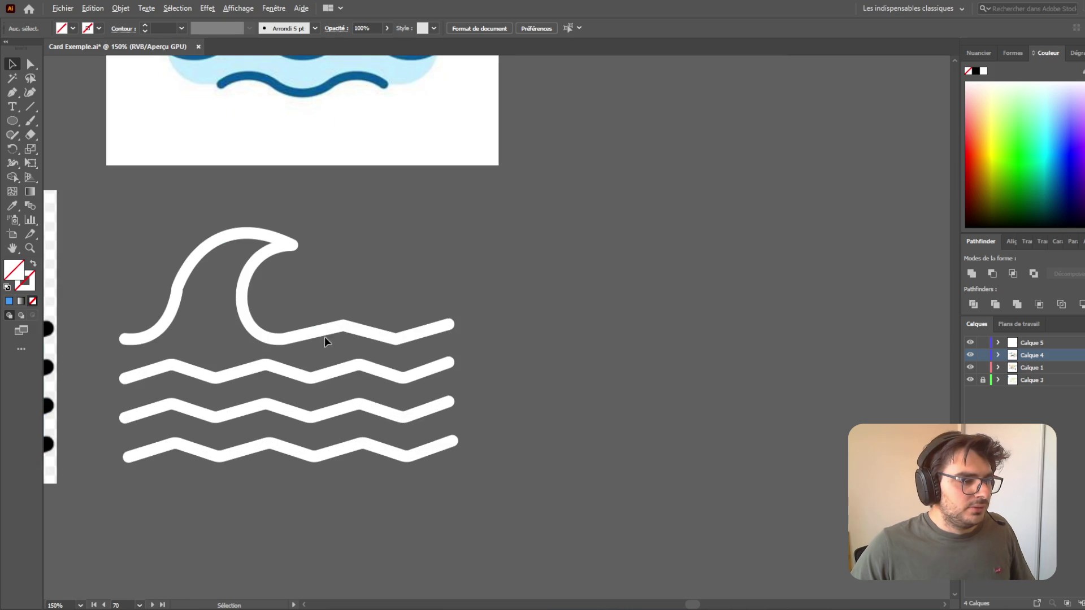
{"action": "left_click", "coordinate": [352, 329]}
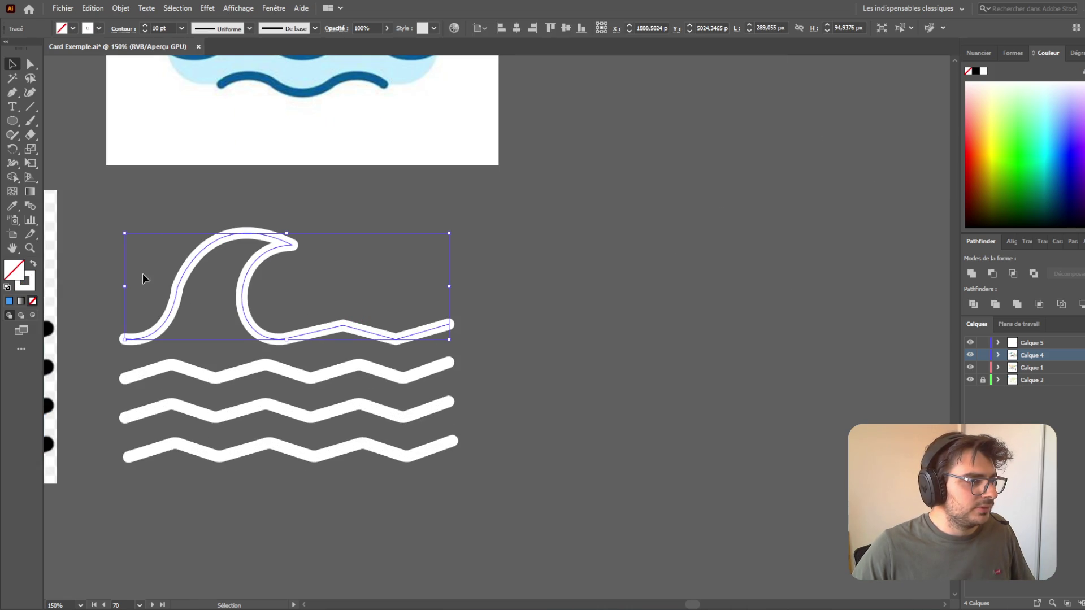
{"action": "scroll", "coordinate": [147, 283], "scroll_direction": "up", "scroll_amount": 2}
{"action": "left_click", "coordinate": [31, 64]}
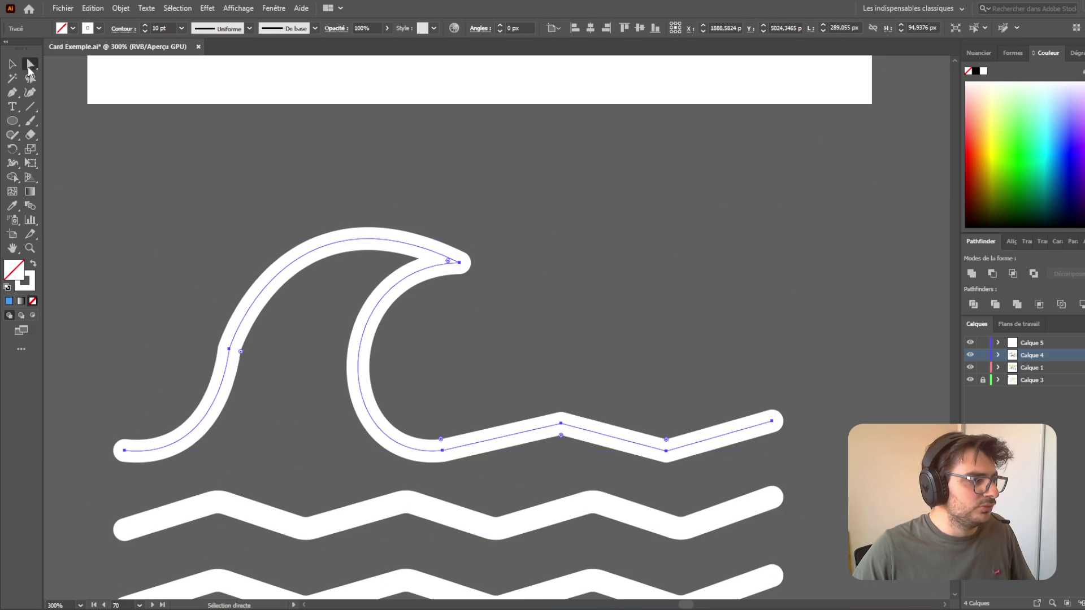
{"action": "left_click_drag", "start_coordinate": [241, 352], "coordinate": [322, 380]}
{"action": "key", "text": "ctrl+z"}
{"action": "left_click", "coordinate": [229, 350]}
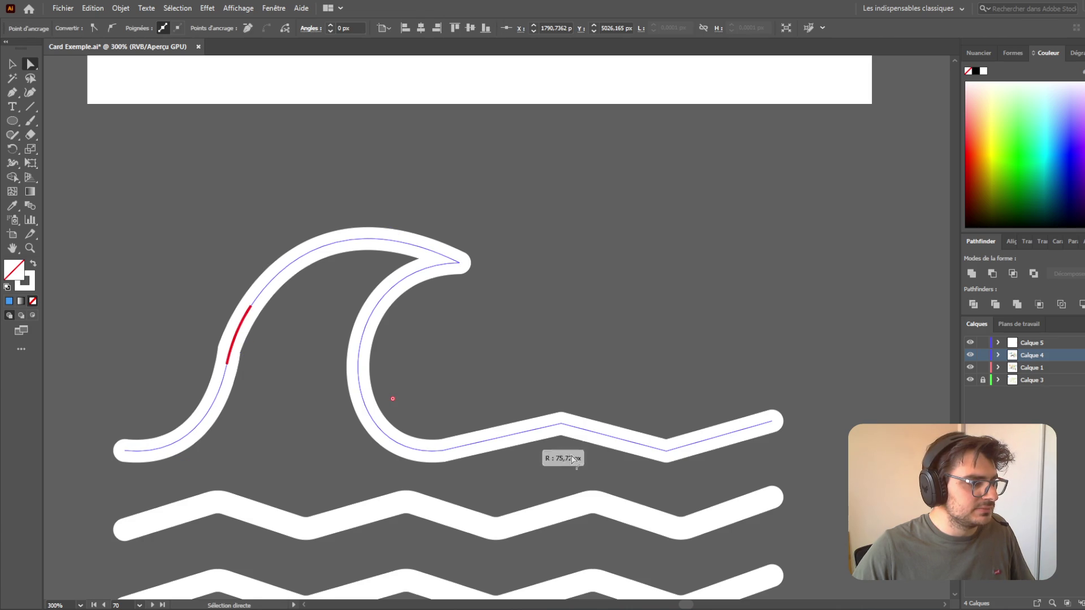
{"action": "key", "text": "ctrl+z"}
{"action": "left_click", "coordinate": [7, 63]}
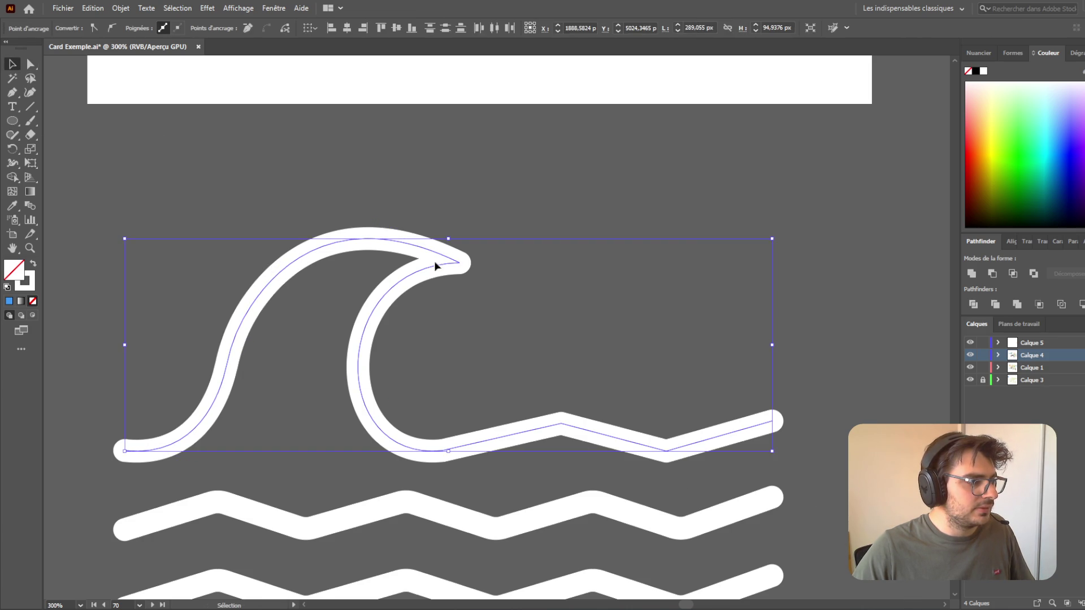
{"action": "left_click", "coordinate": [581, 331]}
- Round the zigzag's peak and dip corners to about 21 px with the live corner widget
{"action": "left_click", "coordinate": [585, 427]}
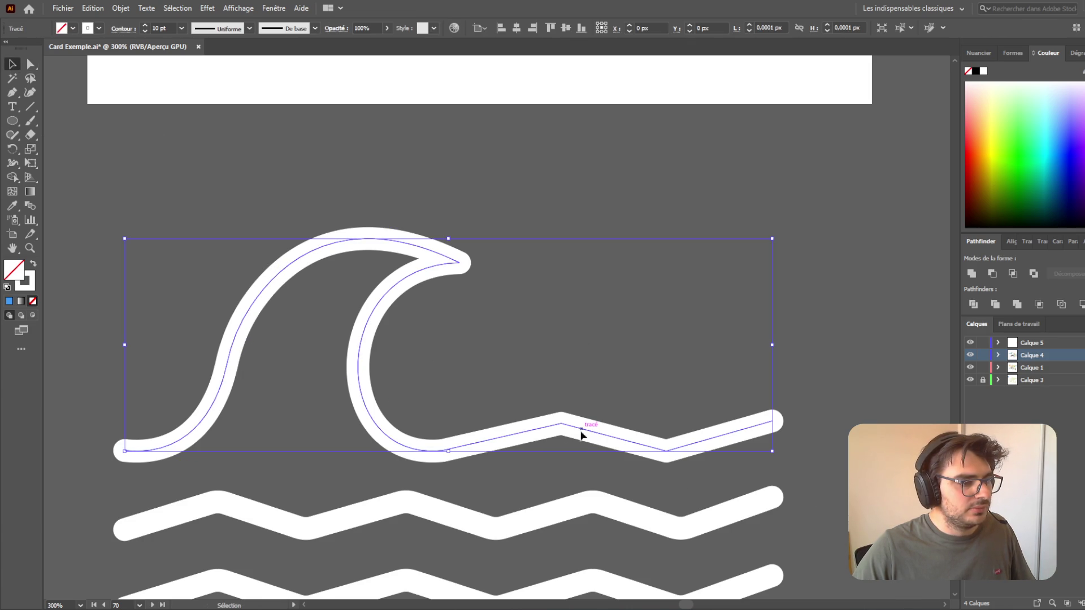
{"action": "left_click", "coordinate": [32, 65]}
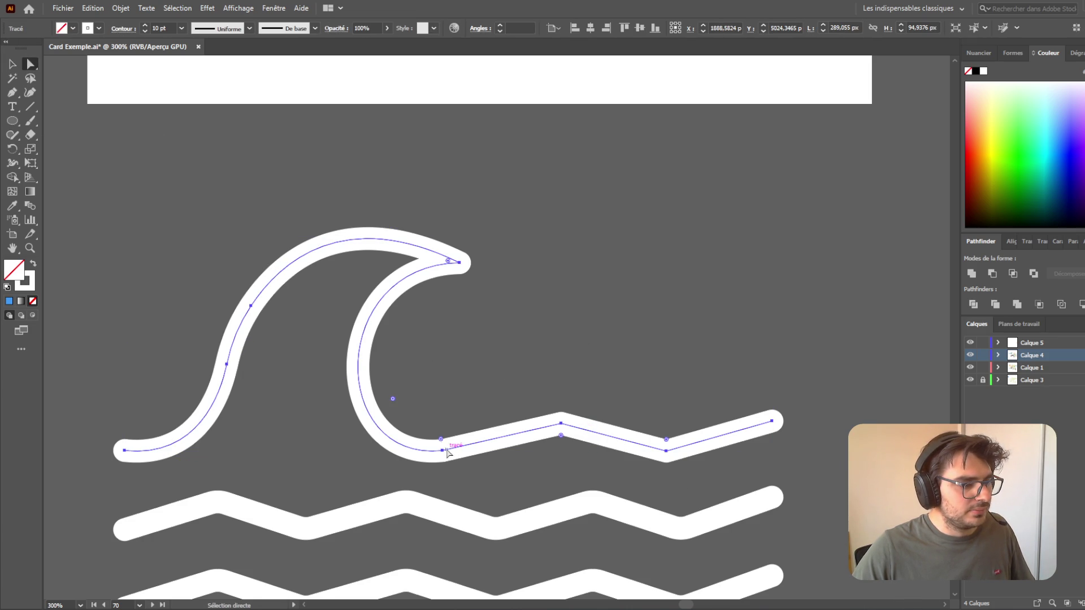
{"action": "left_click", "coordinate": [561, 423]}
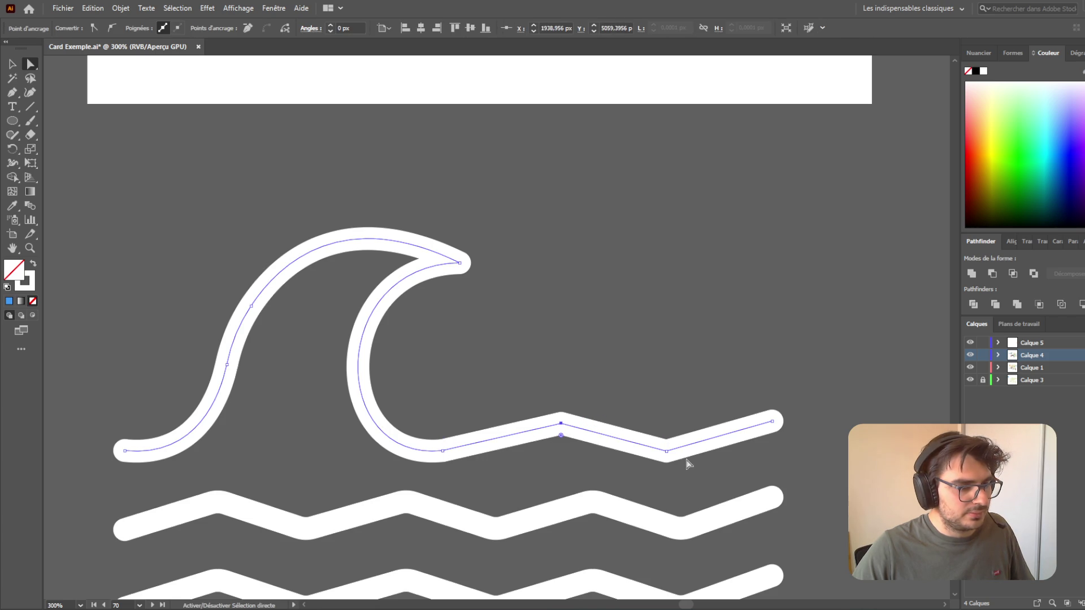
{"action": "left_click", "coordinate": [666, 451], "text": "shift"}
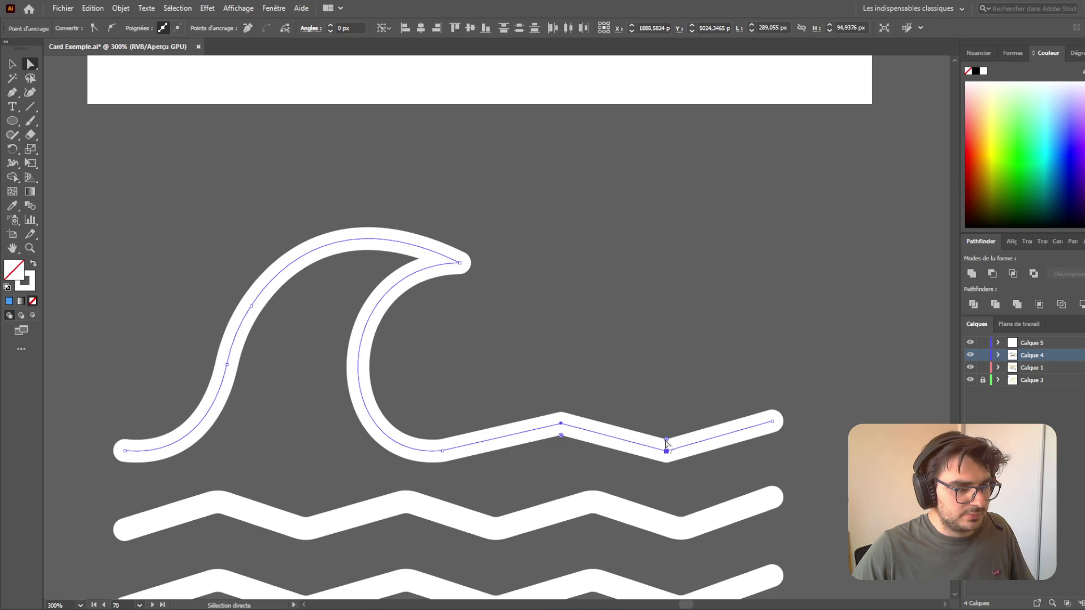
{"action": "mouse_move", "coordinate": [667, 440]}
{"action": "left_mouse_down"}
{"action": "mouse_move", "coordinate": [666, 371]}
{"action": "mouse_move", "coordinate": [667, 402]}
{"action": "left_mouse_up"}
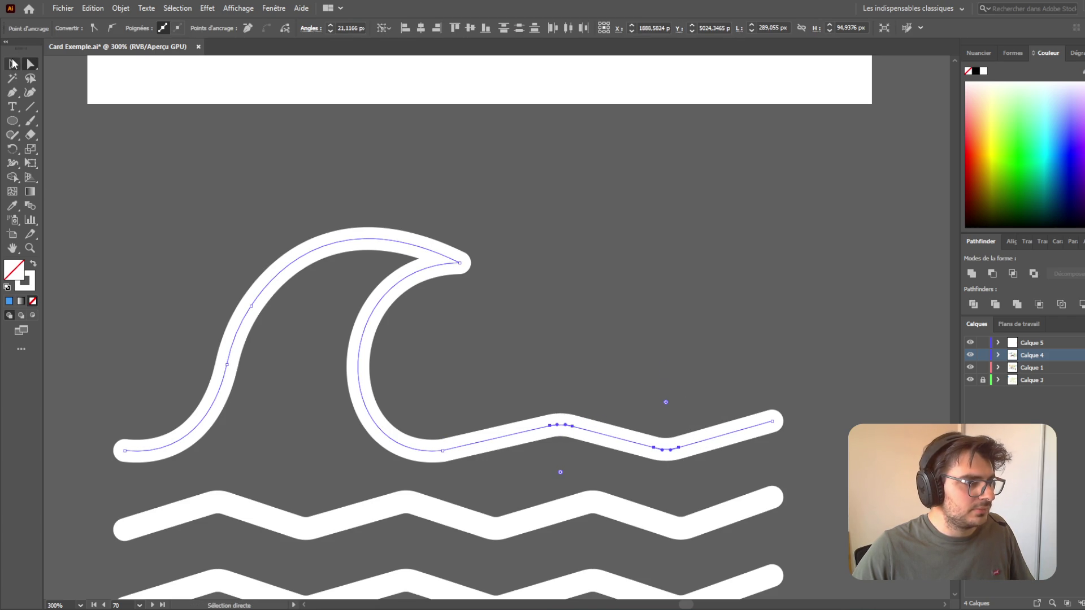
{"action": "left_click", "coordinate": [13, 64]}
{"action": "left_click", "coordinate": [109, 186]}
{"action": "key", "text": "ctrl+minus"}
{"action": "key", "text": "ctrl+minus"}
{"action": "key", "text": "ctrl+minus"}
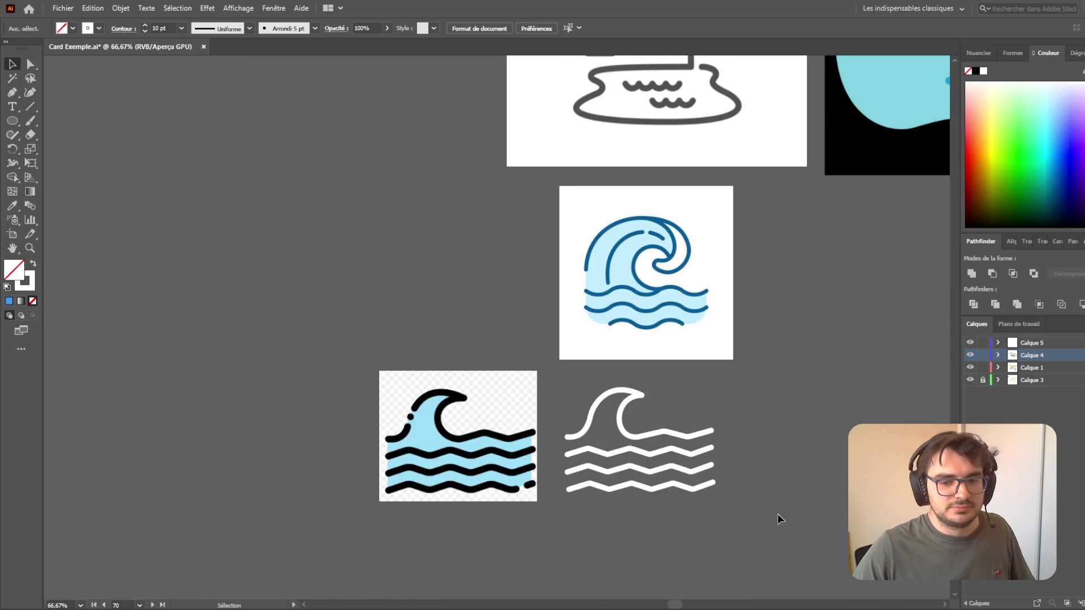
- Move the white wave artwork right beside the blue oval
{"action": "scroll", "coordinate": [763, 506], "scroll_direction": "right", "scroll_amount": 5}
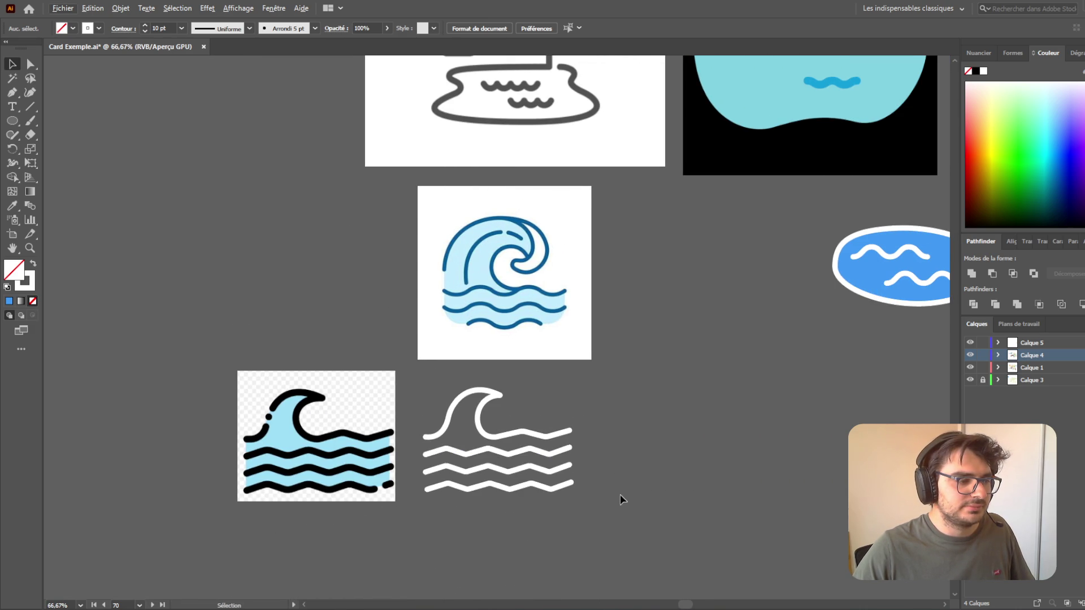
{"action": "scroll", "coordinate": [619, 494], "scroll_direction": "down", "scroll_amount": 2}
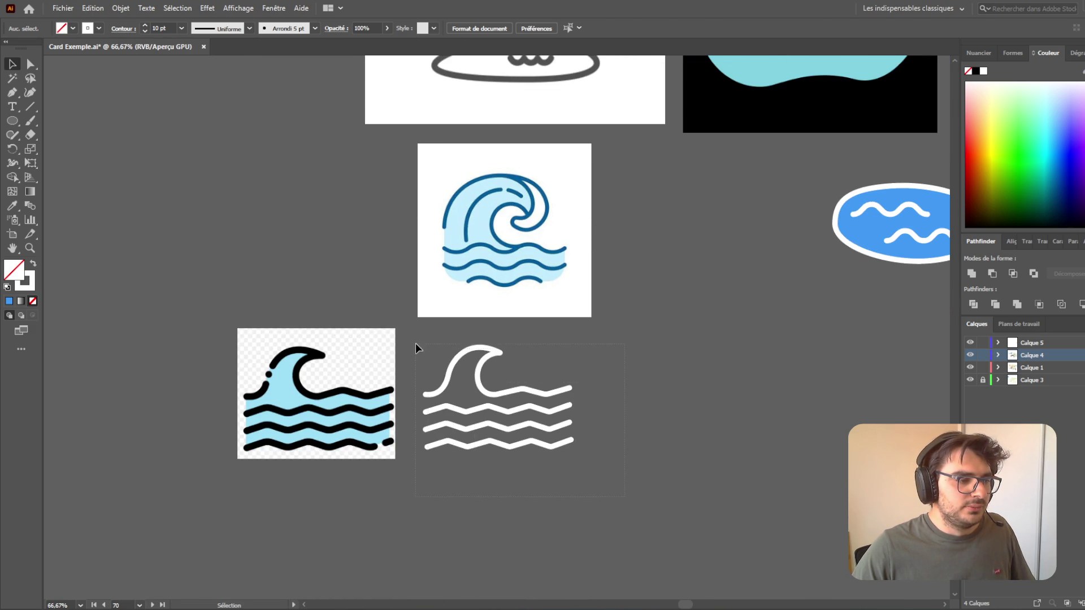
{"action": "left_click", "coordinate": [421, 346]}
{"action": "left_click_drag", "start_coordinate": [474, 389], "coordinate": [789, 310]}
{"action": "key", "text": "ctrl+shift+a"}
{"action": "key", "text": "a"}
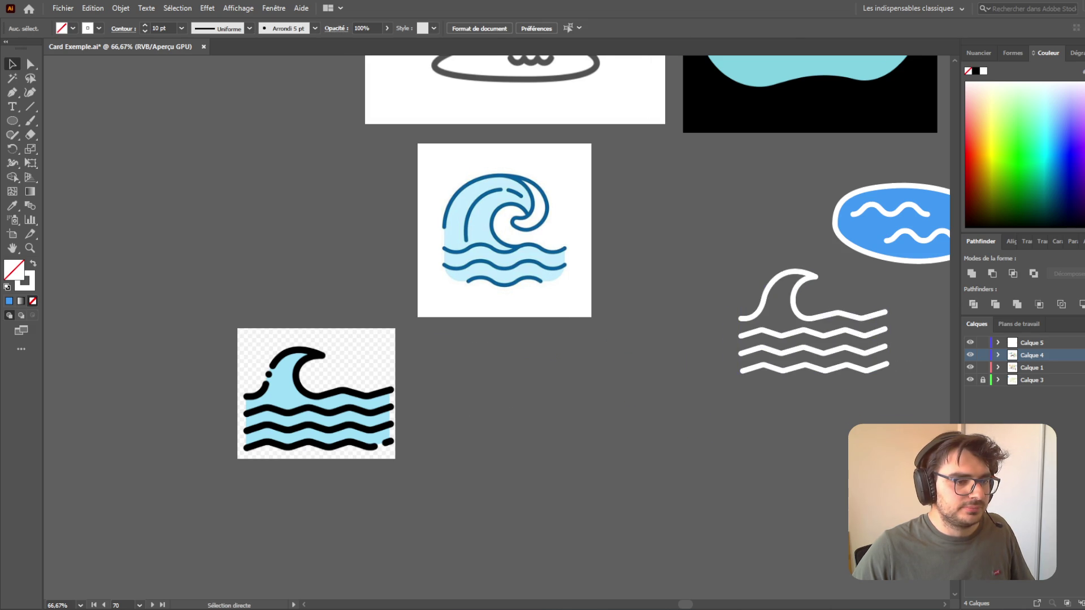
{"action": "key", "text": "v"}
- Make Calque 3 the active layer and locate the house-over-water card
{"action": "scroll", "coordinate": [812, 460], "scroll_direction": "right", "scroll_amount": 6}
{"action": "scroll", "coordinate": [588, 410], "scroll_direction": "up", "scroll_amount": 5}
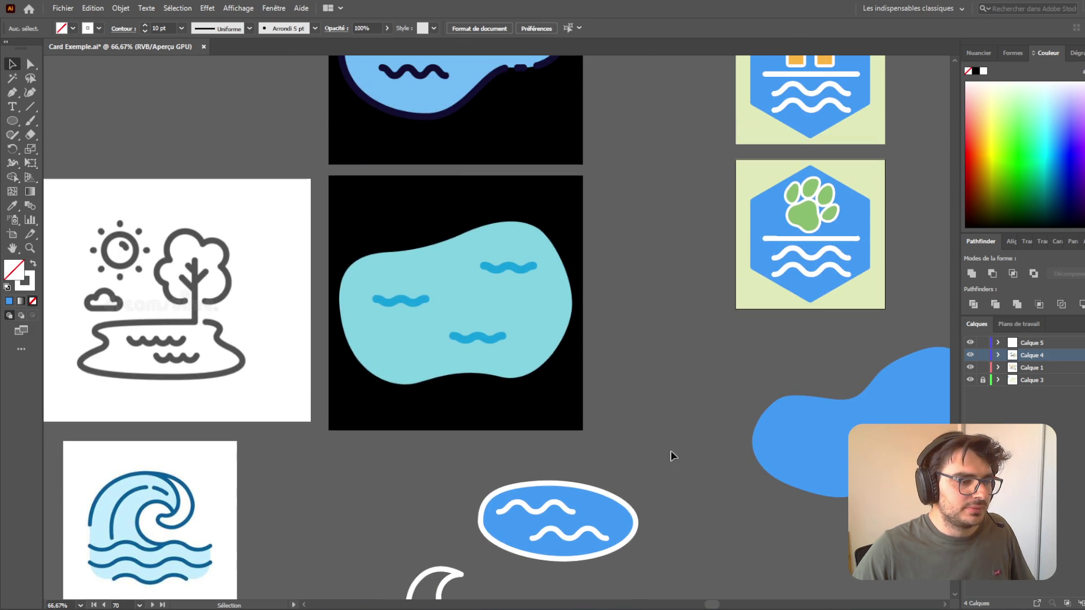
{"action": "scroll", "coordinate": [713, 290], "scroll_direction": "up", "scroll_amount": 2}
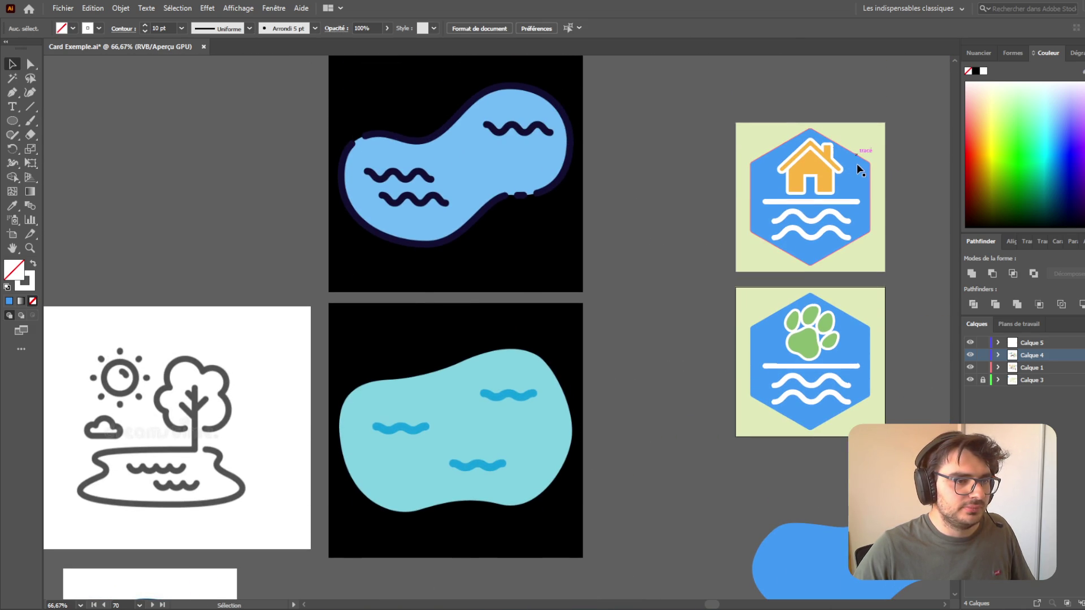
{"action": "left_click", "coordinate": [857, 166]}
{"action": "scroll", "coordinate": [888, 228], "scroll_direction": "down", "scroll_amount": 4}
{"action": "scroll", "coordinate": [890, 235], "scroll_direction": "right", "scroll_amount": 6}
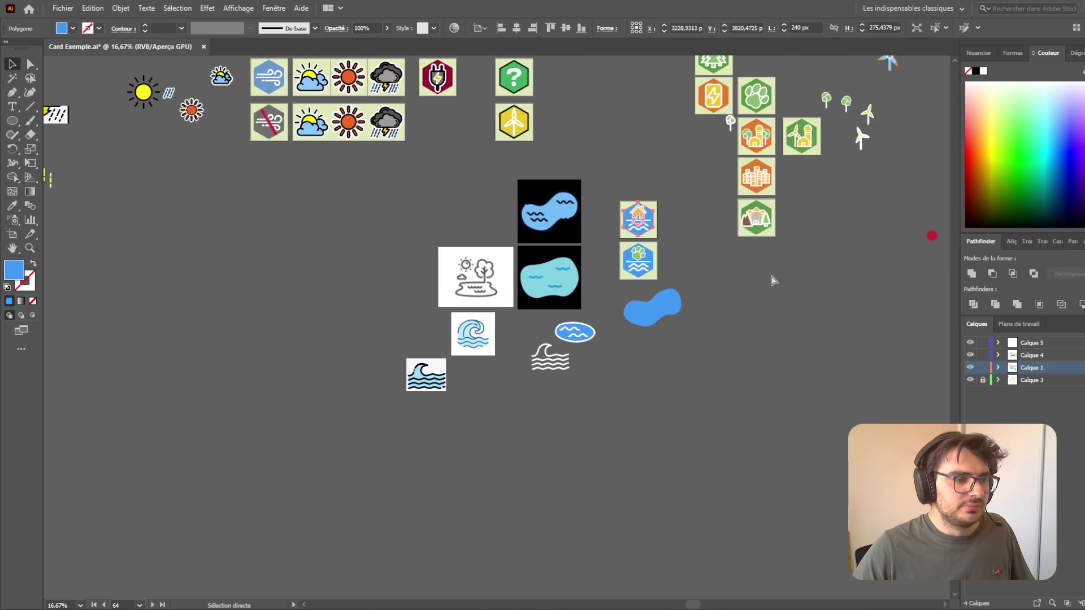
{"action": "left_click", "coordinate": [680, 358]}
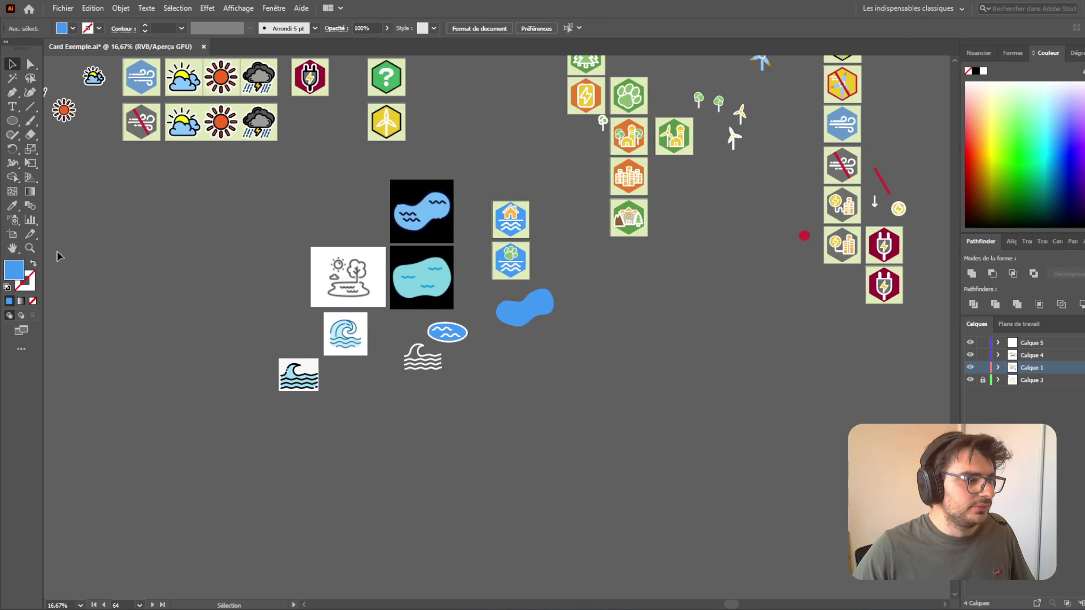
{"action": "left_click", "coordinate": [990, 385]}
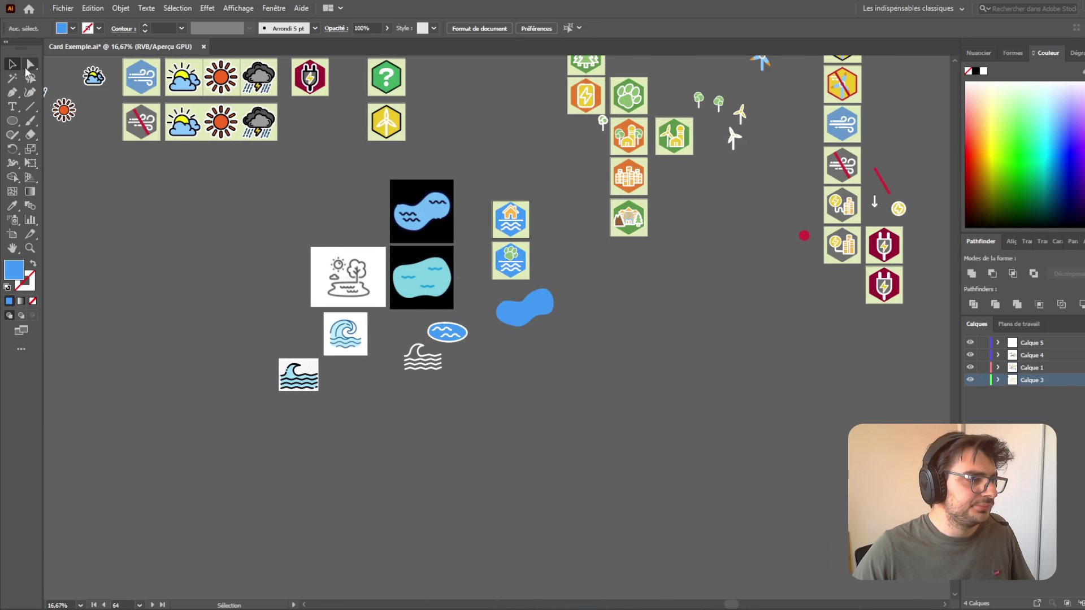
{"action": "scroll", "coordinate": [525, 213], "scroll_direction": "up", "scroll_amount": 4}
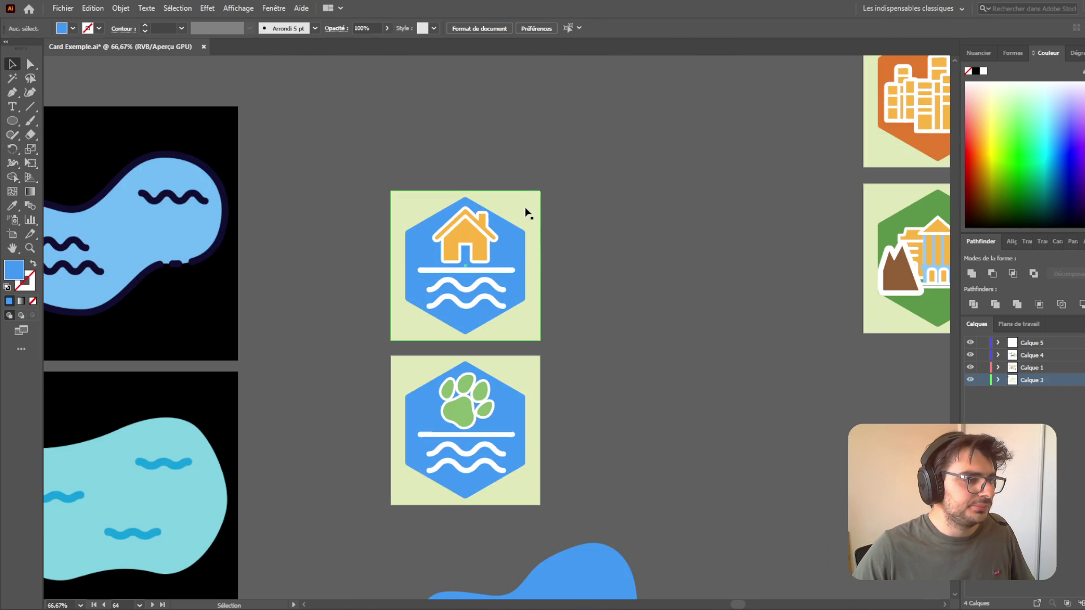
{"action": "left_click", "coordinate": [526, 213]}
{"action": "left_click", "coordinate": [641, 246]}
- Copy the house card's artboard down near the wave icons, then move the blue blob right
{"action": "key", "text": "shift+o"}
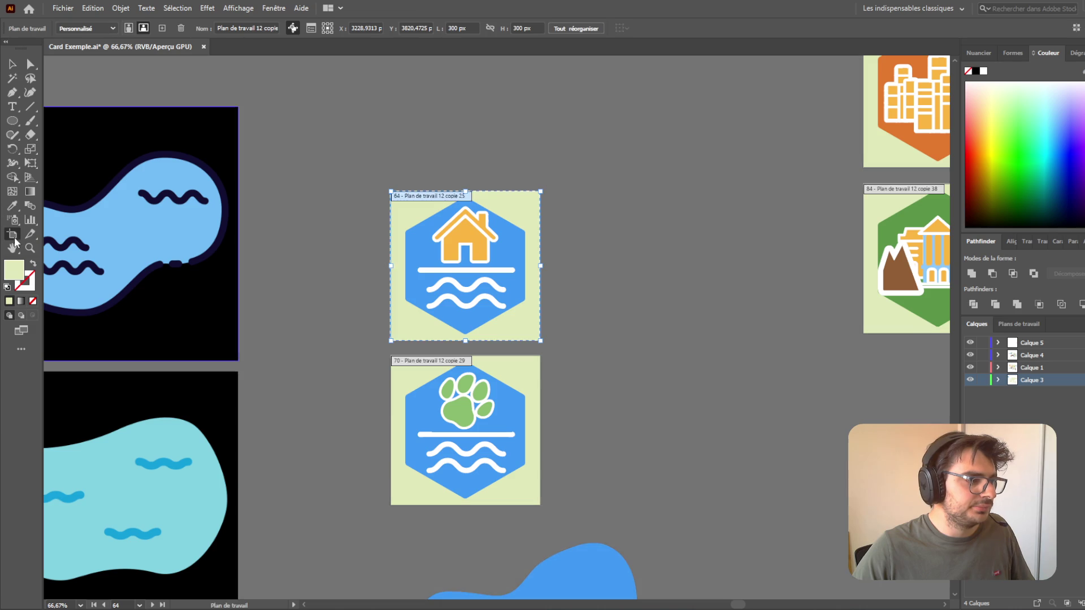
{"action": "scroll", "coordinate": [635, 351], "scroll_direction": "down", "scroll_amount": 4}
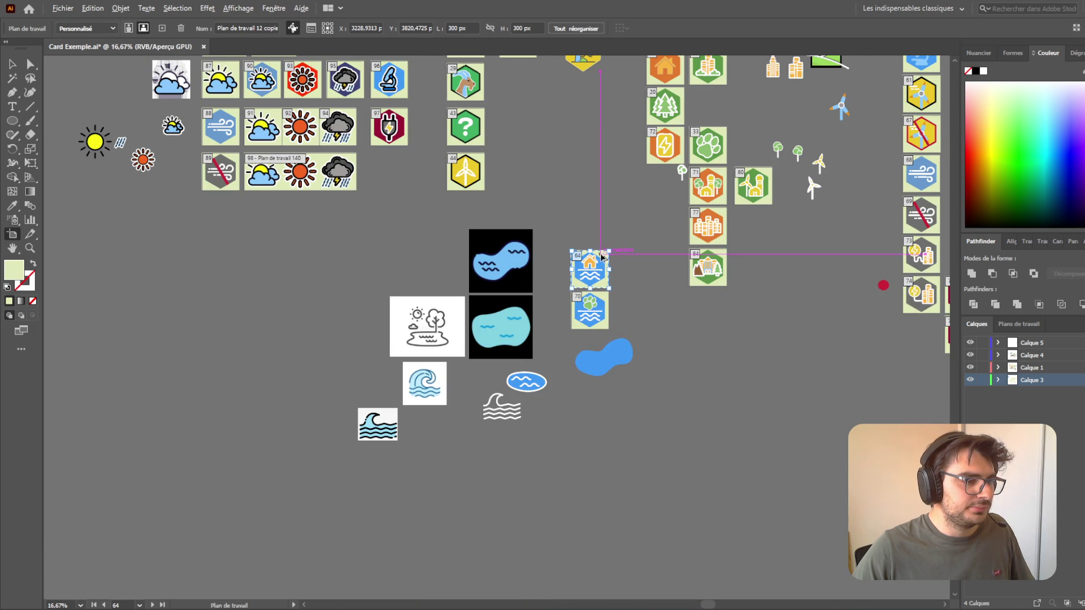
{"action": "left_click_drag", "start_coordinate": [602, 257], "coordinate": [607, 411]}
{"action": "left_click_drag", "start_coordinate": [591, 401], "coordinate": [592, 400]}
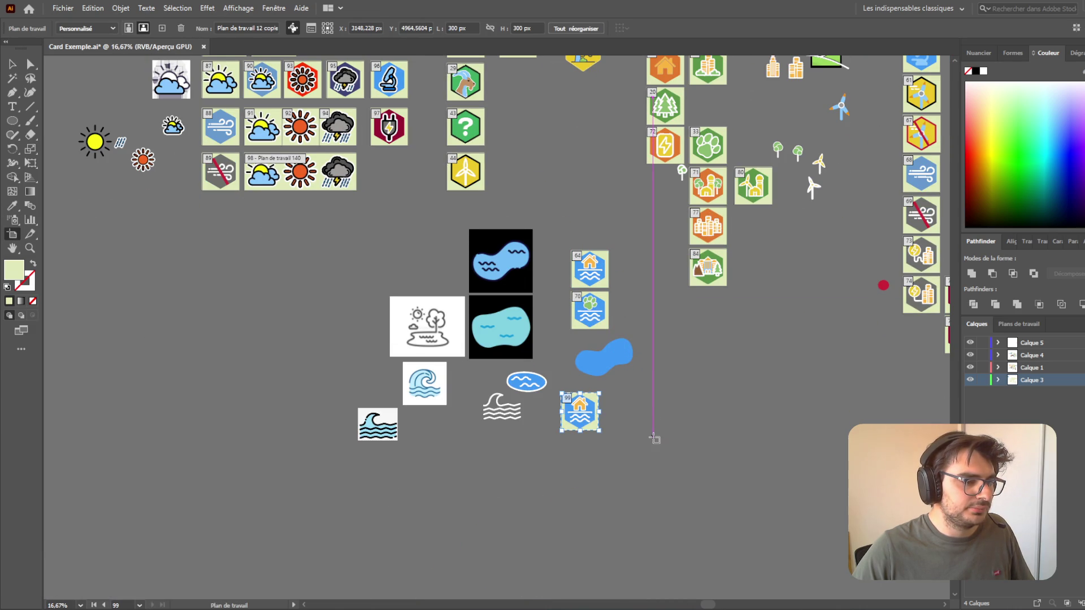
{"action": "left_click", "coordinate": [13, 64]}
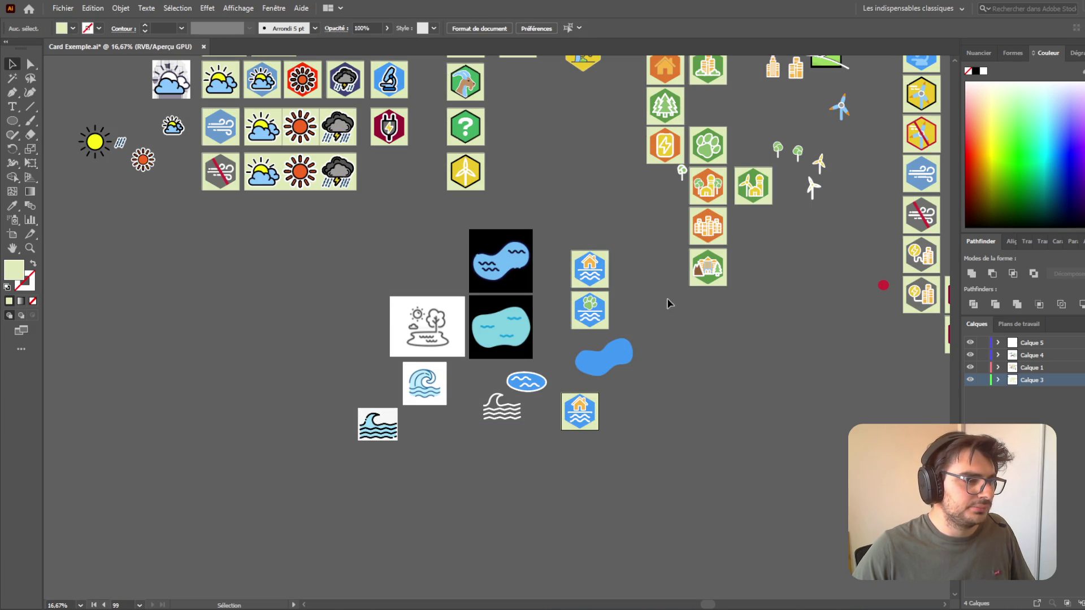
{"action": "scroll", "coordinate": [612, 363], "scroll_direction": "up", "scroll_amount": 4}
{"action": "mouse_move", "coordinate": [667, 447]}
{"action": "left_mouse_down"}
{"action": "mouse_move", "coordinate": [687, 423]}
{"action": "mouse_move", "coordinate": [775, 416]}
{"action": "left_mouse_up"}
- Narrow the blue wave oval slightly and nudge its lower wave line left
{"action": "scroll", "coordinate": [678, 294], "scroll_direction": "down", "scroll_amount": 6}
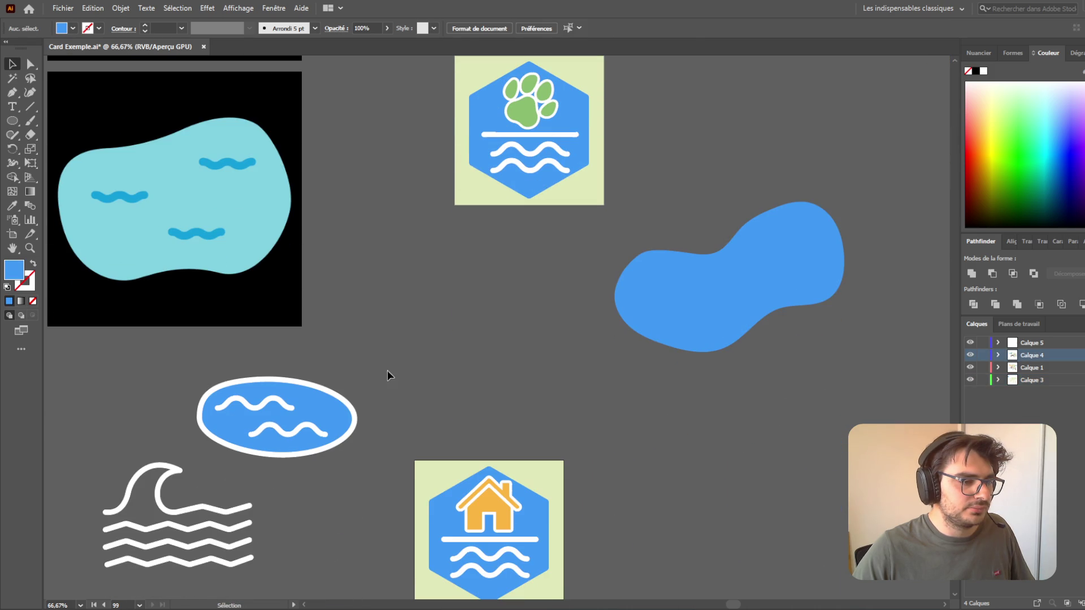
{"action": "left_click", "coordinate": [327, 392]}
{"action": "left_click_drag", "start_coordinate": [354, 419], "coordinate": [346, 421]}
{"action": "left_click", "coordinate": [311, 430]}
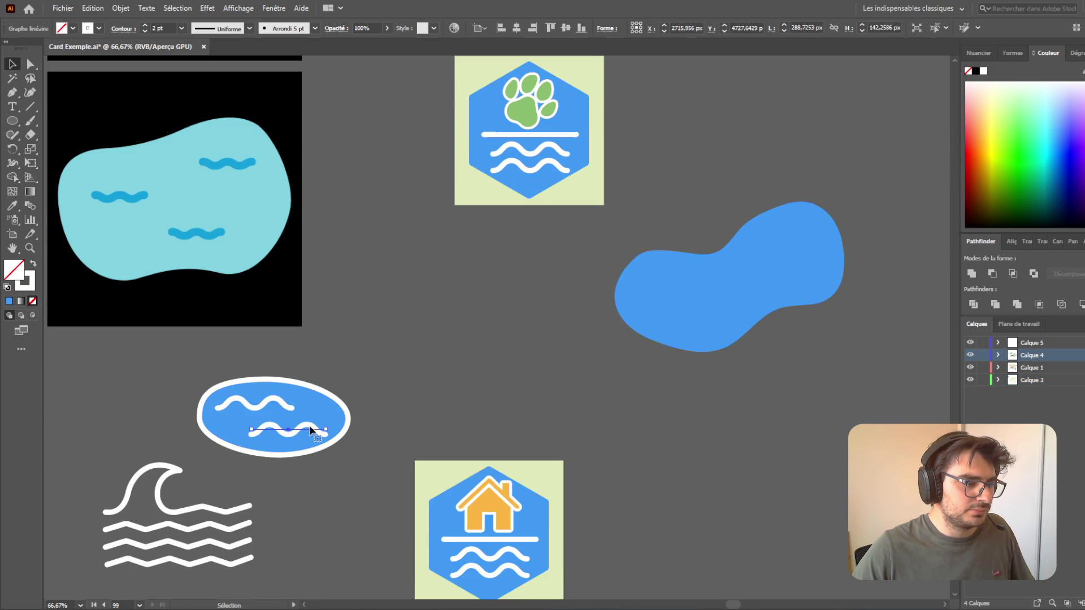
{"action": "key", "text": "Left"}
{"action": "key", "text": "Left"}
{"action": "key", "text": "Left"}
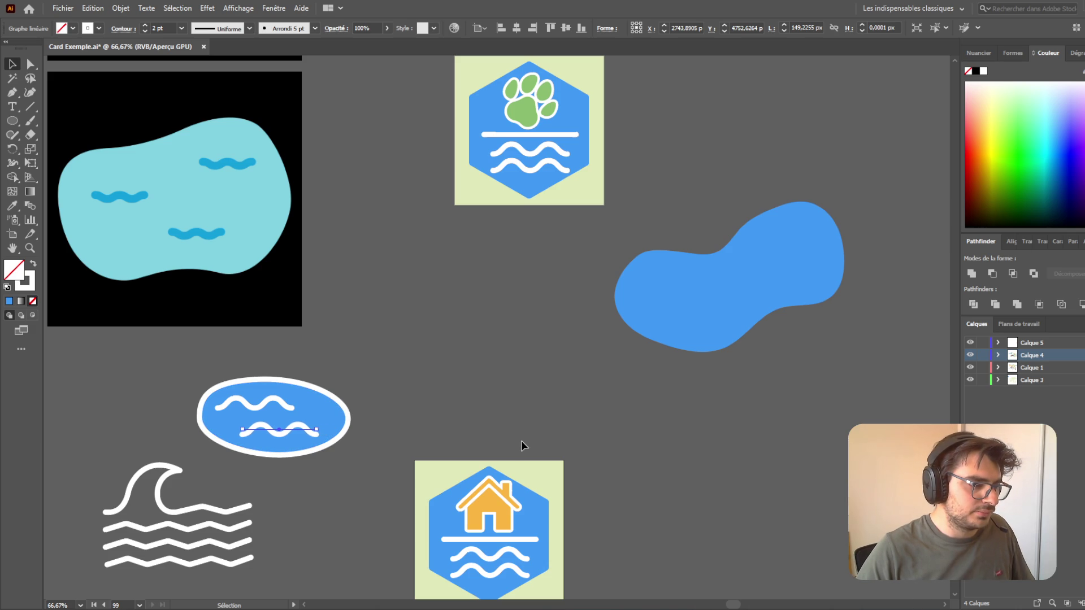
- Narrow the oval further from its right side and shift its bottom curve sideways
{"action": "left_click", "coordinate": [339, 429]}
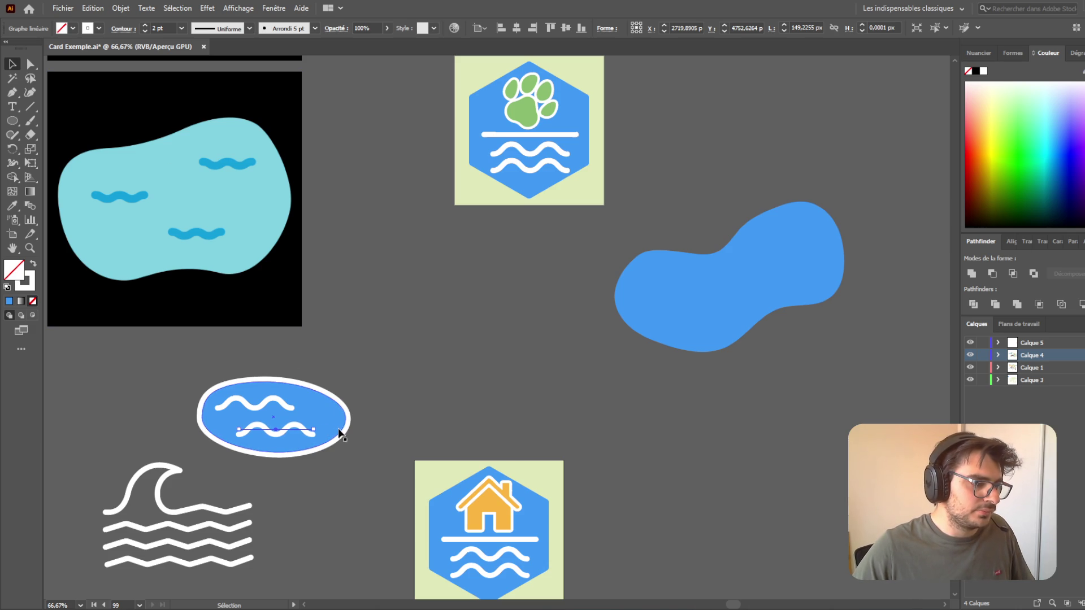
{"action": "left_click_drag", "start_coordinate": [349, 417], "coordinate": [322, 414]}
{"action": "key", "text": "a"}
{"action": "left_click_drag", "start_coordinate": [286, 454], "coordinate": [292, 453]}
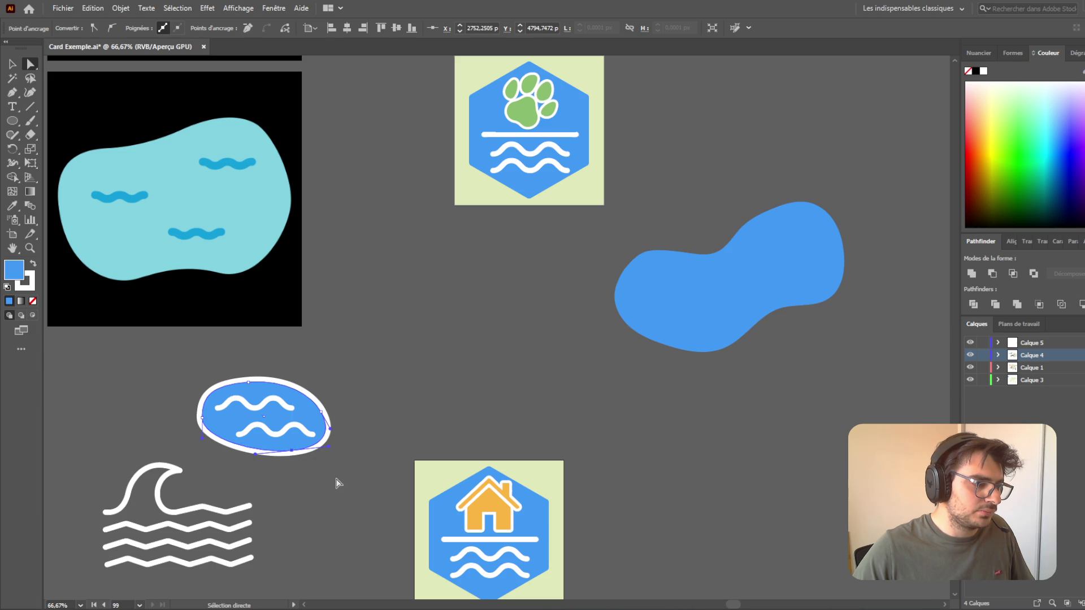
- Nudge the oval's left point, then select the oval path for anchor editing
{"action": "left_click", "coordinate": [322, 487]}
{"action": "left_click", "coordinate": [212, 436]}
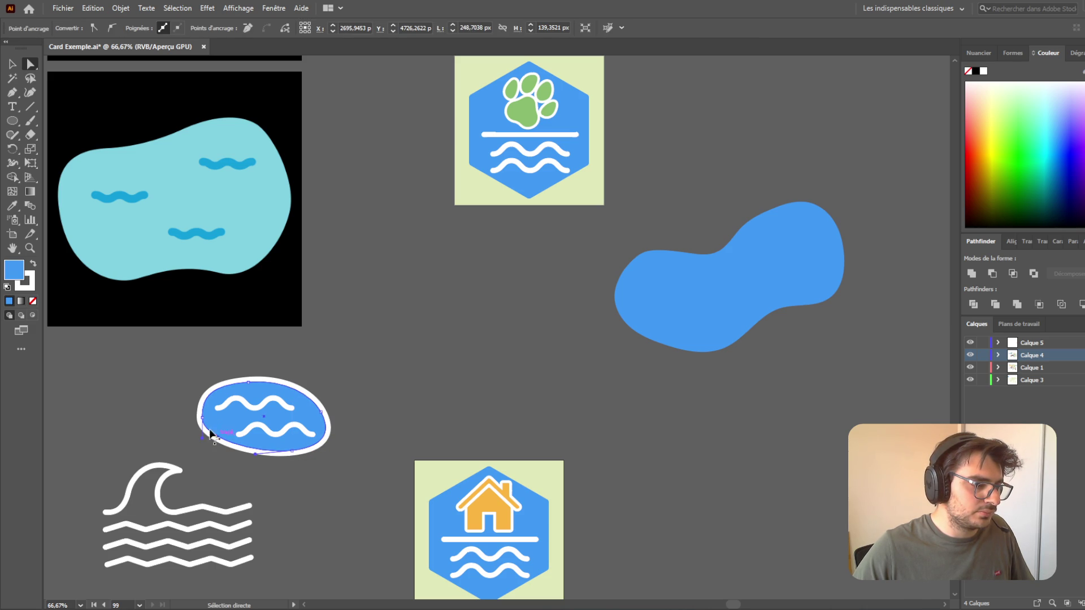
{"action": "mouse_move", "coordinate": [205, 422]}
{"action": "left_mouse_down"}
{"action": "mouse_move", "coordinate": [201, 407]}
{"action": "mouse_move", "coordinate": [202, 421]}
{"action": "left_mouse_up"}
{"action": "left_click", "coordinate": [315, 507]}
{"action": "scroll", "coordinate": [347, 527], "scroll_direction": "down", "scroll_amount": 5}
{"action": "left_click", "coordinate": [8, 67]}
{"action": "scroll", "coordinate": [438, 297], "scroll_direction": "up", "scroll_amount": 2}
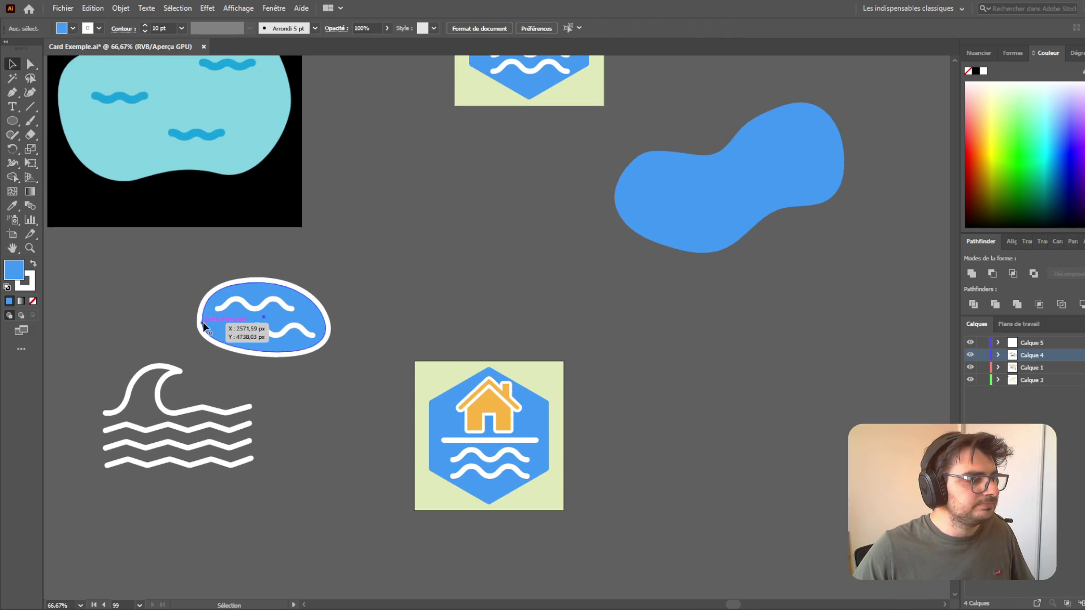
{"action": "left_click", "coordinate": [202, 321]}
{"action": "scroll", "coordinate": [193, 347], "scroll_direction": "up", "scroll_amount": 4}
{"action": "left_click", "coordinate": [31, 63]}
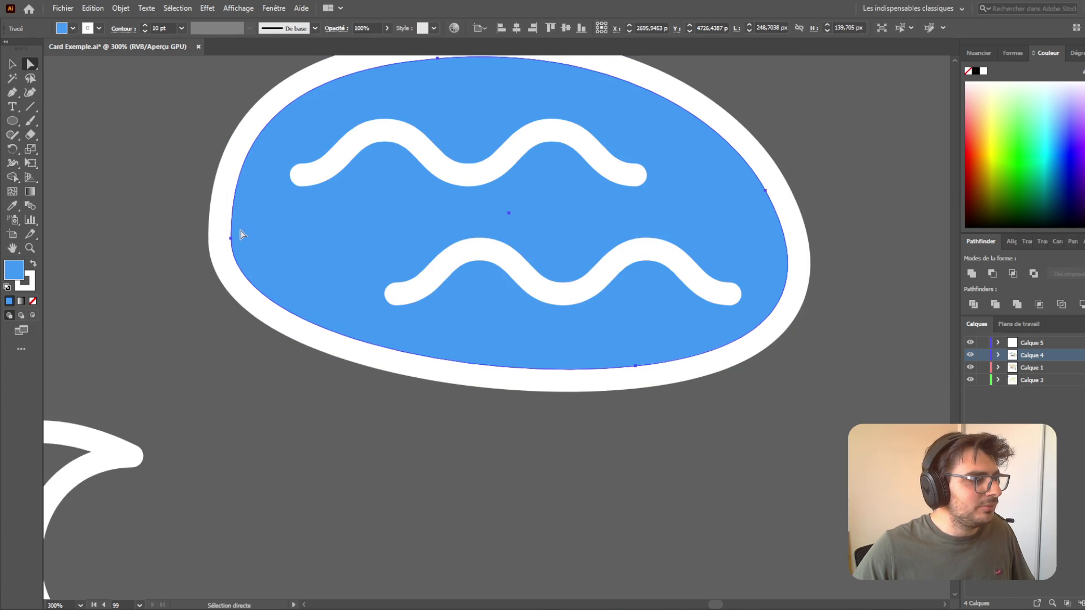
- Convert the oval's left and top anchors to corners, then back to smooth
{"action": "left_click", "coordinate": [232, 238]}
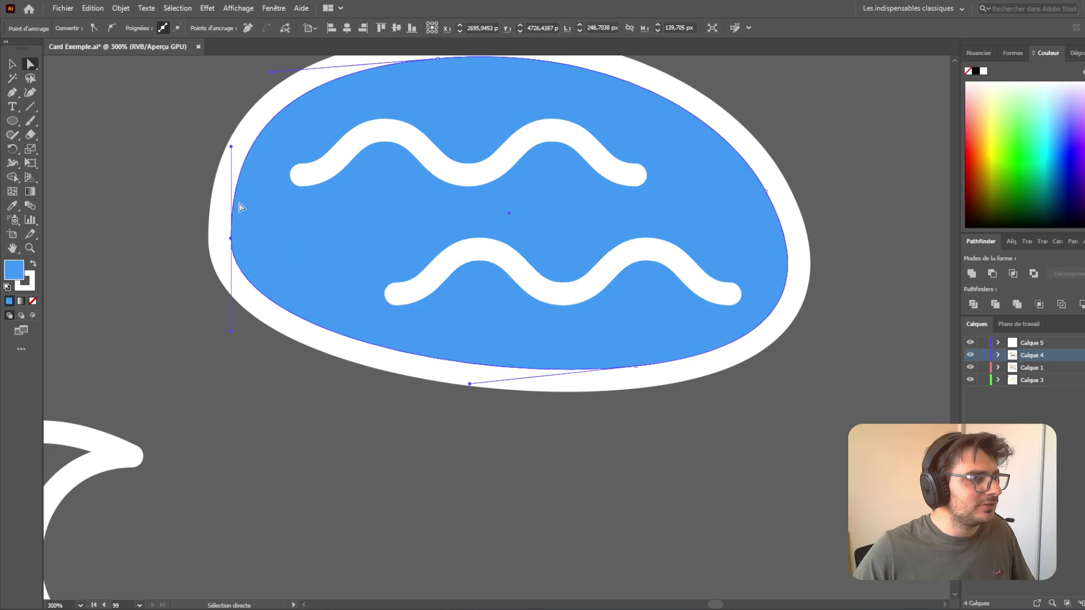
{"action": "left_click", "coordinate": [94, 29]}
{"action": "left_click", "coordinate": [112, 29]}
{"action": "scroll", "coordinate": [409, 143], "scroll_direction": "up", "scroll_amount": 3}
{"action": "left_click", "coordinate": [436, 144]}
{"action": "left_click", "coordinate": [94, 28]}
{"action": "left_click", "coordinate": [112, 29]}
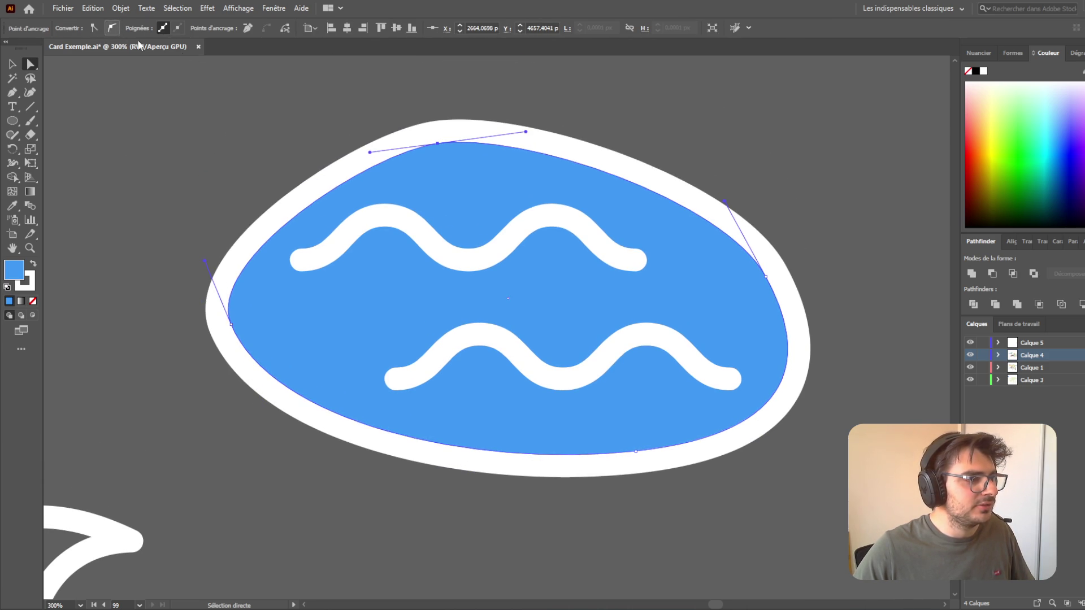
- Convert the right and bottom anchors to corners and back to smooth for a pebble outline
{"action": "left_click", "coordinate": [766, 278]}
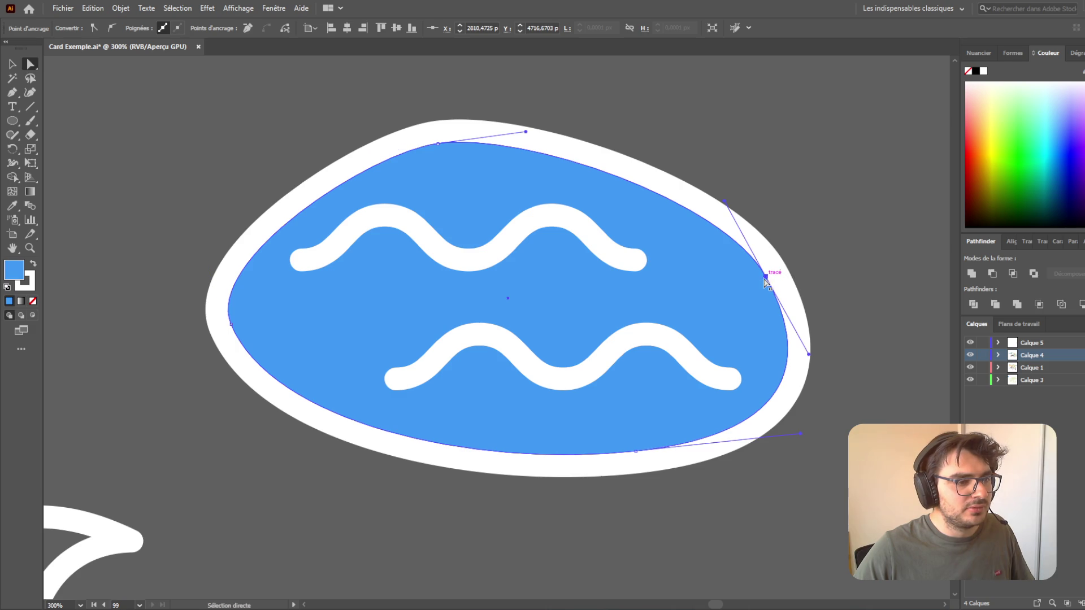
{"action": "left_click", "coordinate": [93, 28]}
{"action": "left_click", "coordinate": [112, 29]}
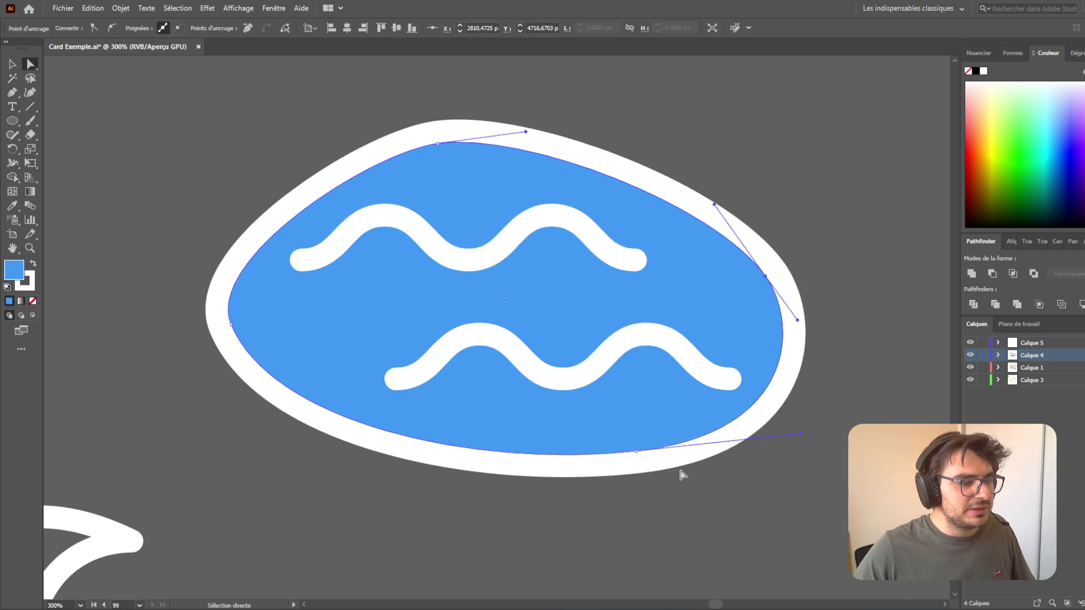
{"action": "left_click", "coordinate": [636, 452]}
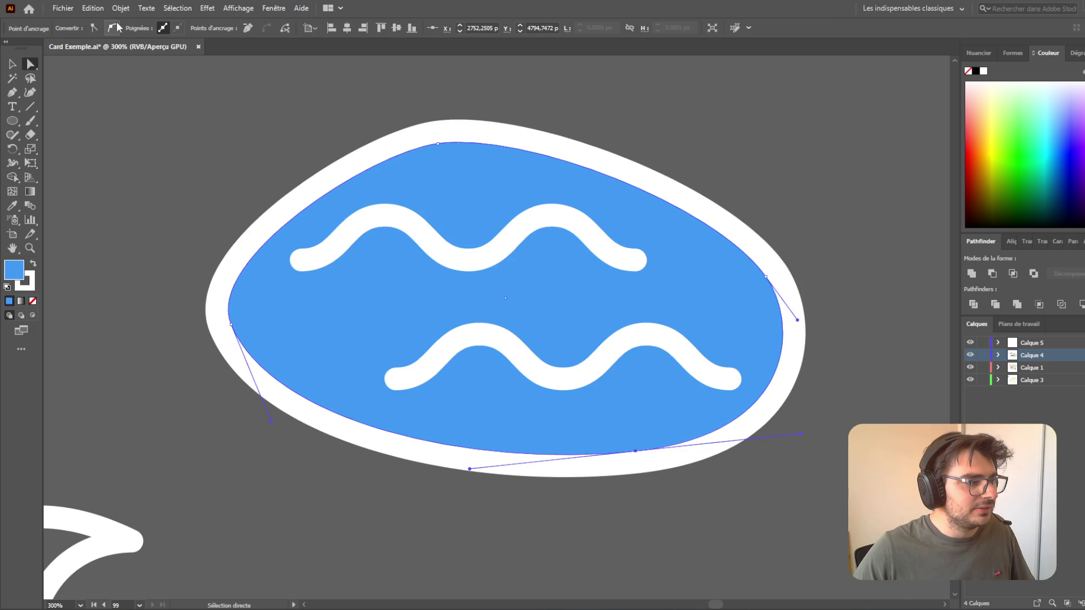
{"action": "left_click", "coordinate": [94, 28]}
{"action": "left_click", "coordinate": [112, 28]}
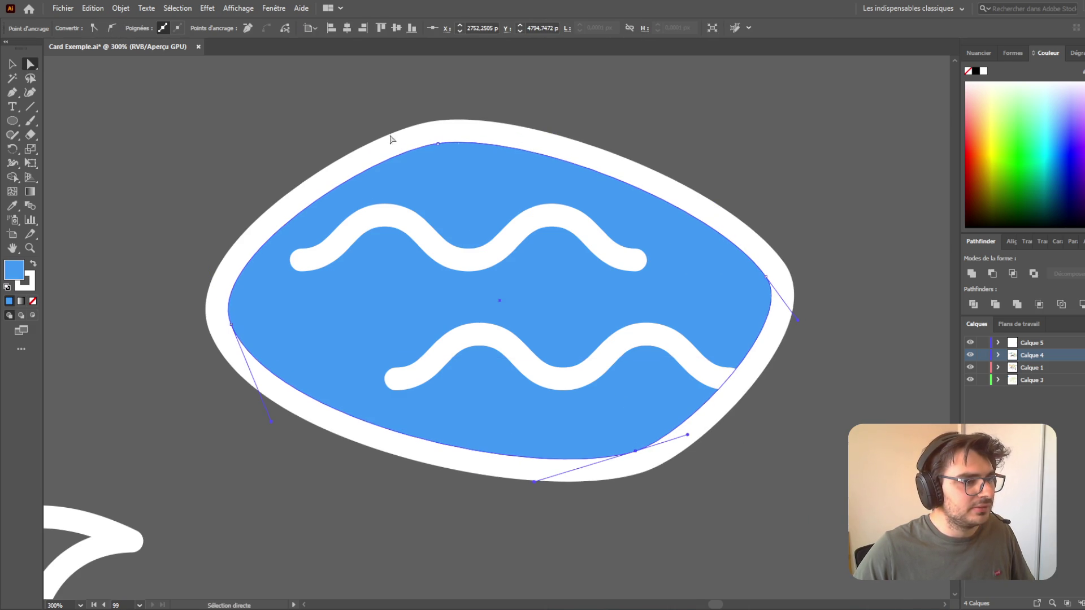
{"action": "left_click", "coordinate": [441, 143]}
{"action": "left_click", "coordinate": [658, 141]}
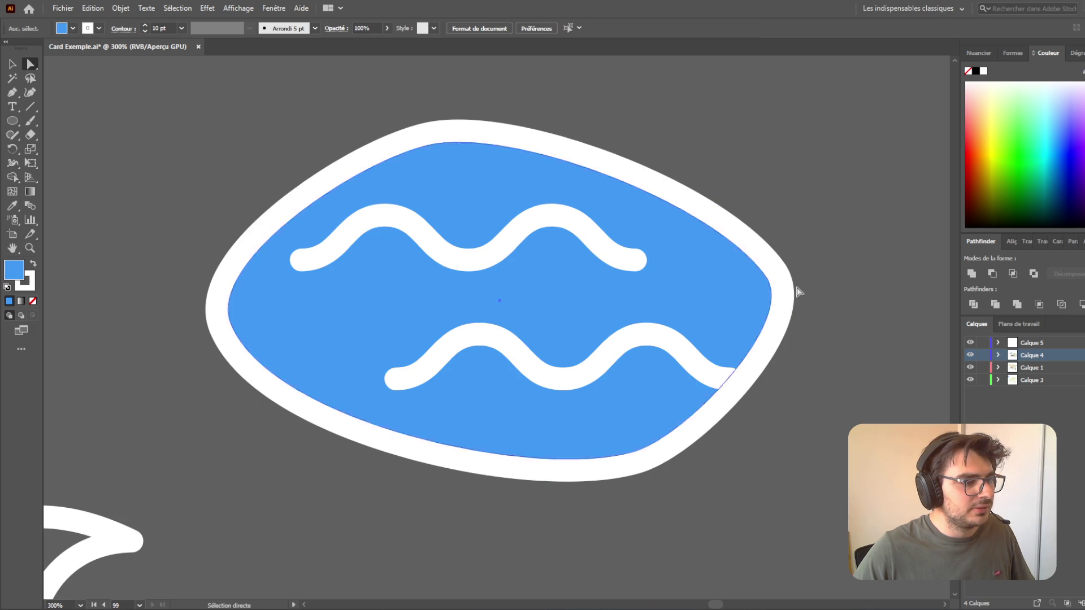
{"action": "left_click", "coordinate": [724, 304]}
- Widen the blue pebble shape to the right and save the file
{"action": "left_click", "coordinate": [9, 62]}
{"action": "mouse_move", "coordinate": [775, 300]}
{"action": "left_mouse_down"}
{"action": "mouse_move", "coordinate": [835, 300]}
{"action": "mouse_move", "coordinate": [815, 302]}
{"action": "left_mouse_up"}
{"action": "left_click", "coordinate": [871, 412]}
{"action": "scroll", "coordinate": [809, 484], "scroll_direction": "down", "scroll_amount": 10}
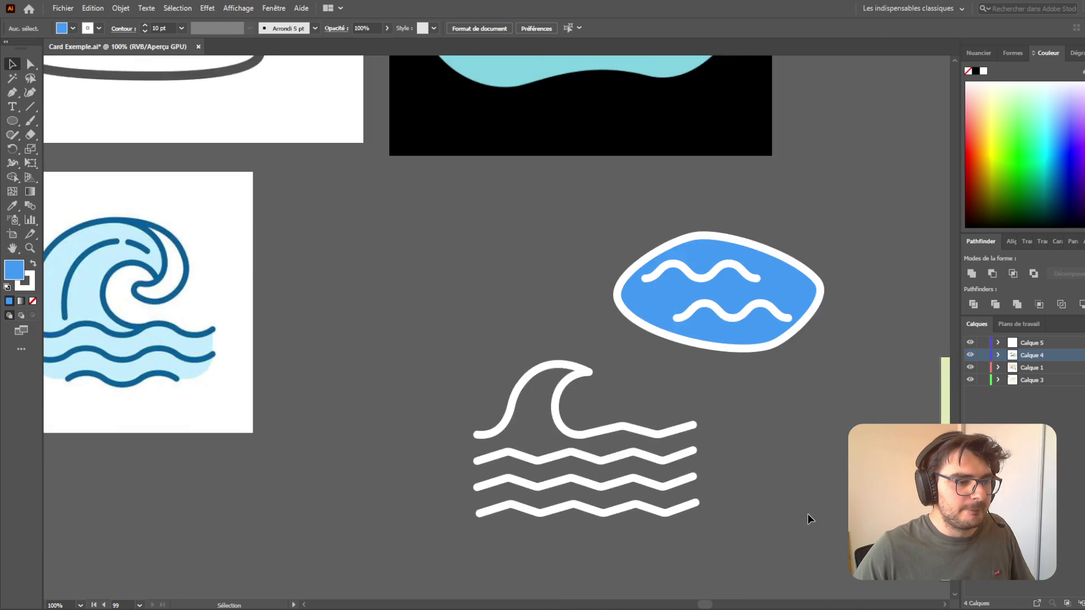
{"action": "scroll", "coordinate": [678, 489], "scroll_direction": "up", "scroll_amount": 5}
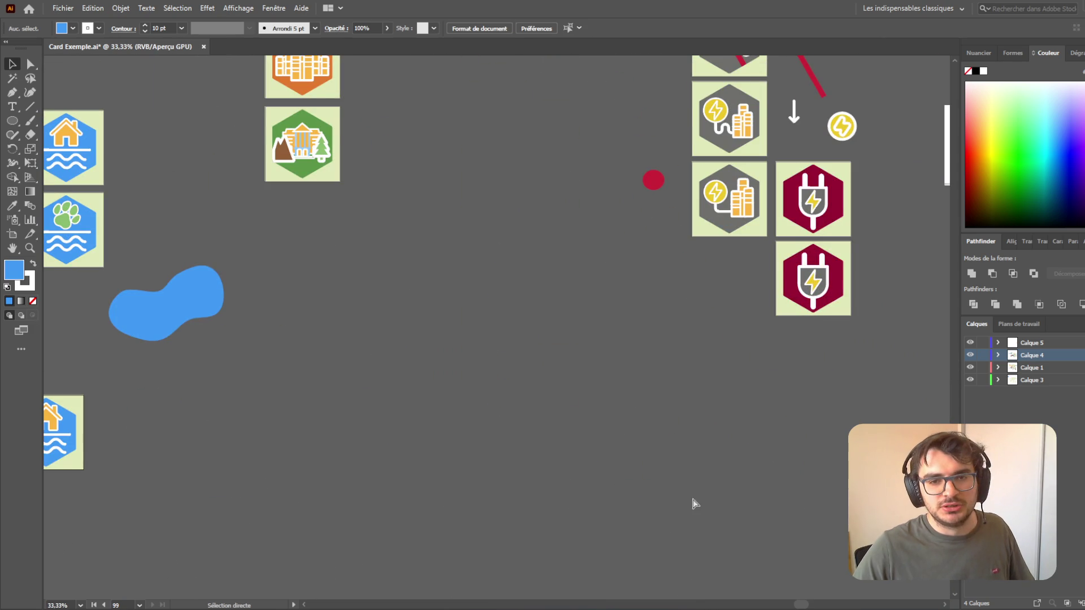
{"action": "key", "text": "ctrl+s"}
- Move the blue pebble shape away from its white wave lines
{"action": "scroll", "coordinate": [621, 447], "scroll_direction": "up", "scroll_amount": 5}
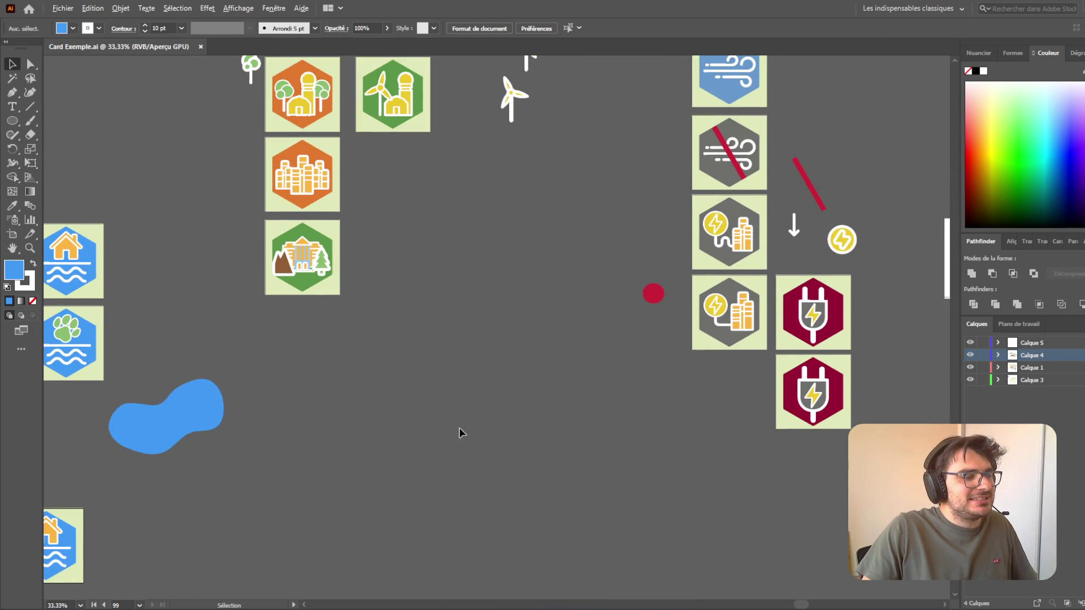
{"action": "scroll", "coordinate": [459, 427], "scroll_direction": "down", "scroll_amount": 3}
{"action": "scroll", "coordinate": [430, 455], "scroll_direction": "up", "scroll_amount": 3}
{"action": "scroll", "coordinate": [521, 456], "scroll_direction": "down", "scroll_amount": 1}
{"action": "scroll", "coordinate": [486, 480], "scroll_direction": "up", "scroll_amount": 2}
{"action": "scroll", "coordinate": [375, 535], "scroll_direction": "down", "scroll_amount": 2}
{"action": "scroll", "coordinate": [306, 498], "scroll_direction": "down", "scroll_amount": 2}
{"action": "scroll", "coordinate": [448, 317], "scroll_direction": "up", "scroll_amount": 1}
{"action": "scroll", "coordinate": [541, 281], "scroll_direction": "up", "scroll_amount": 3}
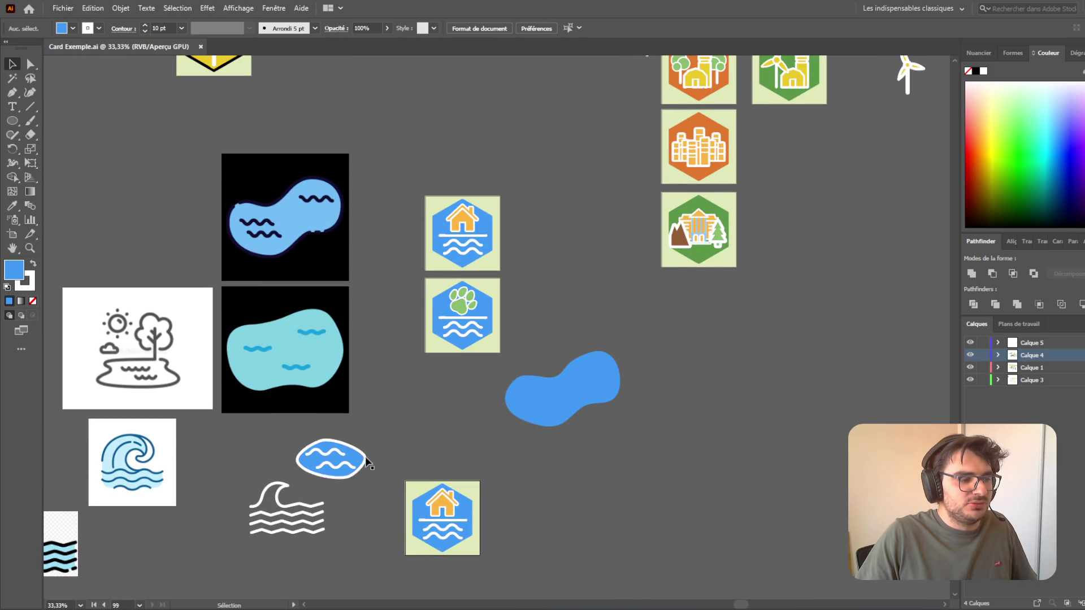
{"action": "mouse_move", "coordinate": [360, 461]}
{"action": "left_mouse_down"}
{"action": "mouse_move", "coordinate": [508, 473]}
{"action": "mouse_move", "coordinate": [708, 526]}
{"action": "left_mouse_up"}
{"action": "left_click", "coordinate": [466, 452]}
{"action": "scroll", "coordinate": [149, 399], "scroll_direction": "left", "scroll_amount": 5}
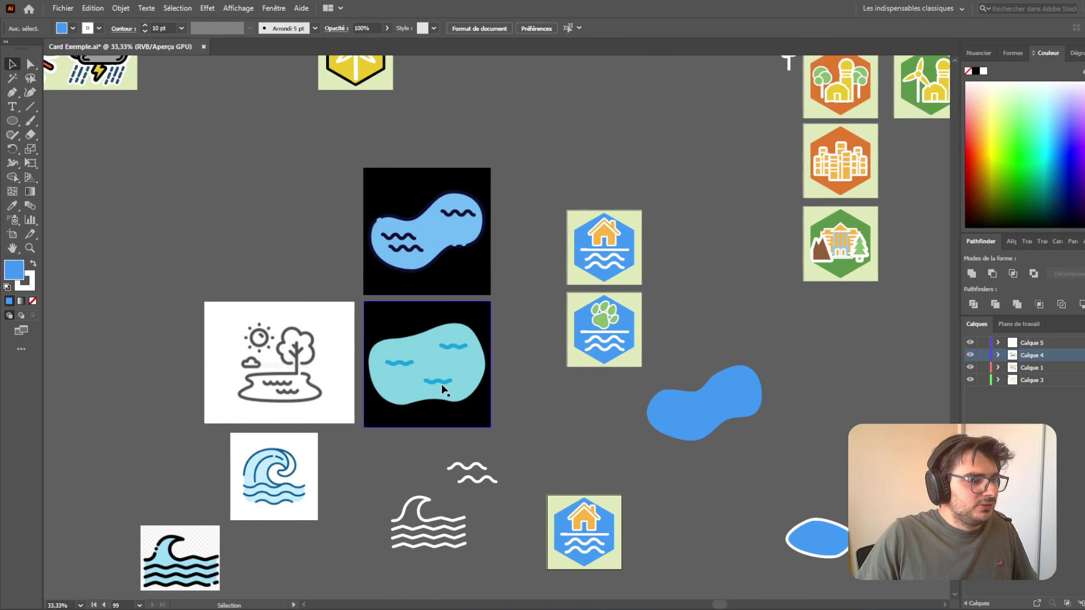
{"action": "left_click", "coordinate": [442, 384]}
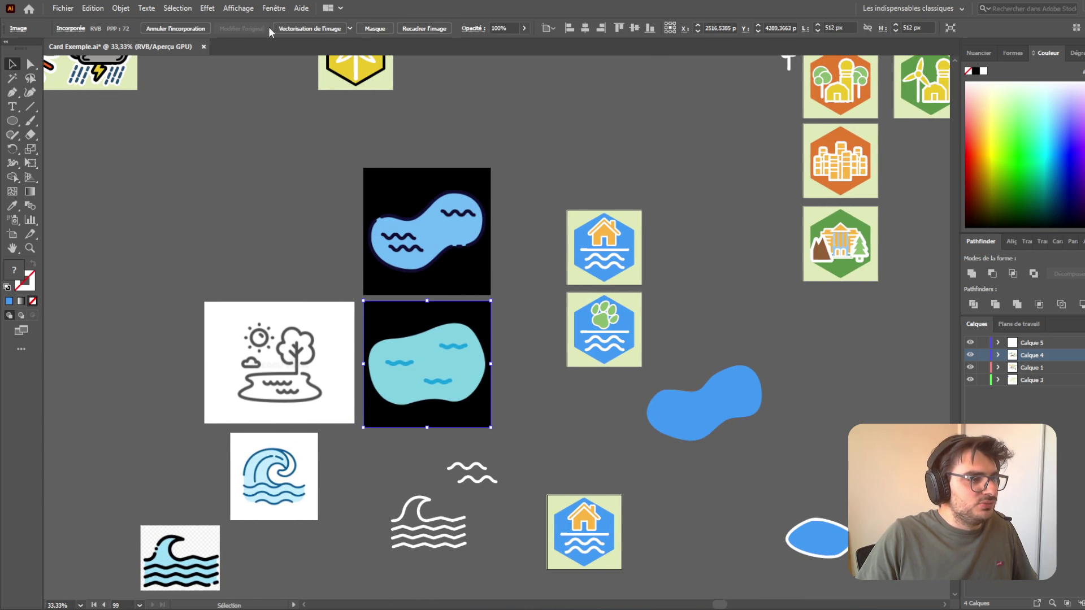
- Image-trace and expand the lake image, then pull the white lake silhouette out
{"action": "left_click", "coordinate": [326, 29]}
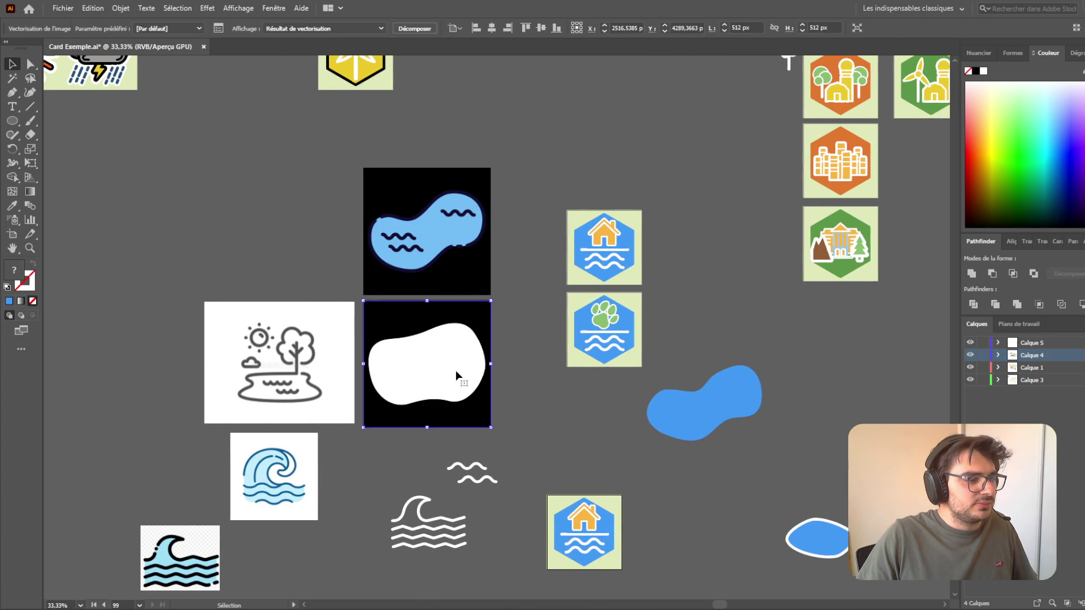
{"action": "double_click", "coordinate": [458, 373]}
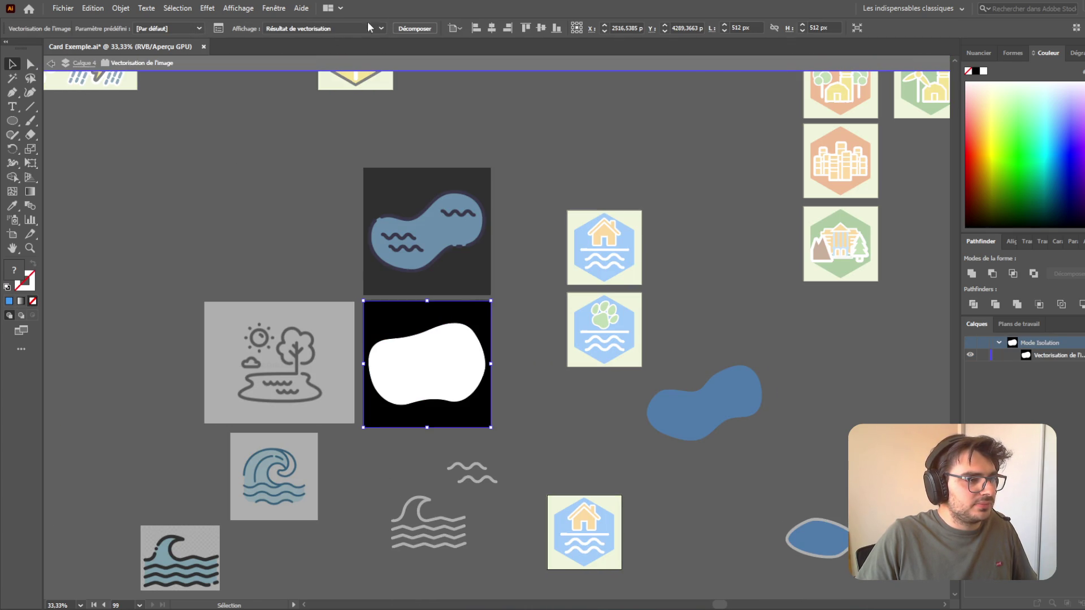
{"action": "left_click", "coordinate": [428, 29]}
{"action": "left_click_drag", "start_coordinate": [456, 371], "coordinate": [606, 451]}
{"action": "double_click", "coordinate": [705, 480]}
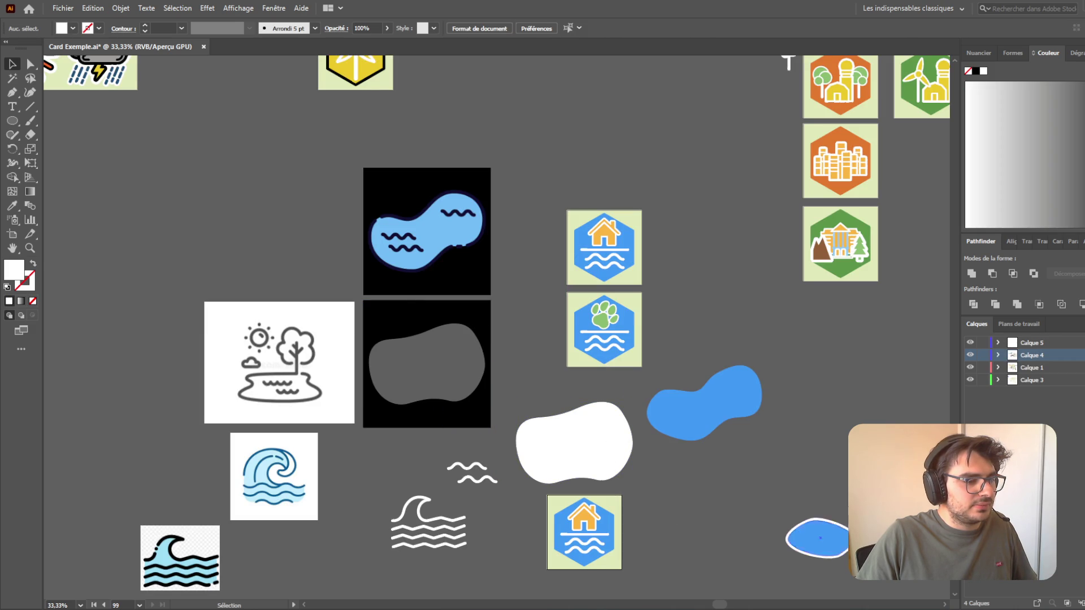
- Give the white blob the small blue blob's blue fill and white outline using the Eyedropper
{"action": "left_click", "coordinate": [828, 544]}
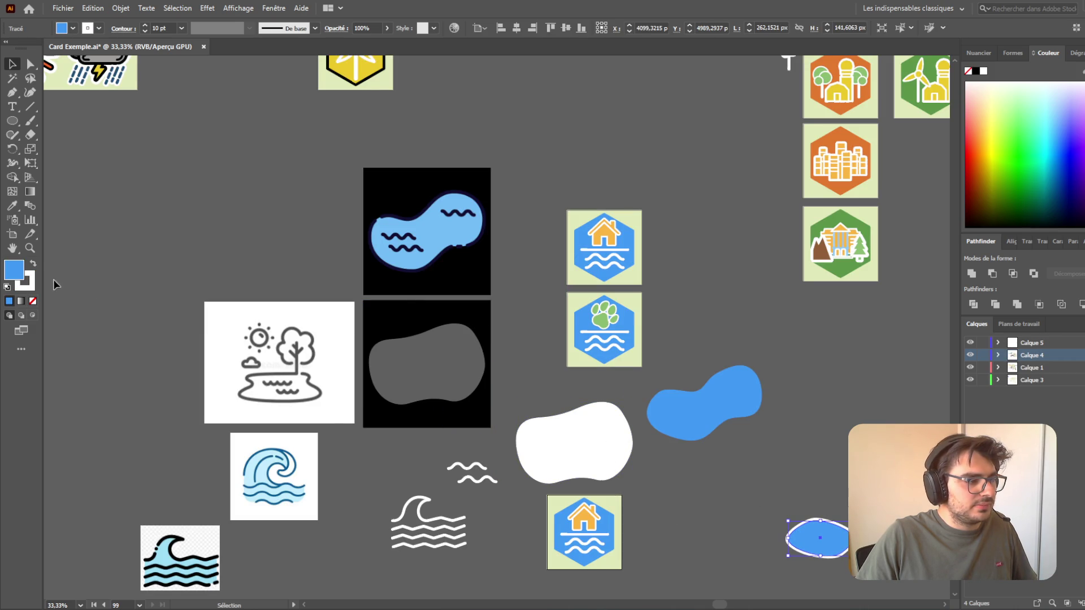
{"action": "left_click", "coordinate": [561, 461]}
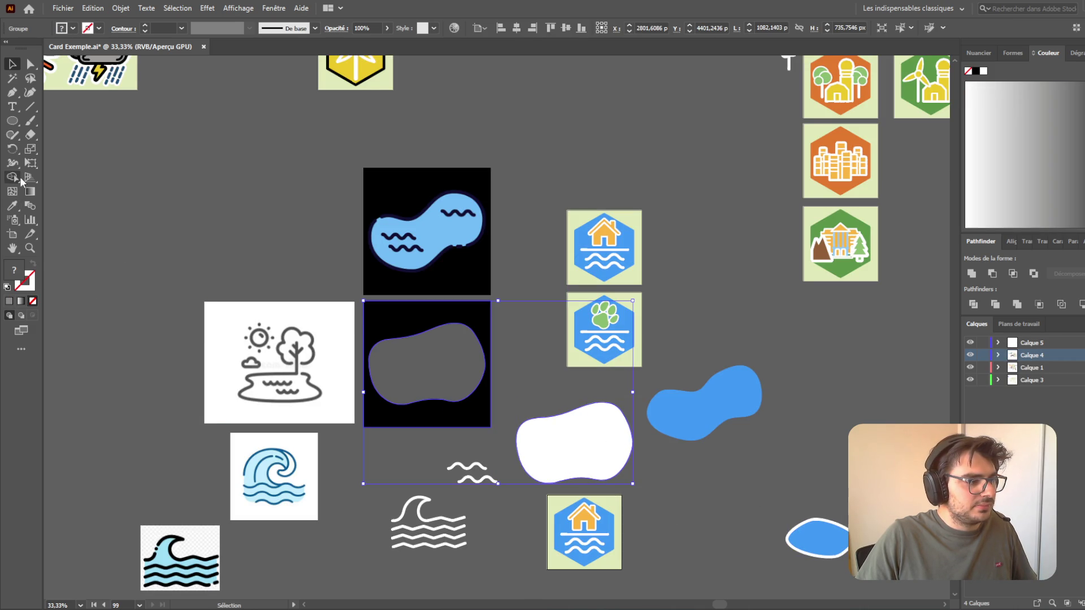
{"action": "right_click", "coordinate": [561, 463]}
{"action": "left_click", "coordinate": [650, 316]}
{"action": "left_click", "coordinate": [603, 453]}
{"action": "left_click", "coordinate": [11, 208]}
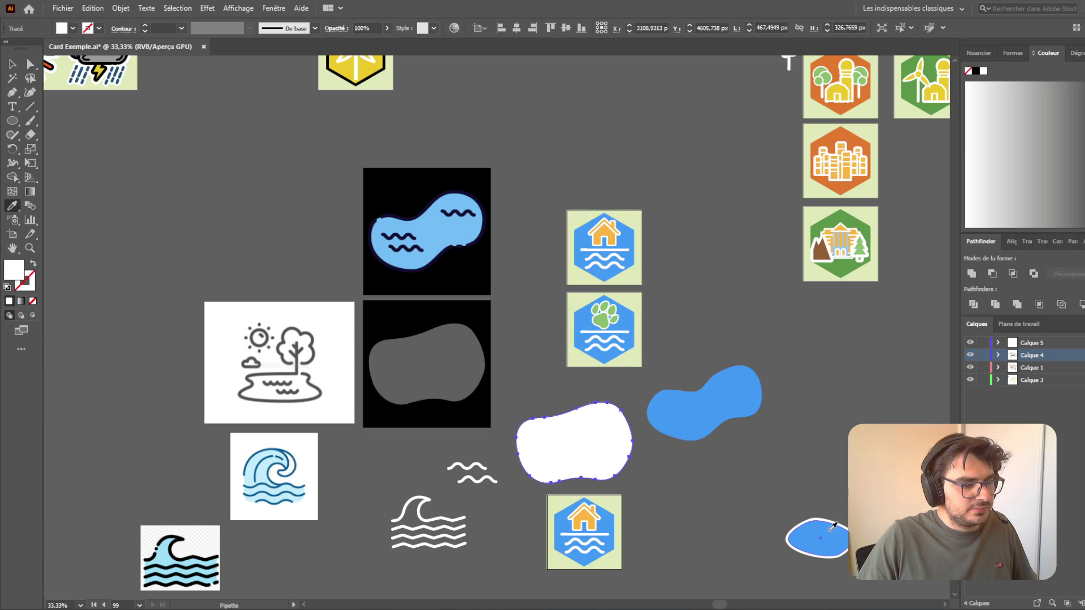
{"action": "left_click", "coordinate": [814, 535]}
- Move the grey-blob square up-left and place the slightly shrunken blue blob beside the landscape icon
{"action": "left_click", "coordinate": [12, 64]}
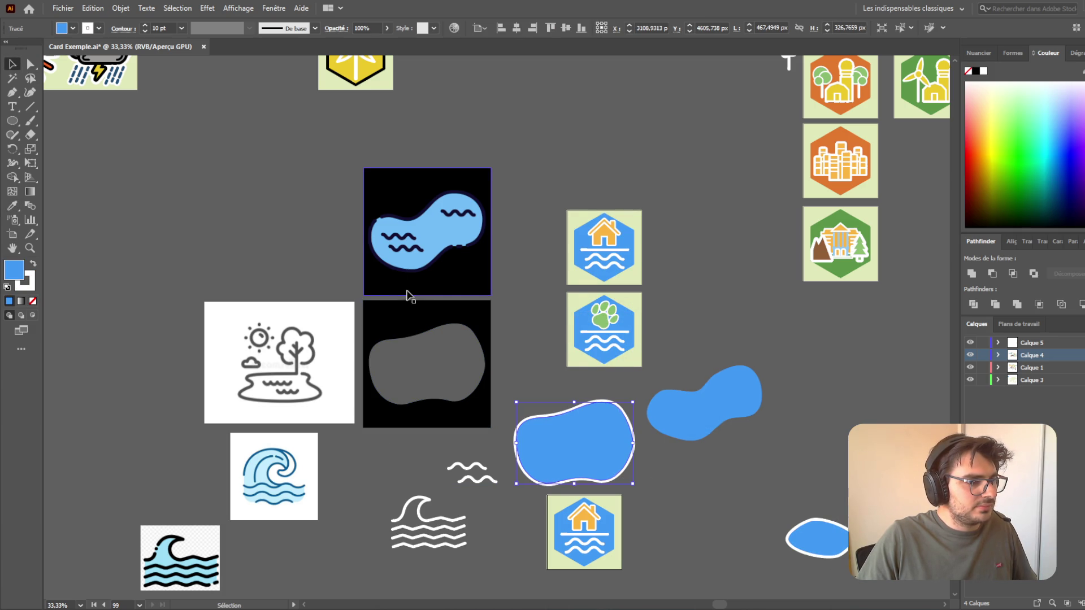
{"action": "mouse_move", "coordinate": [431, 330]}
{"action": "left_mouse_down"}
{"action": "mouse_move", "coordinate": [257, 172]}
{"action": "mouse_move", "coordinate": [273, 179]}
{"action": "left_mouse_up"}
{"action": "left_click_drag", "start_coordinate": [582, 441], "coordinate": [468, 384]}
{"action": "left_click_drag", "start_coordinate": [520, 353], "coordinate": [497, 378]}
- Move the two white waves onto the blue blob and send the blob behind them (Arrière-plan)
{"action": "left_click", "coordinate": [497, 379]}
{"action": "scroll", "coordinate": [469, 458], "scroll_direction": "up", "scroll_amount": 4}
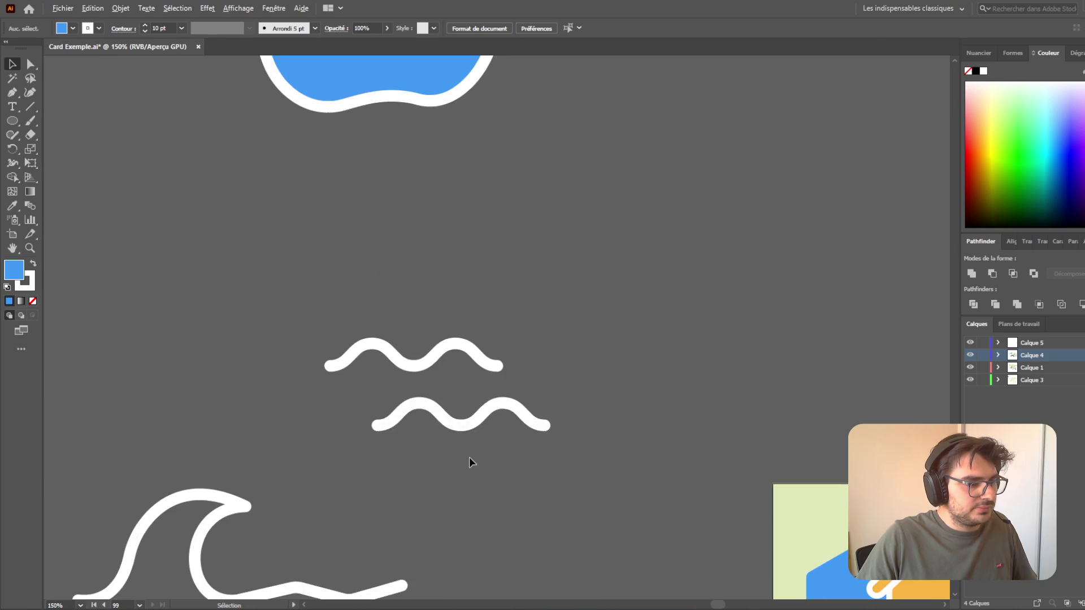
{"action": "scroll", "coordinate": [469, 455], "scroll_direction": "down", "scroll_amount": 1}
{"action": "mouse_move", "coordinate": [399, 361]}
{"action": "left_mouse_down"}
{"action": "mouse_move", "coordinate": [446, 201]}
{"action": "mouse_move", "coordinate": [439, 150]}
{"action": "left_mouse_up"}
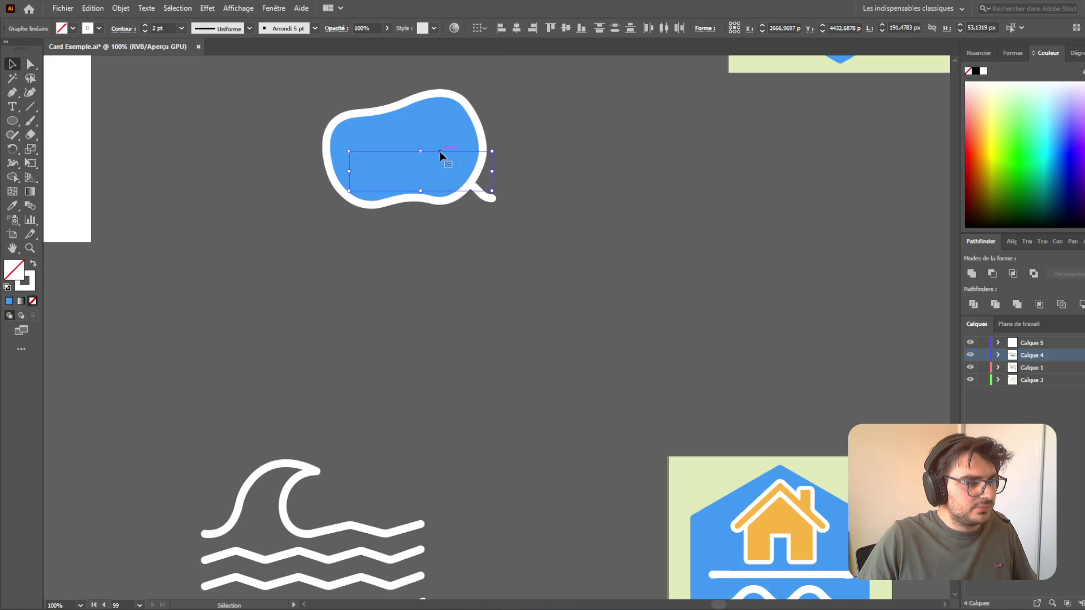
{"action": "left_click", "coordinate": [440, 109]}
{"action": "right_click", "coordinate": [440, 109]}
{"action": "mouse_move", "coordinate": [533, 333]}
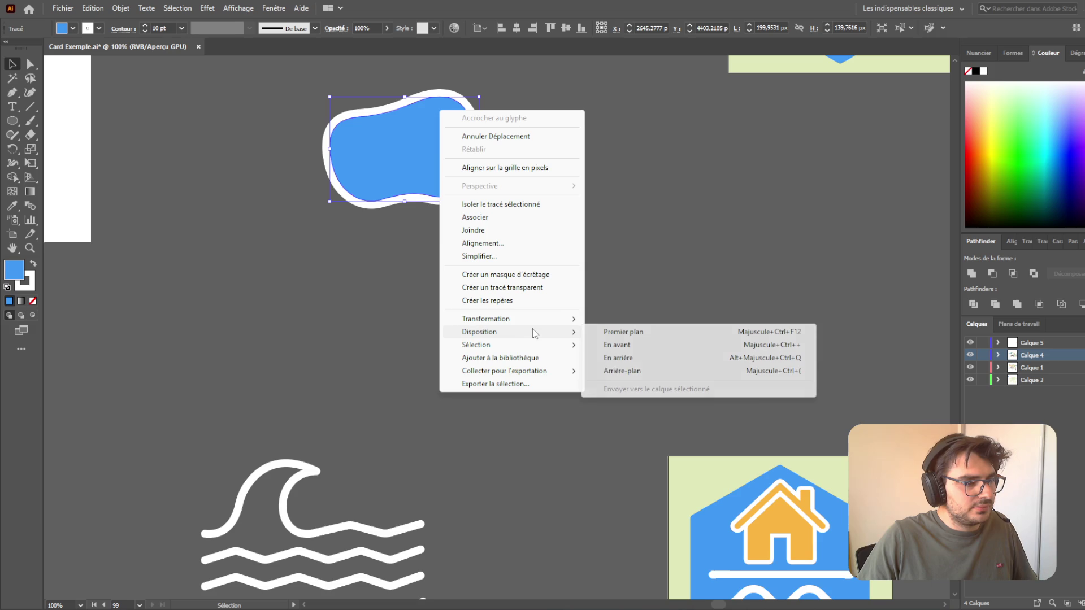
{"action": "left_click", "coordinate": [627, 357]}
{"action": "right_click", "coordinate": [462, 123]}
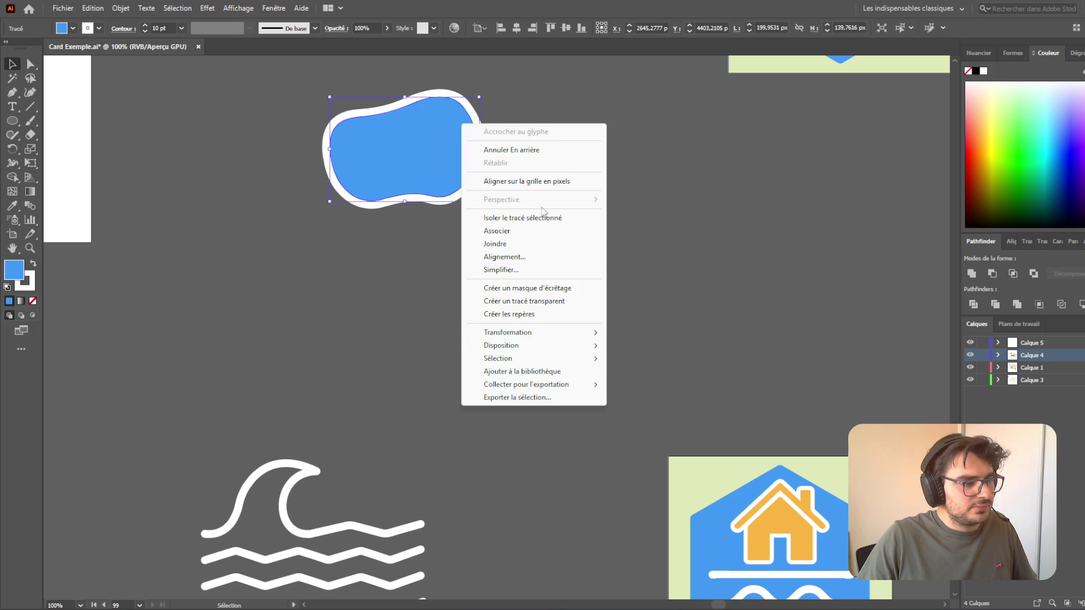
{"action": "mouse_move", "coordinate": [542, 346]}
{"action": "left_click", "coordinate": [644, 385]}
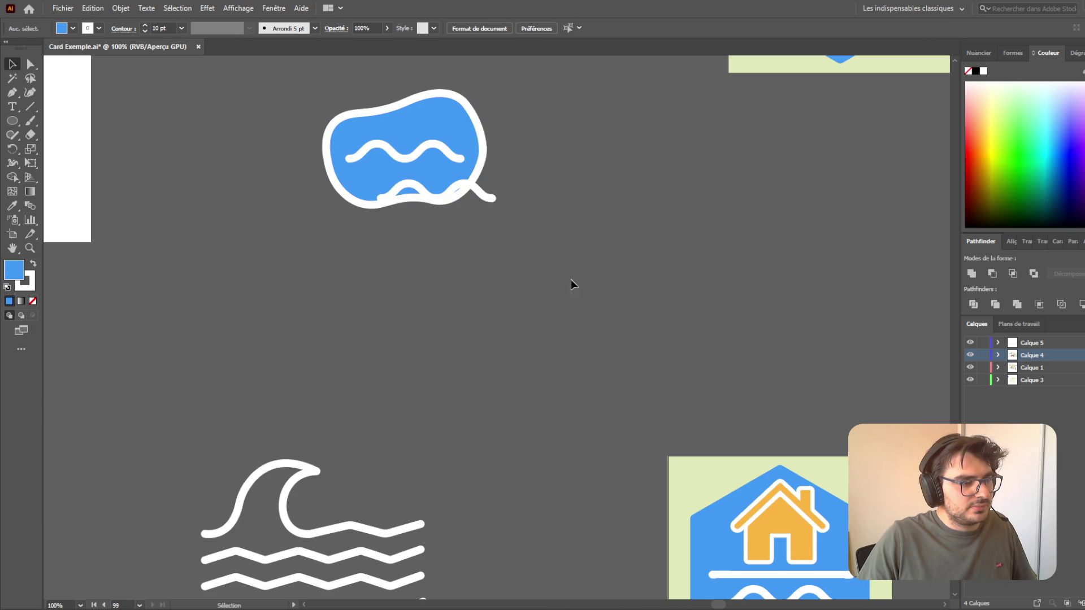
- Rotate, widen and stretch the blob to about 244 × 145 px, enclosing both waves
{"action": "mouse_move", "coordinate": [467, 150]}
{"action": "left_mouse_down"}
{"action": "mouse_move", "coordinate": [492, 136]}
{"action": "mouse_move", "coordinate": [481, 148]}
{"action": "left_mouse_up"}
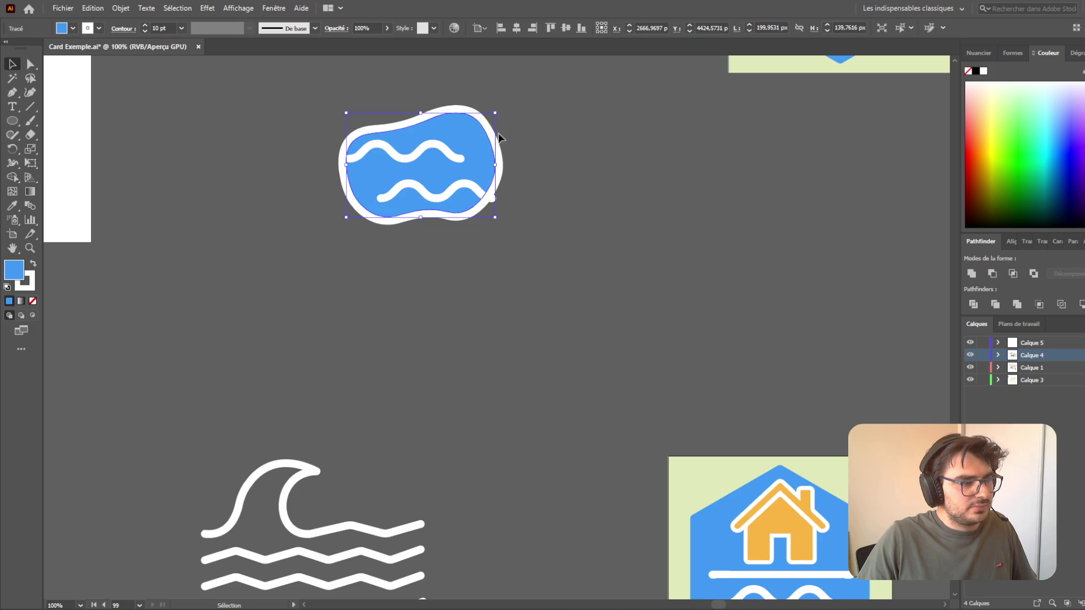
{"action": "left_click_drag", "start_coordinate": [500, 109], "coordinate": [507, 120]}
{"action": "left_click_drag", "start_coordinate": [497, 175], "coordinate": [524, 170]}
{"action": "left_click_drag", "start_coordinate": [427, 220], "coordinate": [428, 227]}
{"action": "left_click_drag", "start_coordinate": [490, 166], "coordinate": [476, 164]}
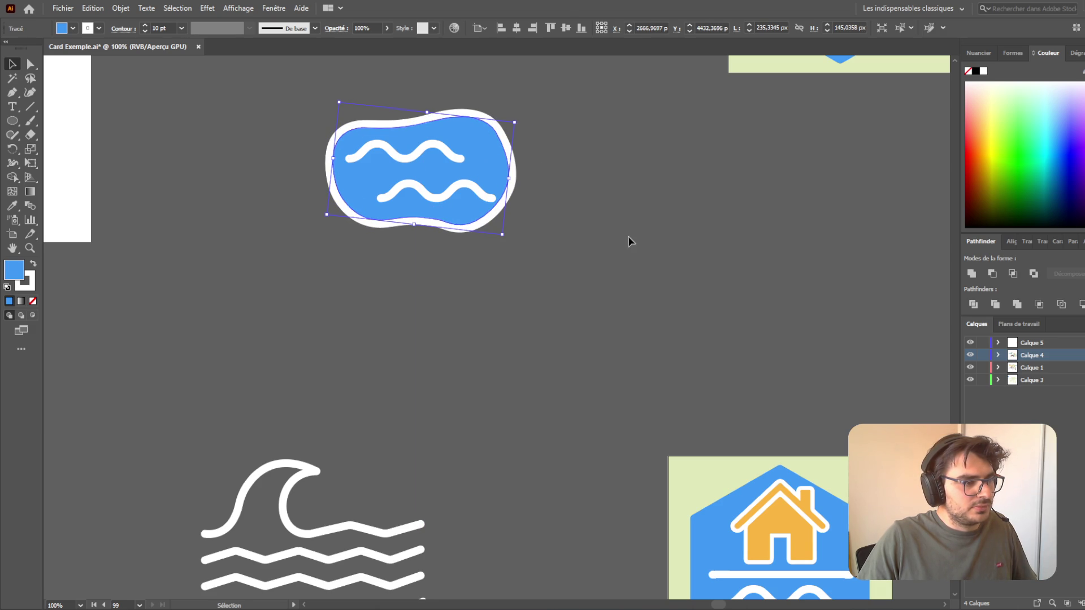
{"action": "scroll", "coordinate": [622, 231], "scroll_direction": "up", "scroll_amount": 5}
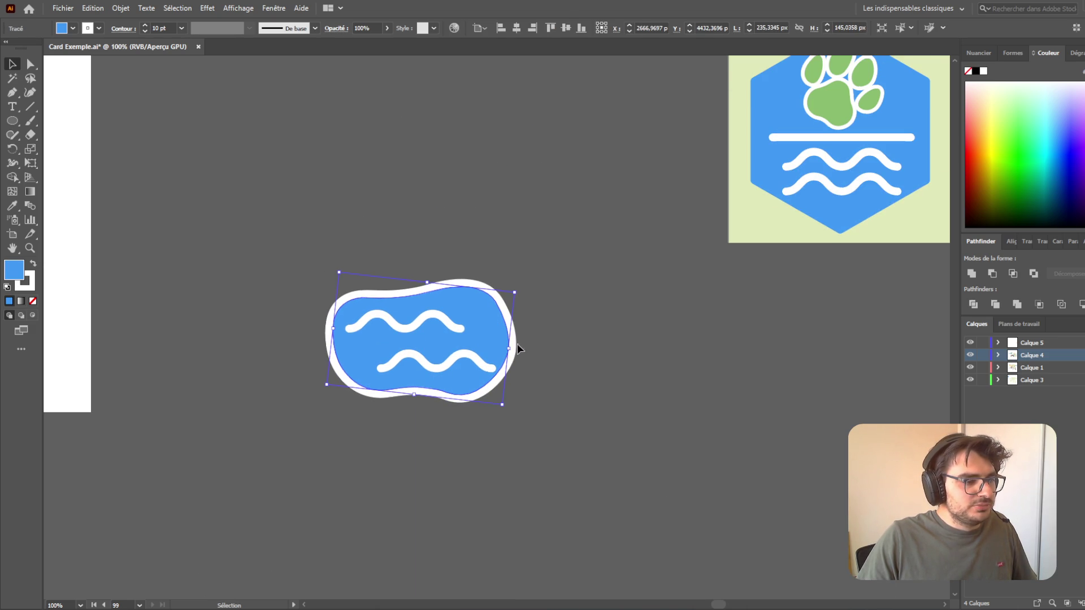
{"action": "left_click_drag", "start_coordinate": [512, 349], "coordinate": [511, 333]}
{"action": "left_click", "coordinate": [596, 386]}
{"action": "left_click", "coordinate": [608, 406]}
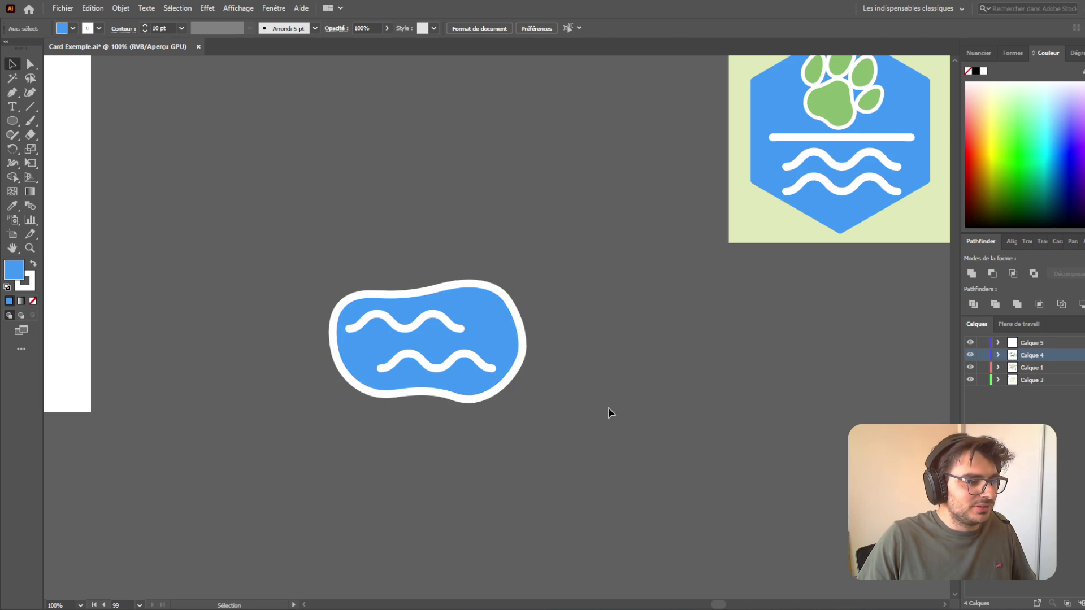
{"action": "left_click", "coordinate": [504, 327]}
{"action": "left_click", "coordinate": [30, 63]}
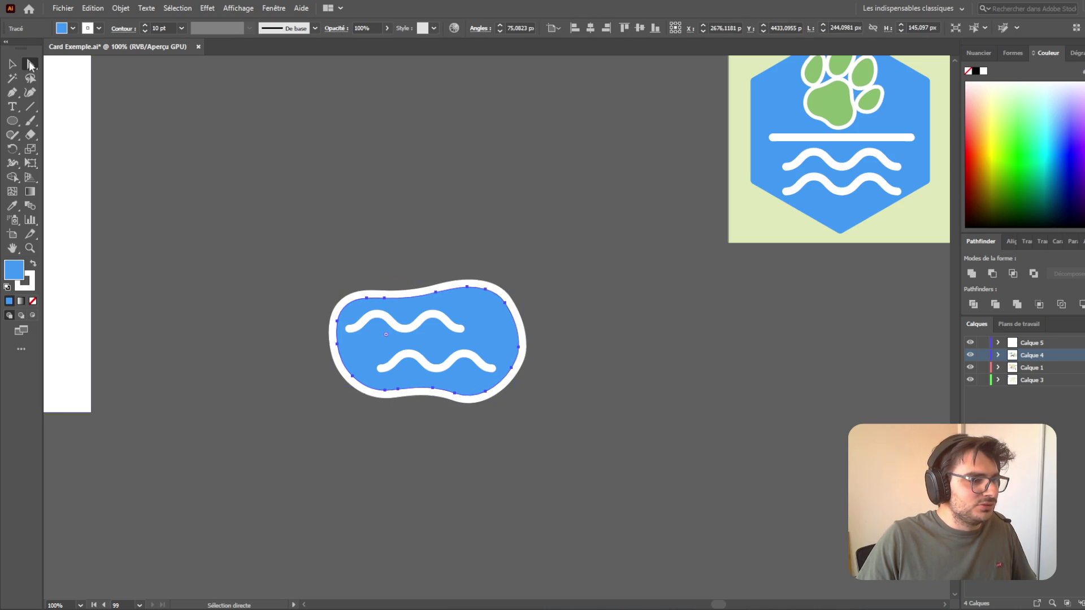
- Lower the blob's top anchor points slightly with arrow-key nudges
{"action": "left_click_drag", "start_coordinate": [540, 312], "coordinate": [541, 292]}
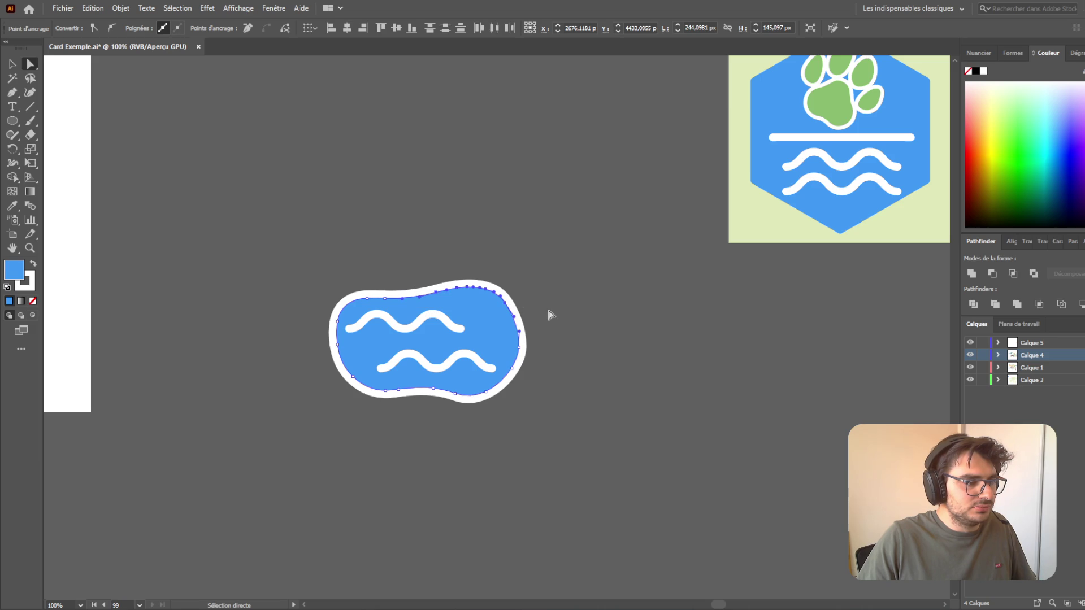
{"action": "key", "text": "Down"}
{"action": "key", "text": "Down"}
{"action": "key", "text": "Down"}
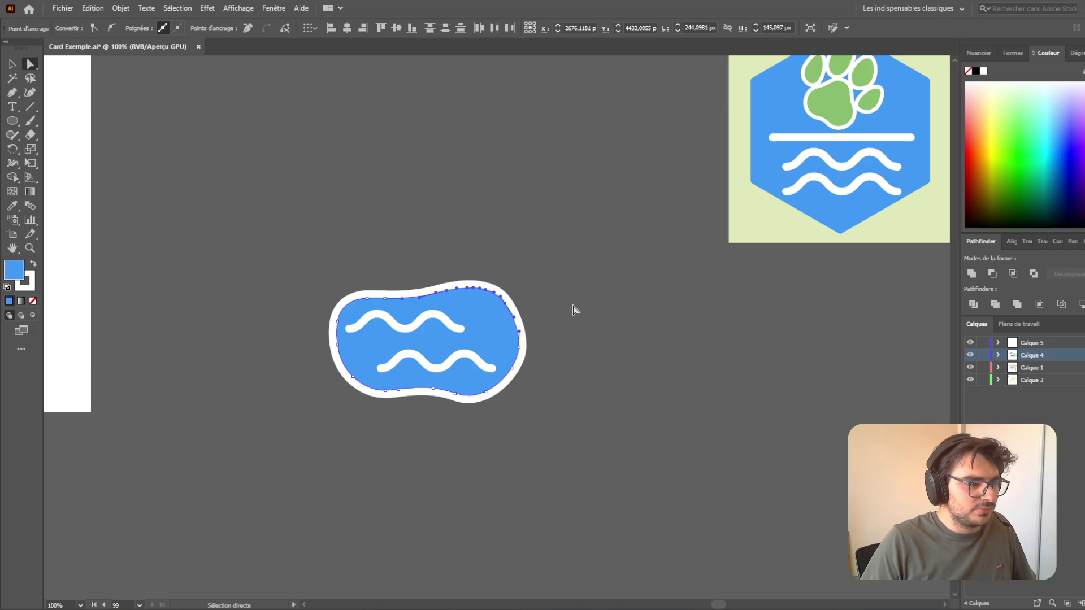
{"action": "key", "text": "Up"}
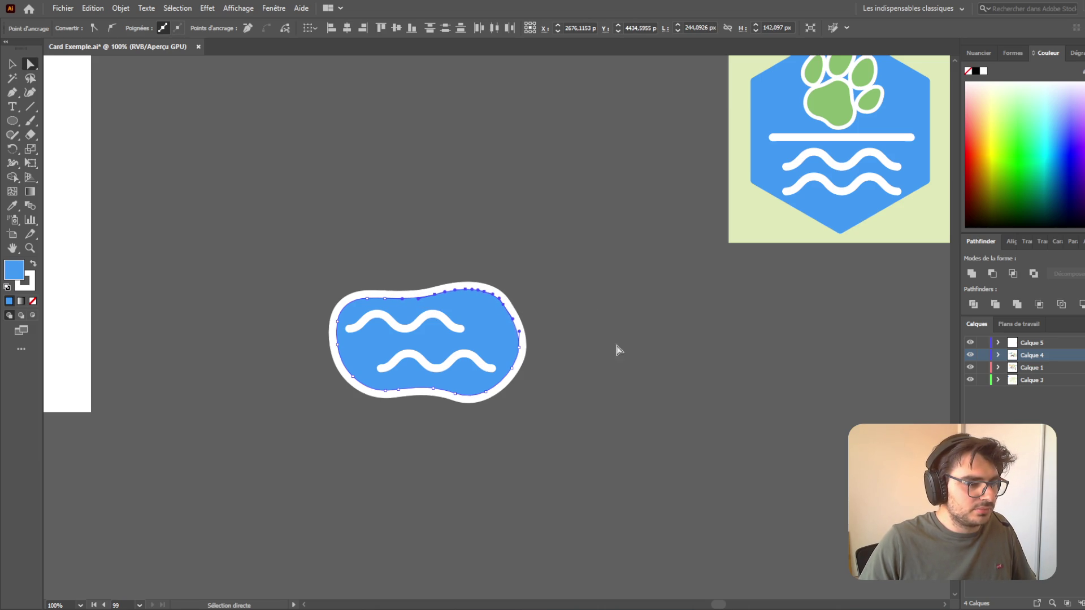
{"action": "left_click_drag", "start_coordinate": [511, 374], "coordinate": [492, 393]}
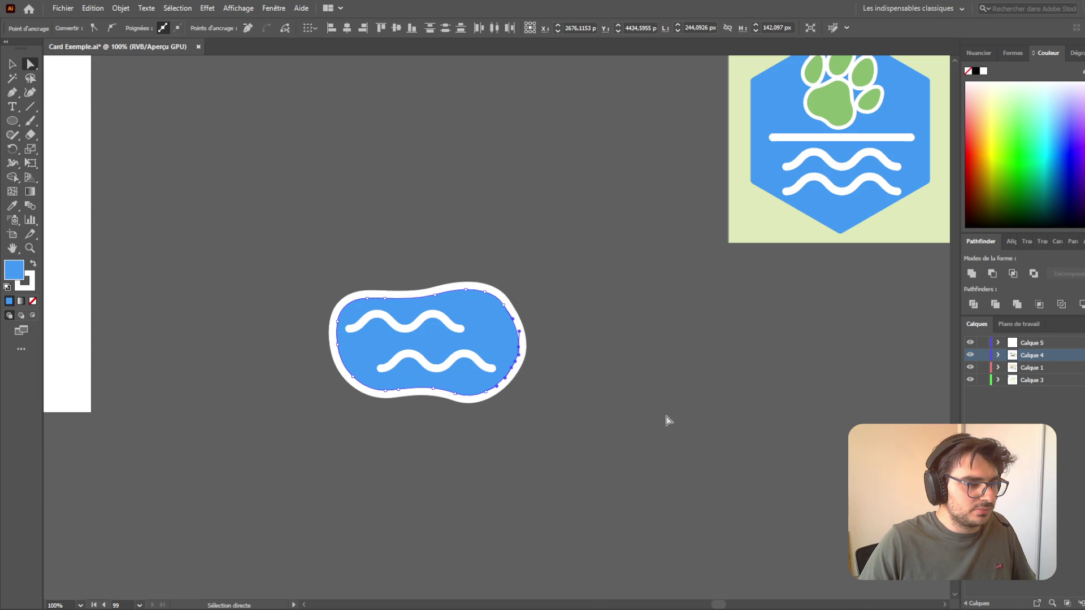
{"action": "left_click", "coordinate": [702, 424]}
- Reposition the whole blob to about 242 × 151 px so it frames the waves evenly
{"action": "left_click", "coordinate": [12, 65]}
{"action": "left_click_drag", "start_coordinate": [511, 332], "coordinate": [507, 334]}
{"action": "left_click_drag", "start_coordinate": [433, 285], "coordinate": [436, 283]}
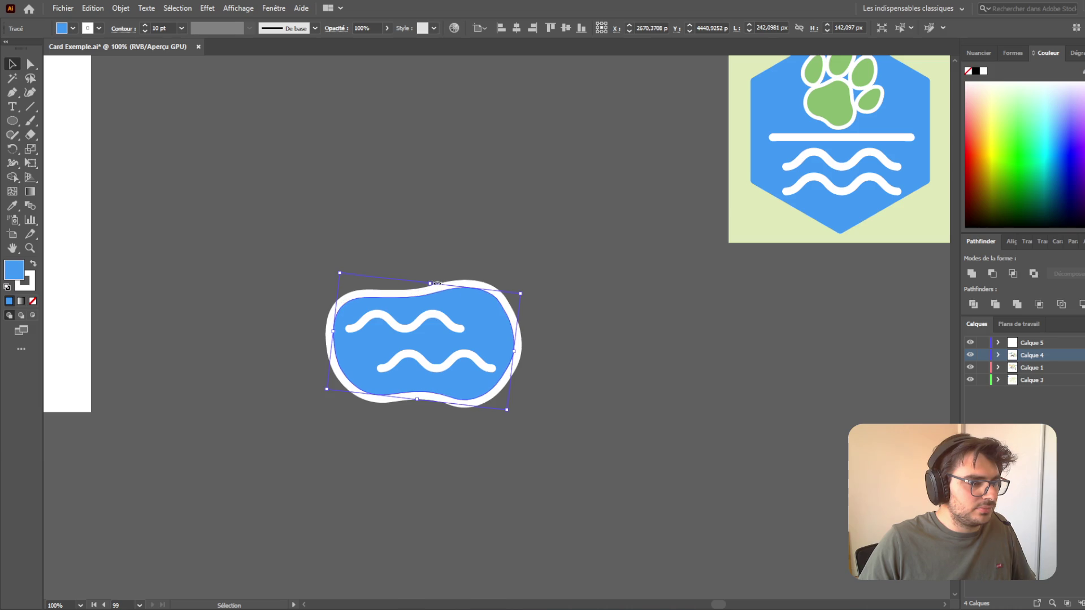
{"action": "left_click", "coordinate": [622, 329]}
{"action": "mouse_move", "coordinate": [502, 319]}
{"action": "left_mouse_down"}
{"action": "mouse_move", "coordinate": [510, 327]}
{"action": "mouse_move", "coordinate": [510, 318]}
{"action": "left_mouse_up"}
- Nudge the blue blob slightly upward under the waves
{"action": "left_click", "coordinate": [608, 383]}
{"action": "scroll", "coordinate": [526, 385], "scroll_direction": "down", "scroll_amount": 2}
{"action": "left_click", "coordinate": [508, 323]}
{"action": "left_click", "coordinate": [569, 364]}
{"action": "left_click", "coordinate": [591, 373]}
- Mirror the blob across its vertical axis (Miroir) and re-centre it under the waves
{"action": "right_click", "coordinate": [492, 301]}
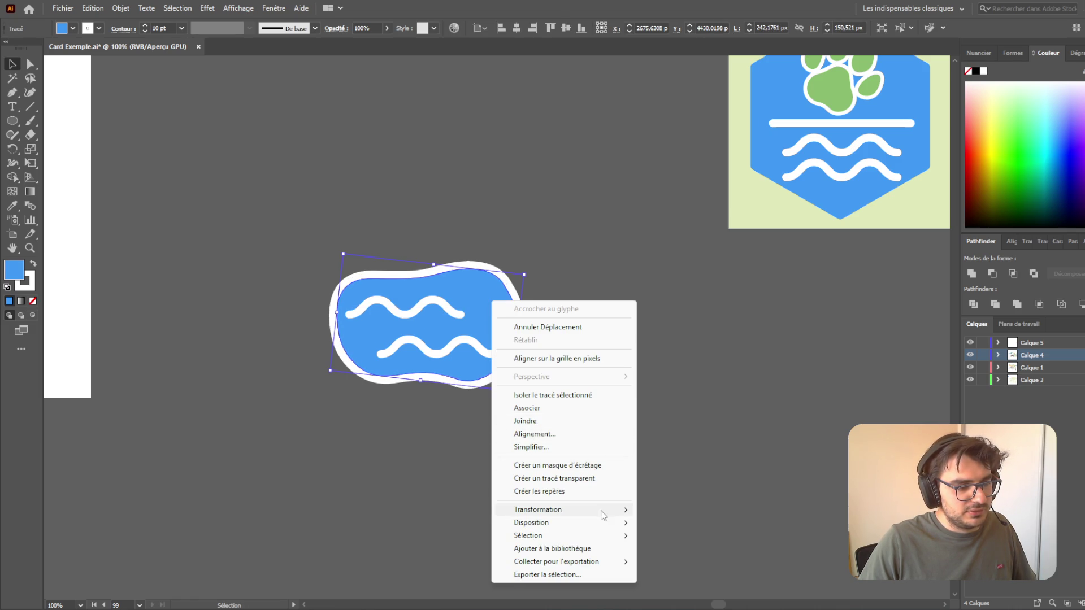
{"action": "mouse_move", "coordinate": [604, 512]}
{"action": "left_click", "coordinate": [675, 554]}
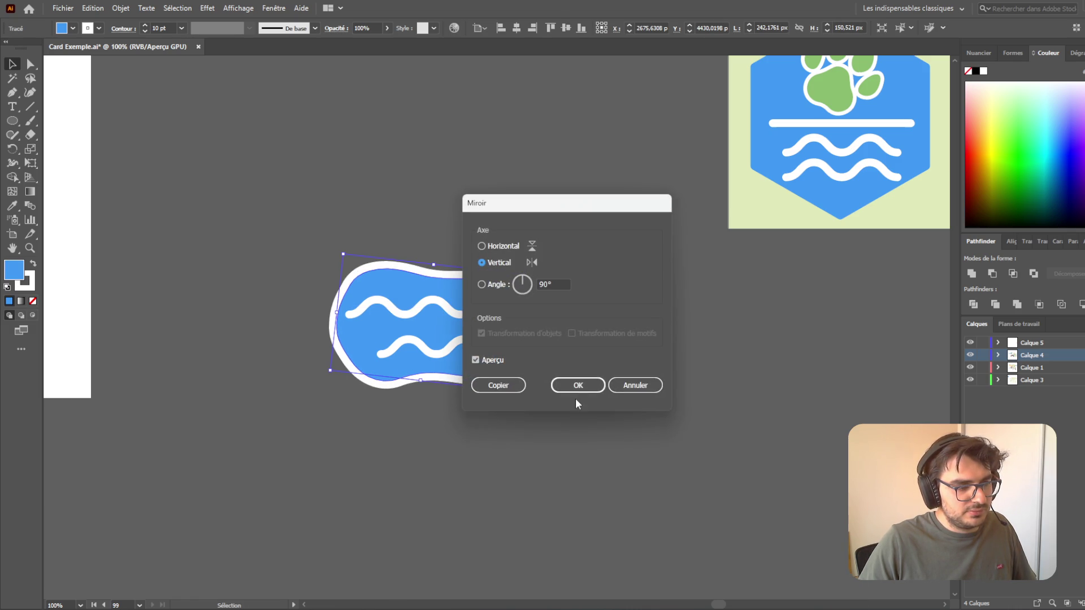
{"action": "key", "text": "Return"}
{"action": "left_click_drag", "start_coordinate": [492, 308], "coordinate": [504, 308]}
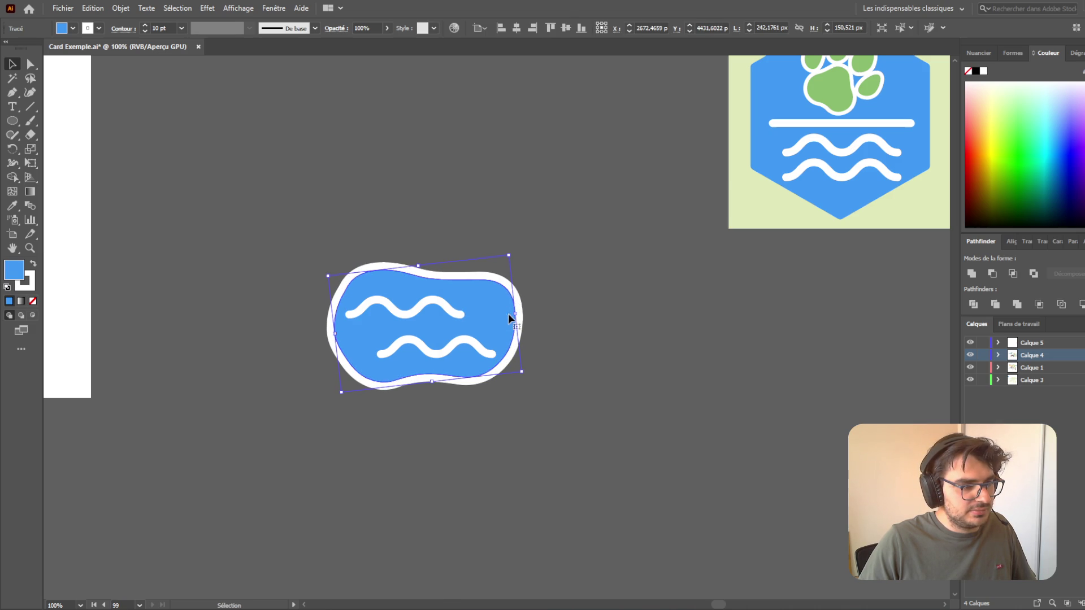
{"action": "left_click", "coordinate": [614, 439]}
{"action": "scroll", "coordinate": [633, 480], "scroll_direction": "down", "scroll_amount": 3, "text": "alt"}
- Move the large blob down, then group the small wave blob with its waves (Associer)
{"action": "scroll", "coordinate": [625, 487], "scroll_direction": "down", "scroll_amount": 4}
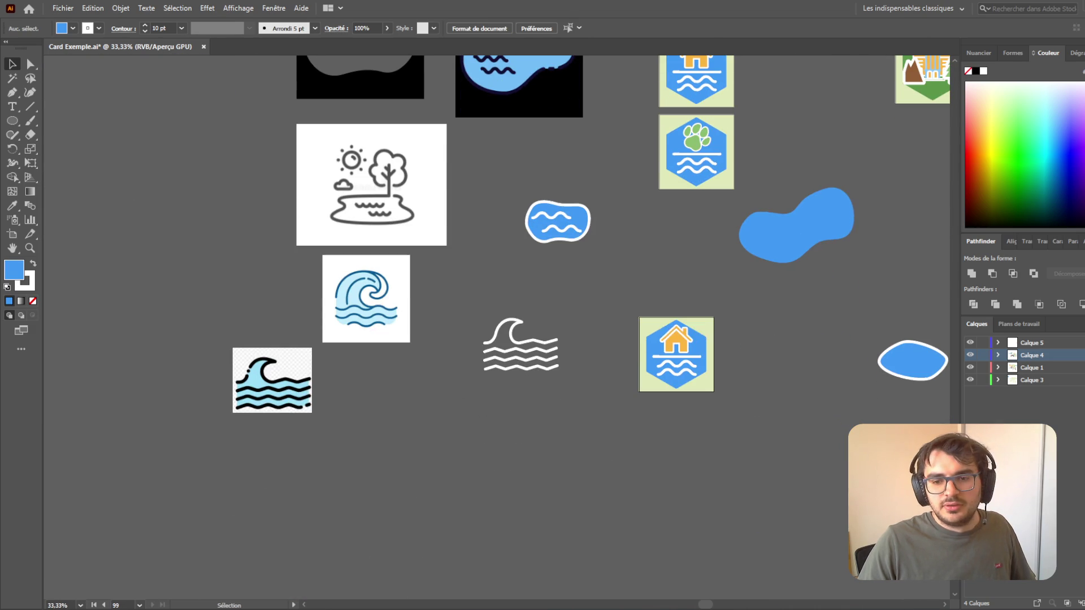
{"action": "scroll", "coordinate": [538, 325], "scroll_direction": "right", "scroll_amount": 5}
{"action": "scroll", "coordinate": [397, 330], "scroll_direction": "up", "scroll_amount": 3}
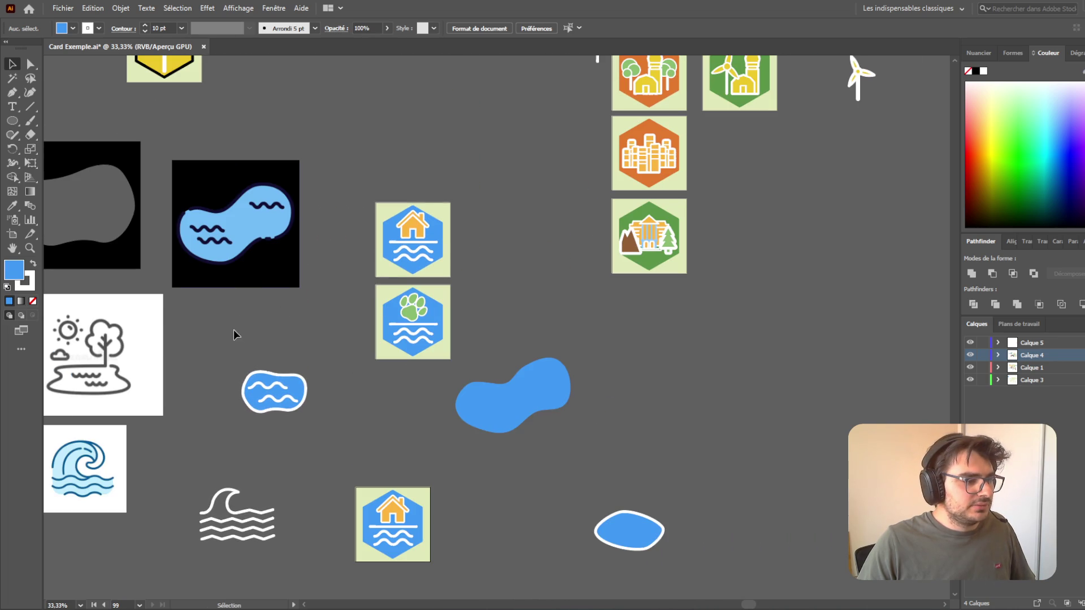
{"action": "mouse_move", "coordinate": [520, 426]}
{"action": "left_mouse_down"}
{"action": "mouse_move", "coordinate": [575, 508]}
{"action": "mouse_move", "coordinate": [518, 594]}
{"action": "left_mouse_up"}
{"action": "left_click", "coordinate": [340, 402]}
{"action": "left_click_drag", "start_coordinate": [328, 446], "coordinate": [292, 390]}
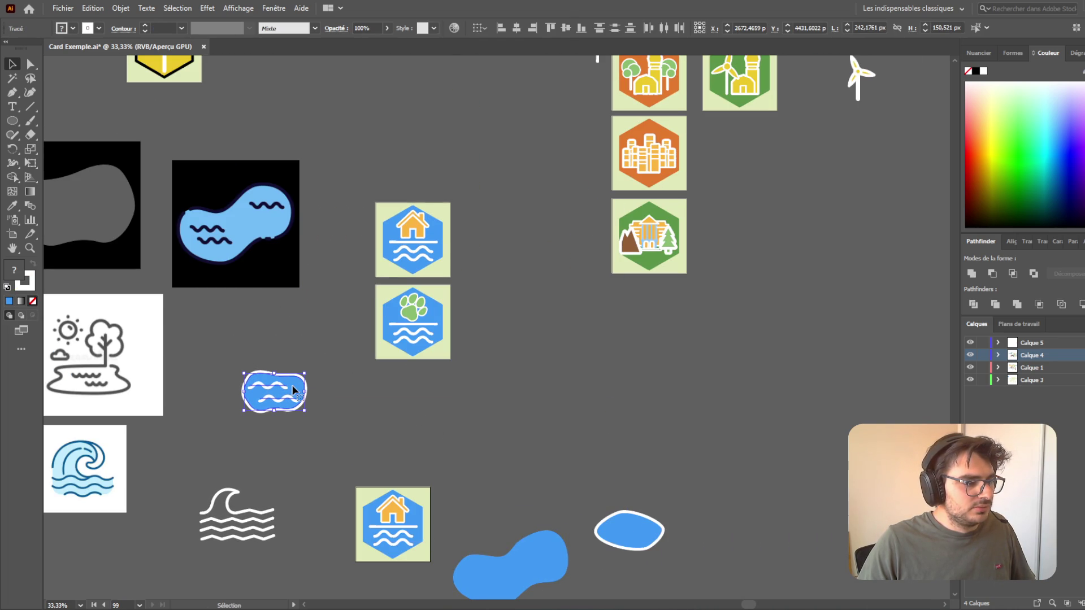
{"action": "right_click", "coordinate": [292, 382]}
{"action": "mouse_move", "coordinate": [365, 322]}
{"action": "left_click", "coordinate": [361, 208]}
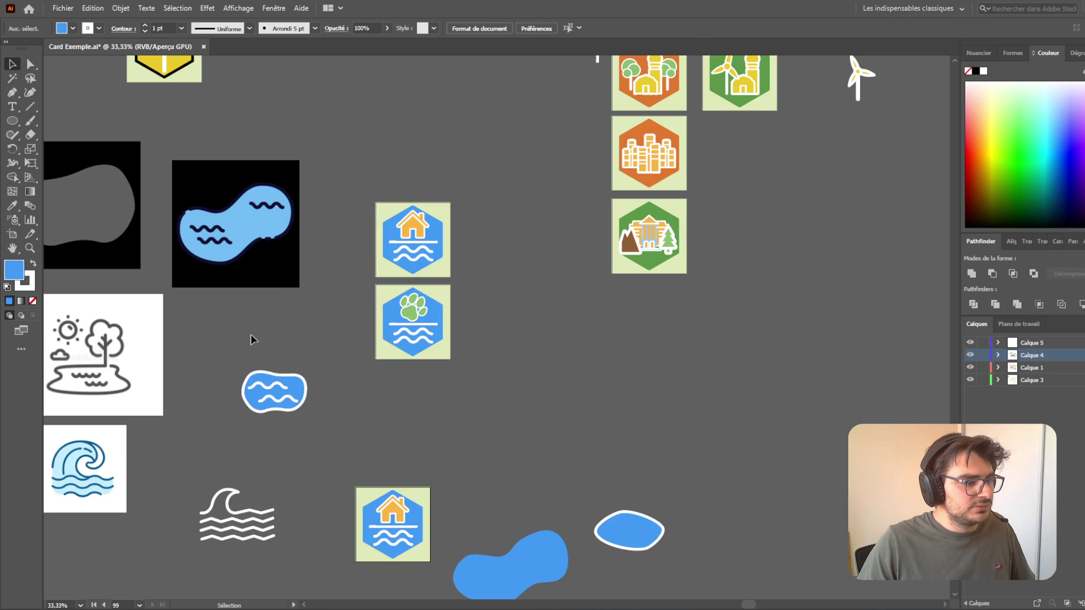
- Move the group below the house card and pull both waves out of its hexagon
{"action": "scroll", "coordinate": [470, 444], "scroll_direction": "down", "scroll_amount": 3}
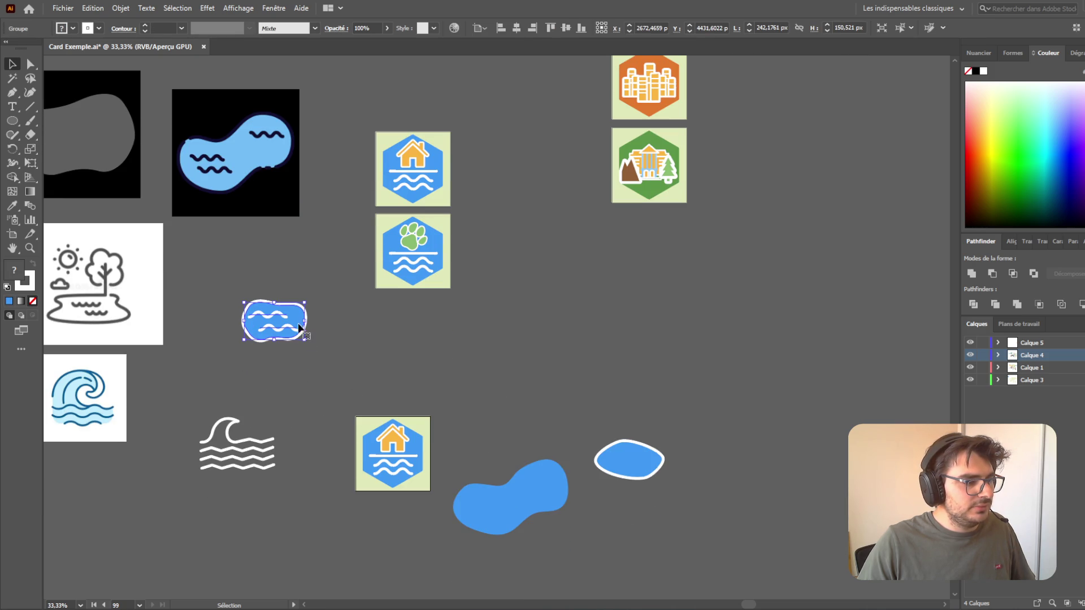
{"action": "mouse_move", "coordinate": [289, 315]}
{"action": "left_mouse_down"}
{"action": "mouse_move", "coordinate": [373, 522]}
{"action": "mouse_move", "coordinate": [397, 540]}
{"action": "left_mouse_up"}
{"action": "scroll", "coordinate": [399, 542], "scroll_direction": "down", "scroll_amount": 2}
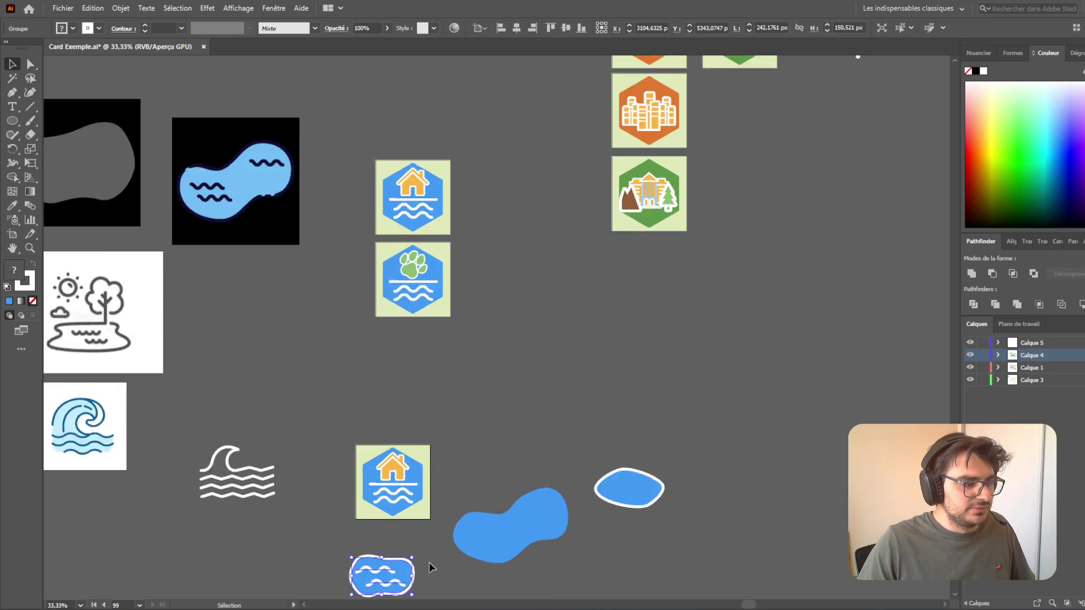
{"action": "scroll", "coordinate": [394, 478], "scroll_direction": "up", "scroll_amount": 4}
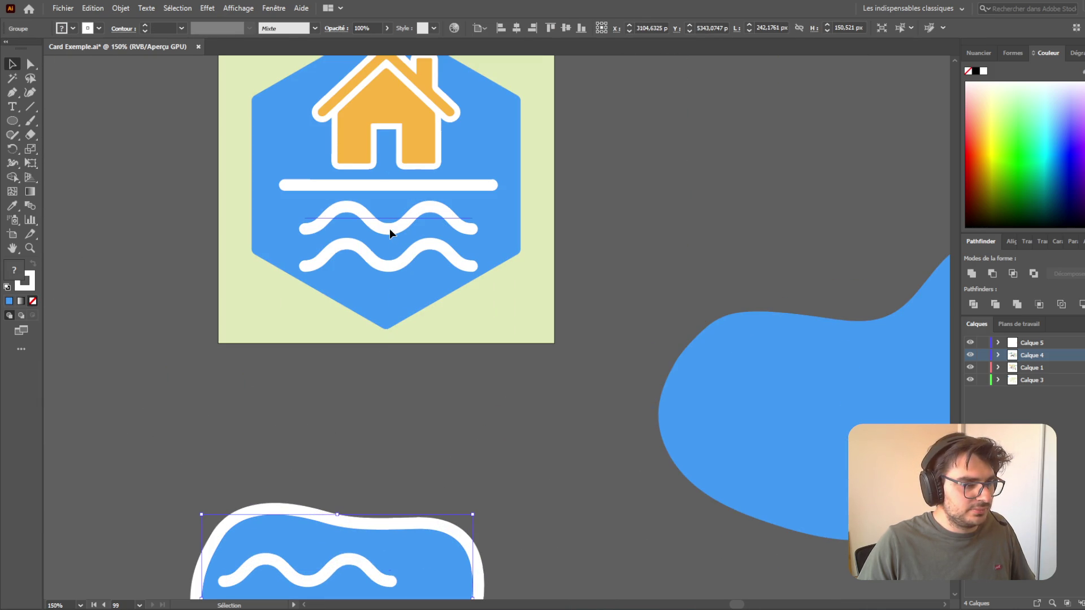
{"action": "left_click", "coordinate": [388, 227]}
{"action": "left_click_drag", "start_coordinate": [389, 227], "coordinate": [680, 195]}
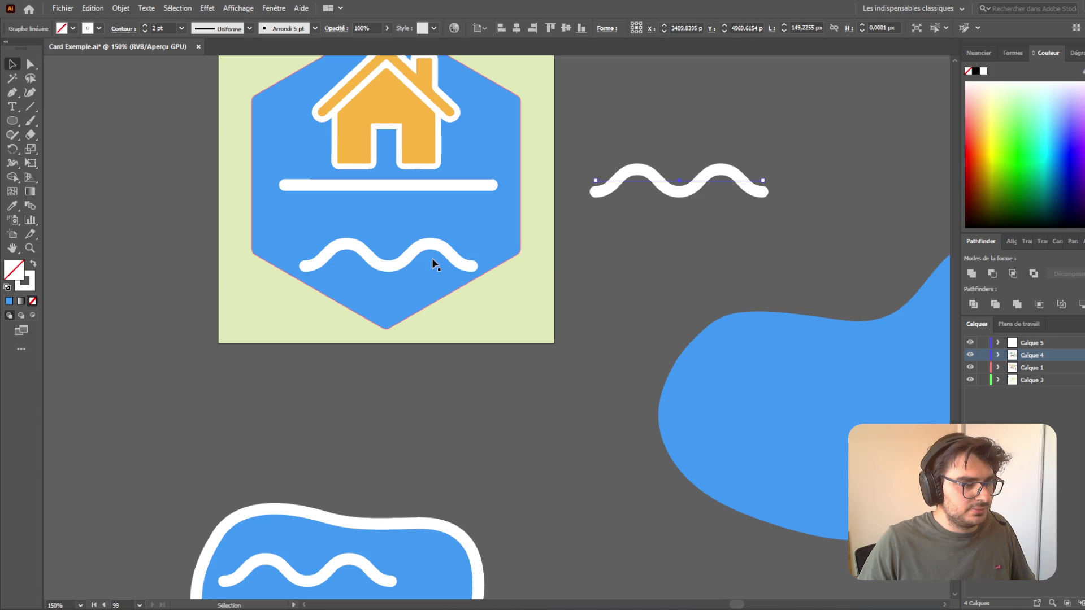
{"action": "mouse_move", "coordinate": [436, 252]}
{"action": "left_mouse_down"}
{"action": "mouse_move", "coordinate": [702, 291]}
{"action": "mouse_move", "coordinate": [808, 261]}
{"action": "left_mouse_up"}
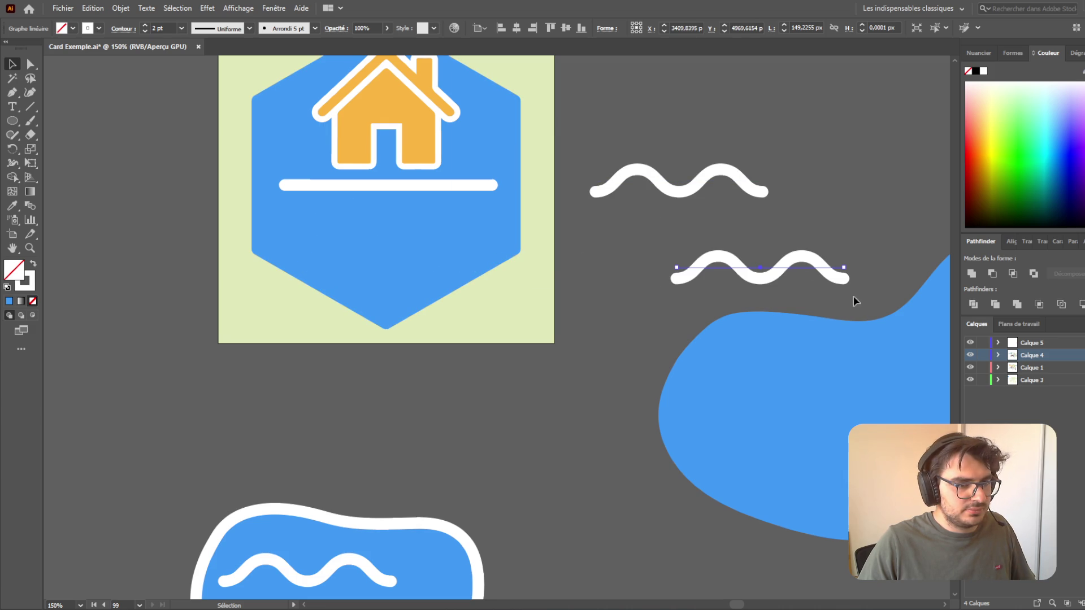
- Fill the house card's hexagon with orange sampled by the Eyedropper
{"action": "left_click", "coordinate": [983, 368]}
{"action": "left_click", "coordinate": [467, 264]}
{"action": "scroll", "coordinate": [555, 375], "scroll_direction": "down", "scroll_amount": 6}
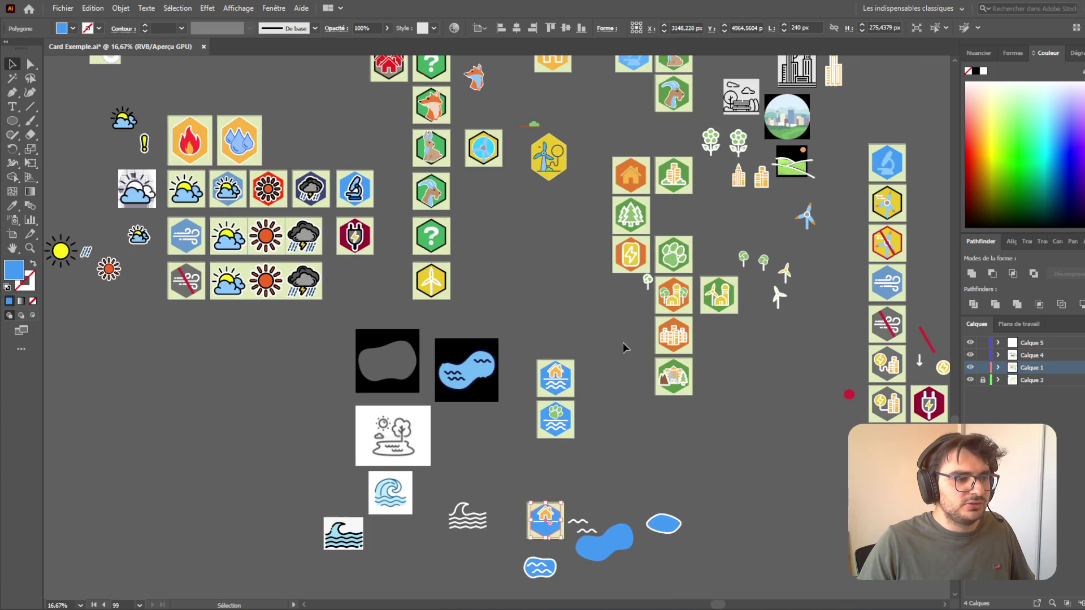
{"action": "left_click", "coordinate": [13, 207]}
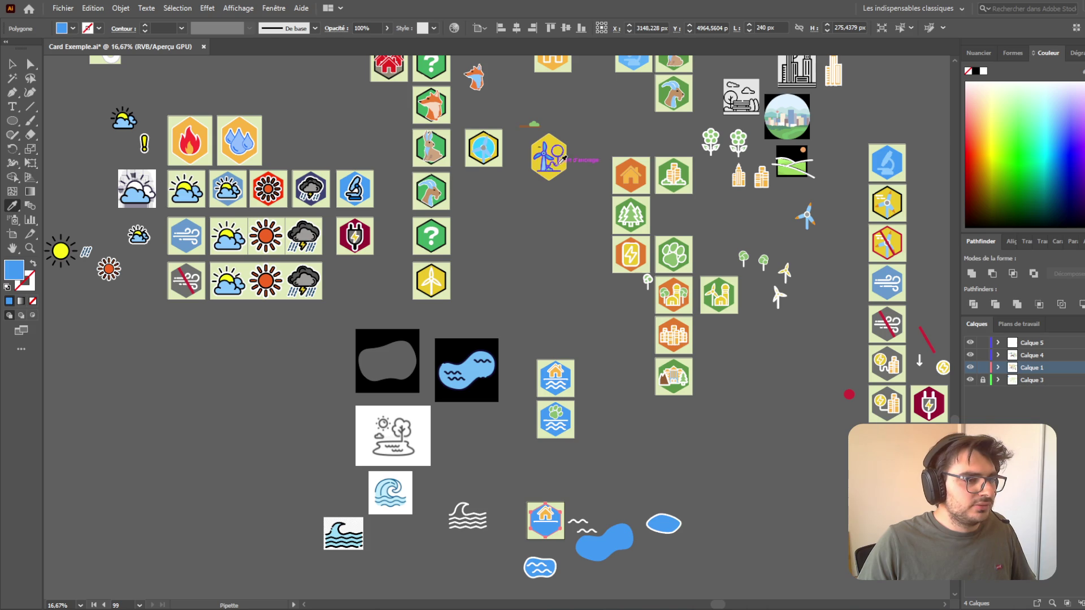
{"action": "left_click", "coordinate": [625, 164]}
{"action": "scroll", "coordinate": [546, 520], "scroll_direction": "up", "scroll_amount": 5}
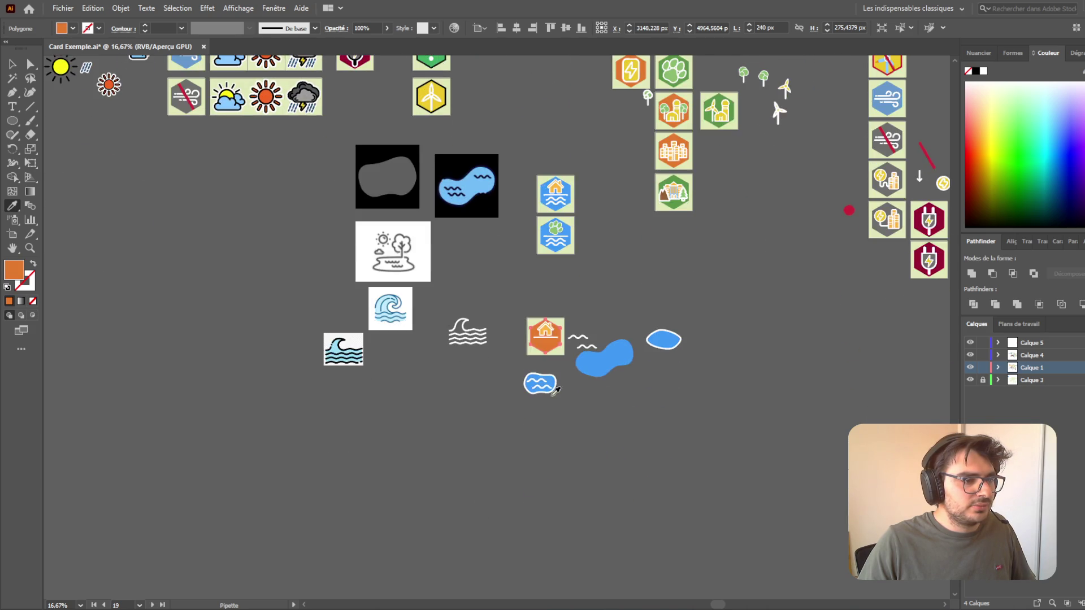
- Move the house and white line out of the hexagon and the blue pool into it
{"action": "left_click", "coordinate": [12, 64]}
{"action": "left_click", "coordinate": [419, 104]}
{"action": "left_click_drag", "start_coordinate": [506, 215], "coordinate": [277, 289]}
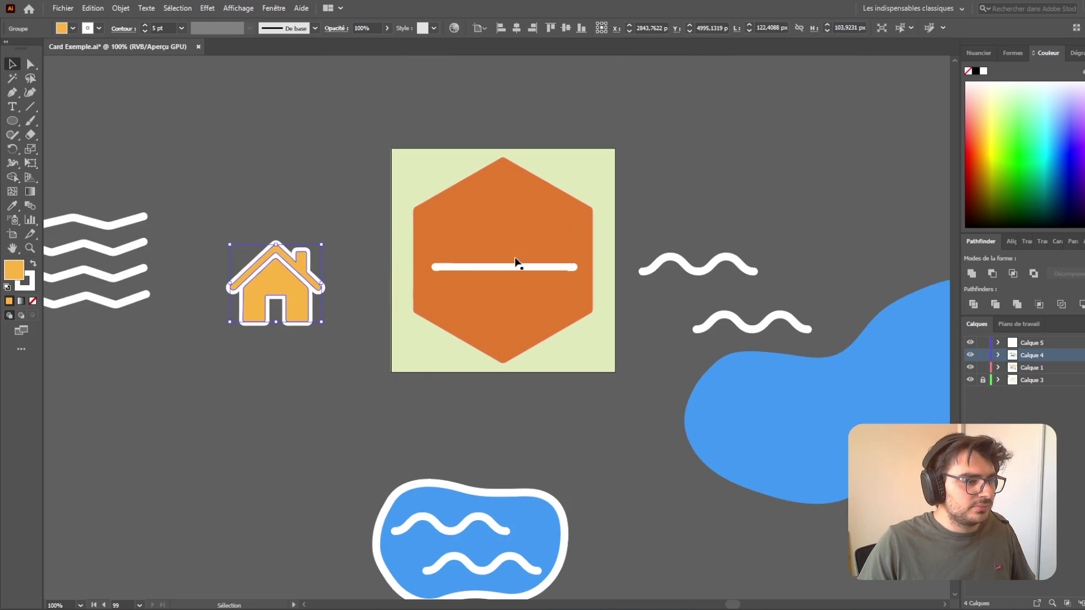
{"action": "left_click_drag", "start_coordinate": [515, 271], "coordinate": [783, 184]}
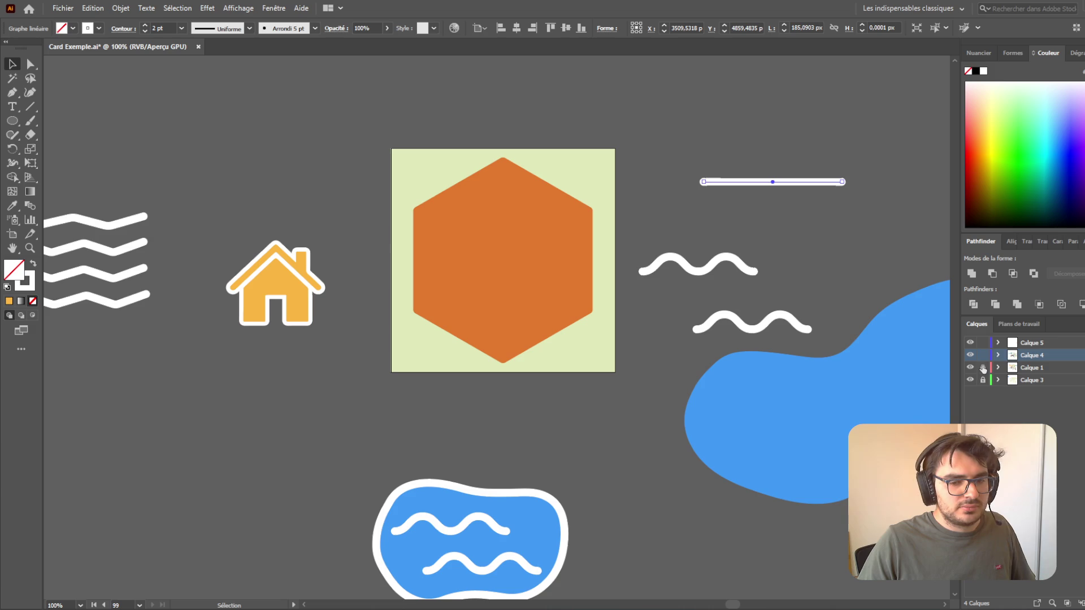
{"action": "scroll", "coordinate": [366, 380], "scroll_direction": "down", "scroll_amount": 3}
{"action": "mouse_move", "coordinate": [548, 389]}
{"action": "left_mouse_down"}
{"action": "mouse_move", "coordinate": [535, 435]}
{"action": "mouse_move", "coordinate": [596, 274]}
{"action": "mouse_move", "coordinate": [577, 203]}
{"action": "mouse_move", "coordinate": [566, 201]}
{"action": "mouse_move", "coordinate": [590, 202]}
{"action": "mouse_move", "coordinate": [566, 201]}
{"action": "left_mouse_up"}
{"action": "left_click", "coordinate": [573, 297]}
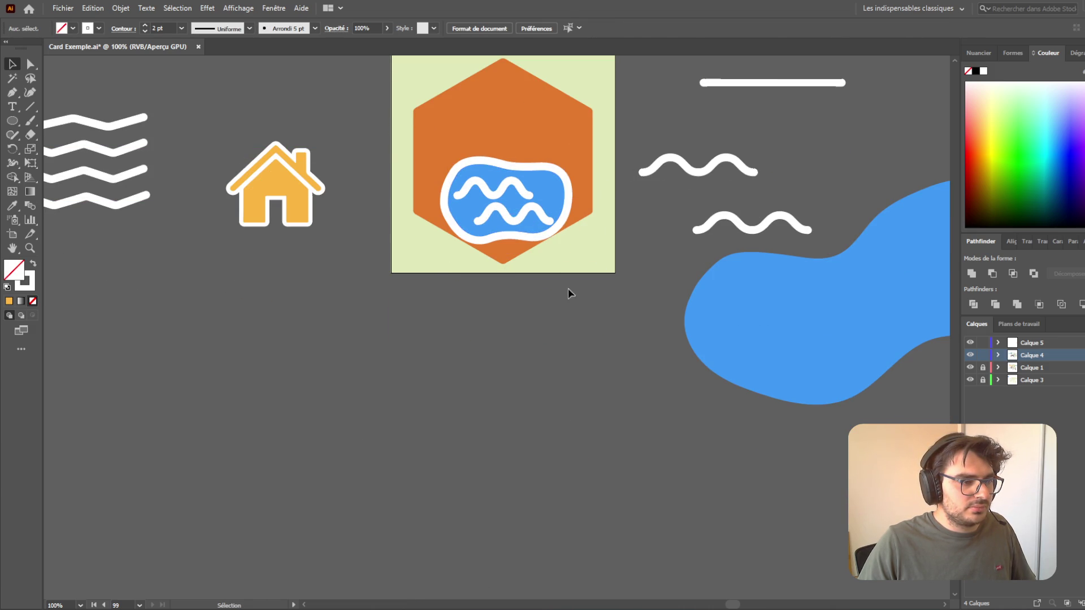
- Resize the blue pool group horizontally inside the hexagon
{"action": "scroll", "coordinate": [552, 298], "scroll_direction": "up", "scroll_amount": 5}
{"action": "scroll", "coordinate": [531, 356], "scroll_direction": "up", "scroll_amount": 2}
{"action": "left_click", "coordinate": [577, 359]}
{"action": "left_click_drag", "start_coordinate": [599, 362], "coordinate": [592, 363]}
{"action": "left_click", "coordinate": [650, 433]}
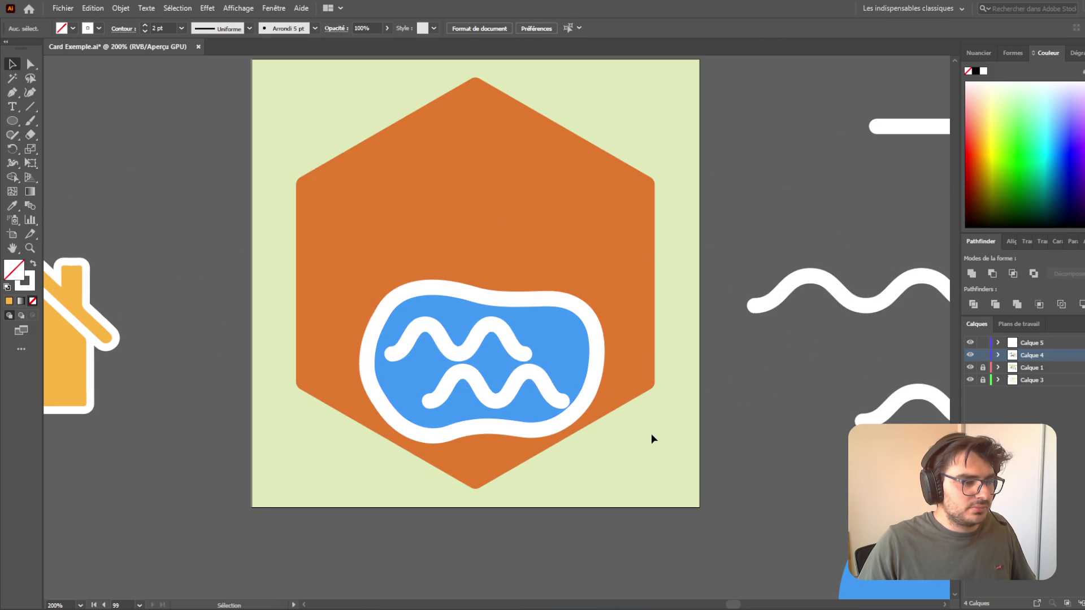
{"action": "scroll", "coordinate": [653, 435], "scroll_direction": "down", "scroll_amount": 3}
{"action": "scroll", "coordinate": [656, 438], "scroll_direction": "down", "scroll_amount": 1}
{"action": "scroll", "coordinate": [647, 437], "scroll_direction": "up", "scroll_amount": 4}
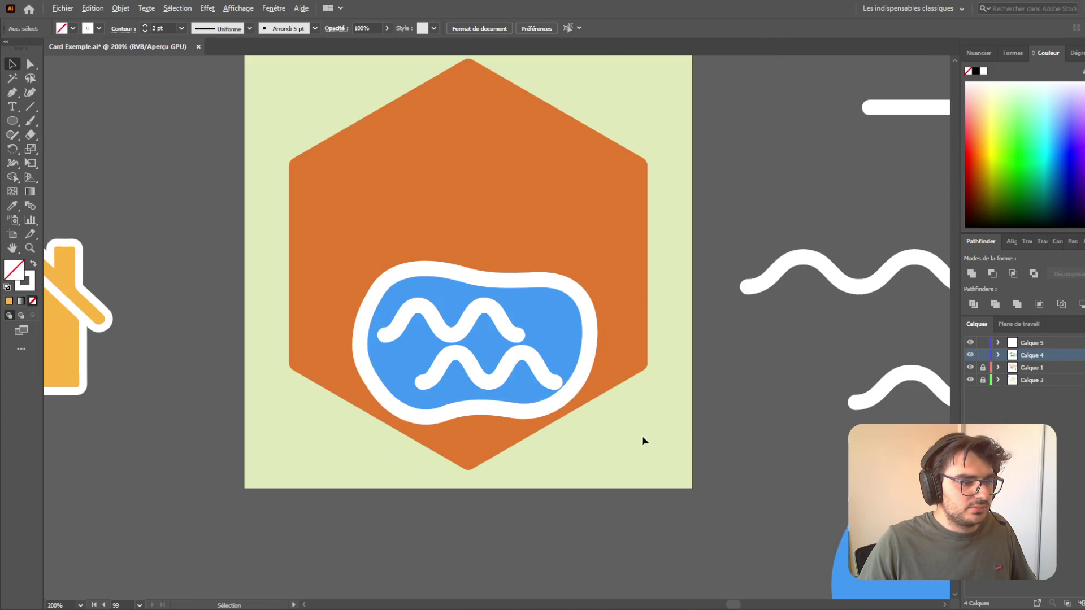
- Widen the blue pool group further with its bounding-box handle
{"action": "left_click", "coordinate": [493, 321]}
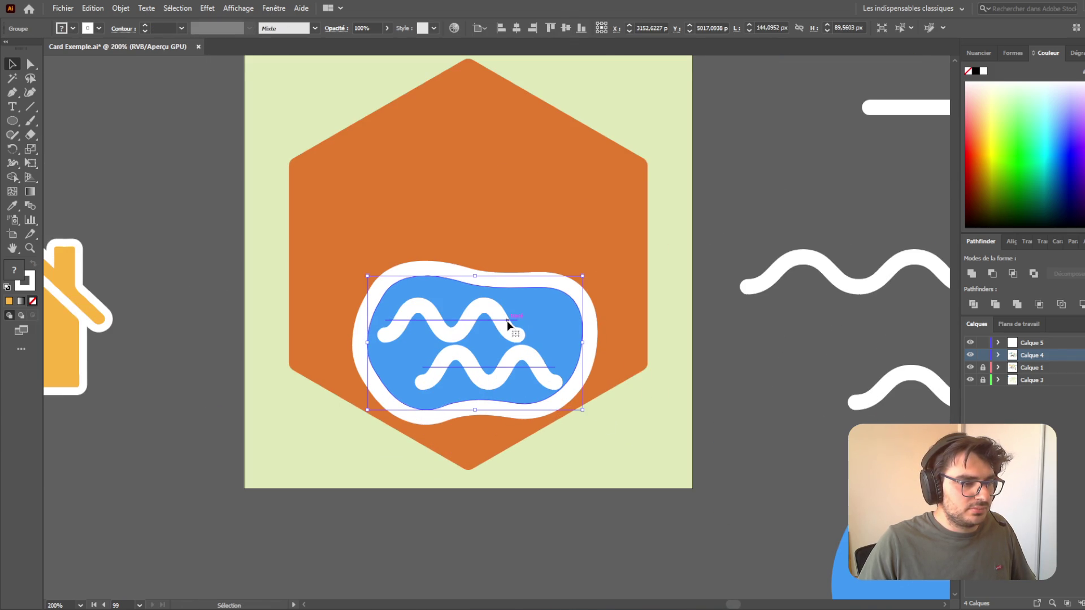
{"action": "double_click", "coordinate": [507, 321]}
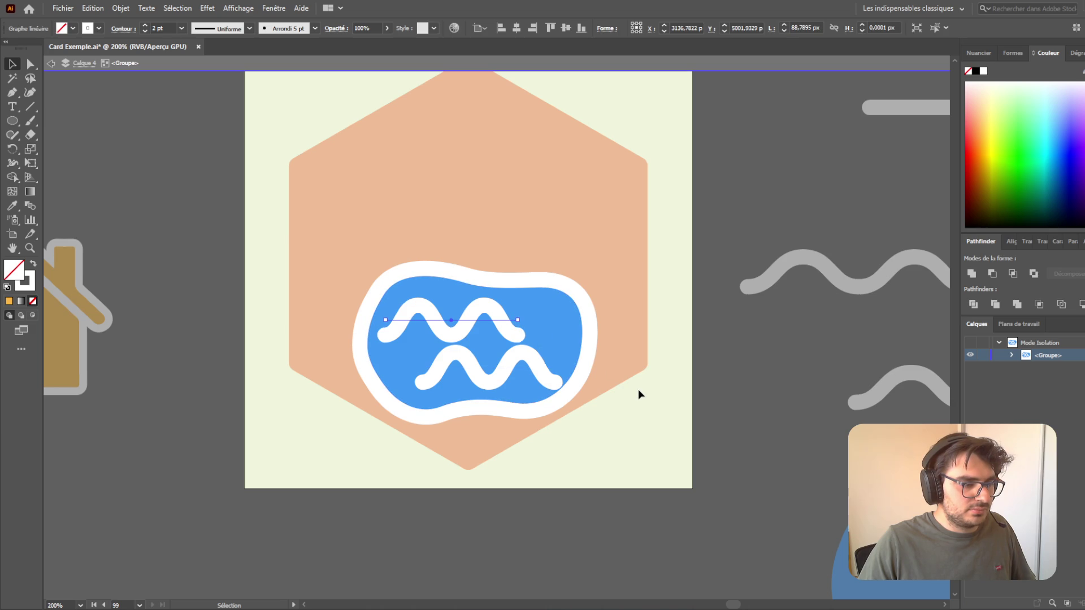
{"action": "double_click", "coordinate": [640, 444]}
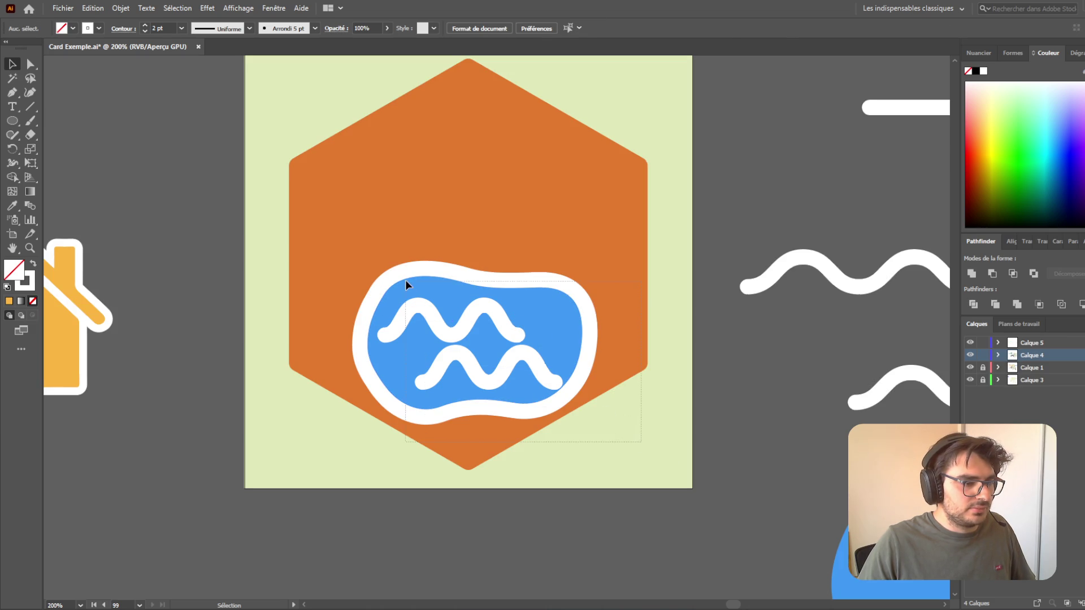
{"action": "left_click", "coordinate": [406, 282]}
{"action": "mouse_move", "coordinate": [589, 343]}
{"action": "left_mouse_down"}
{"action": "mouse_move", "coordinate": [624, 343]}
{"action": "mouse_move", "coordinate": [562, 357]}
{"action": "mouse_move", "coordinate": [572, 355]}
{"action": "left_mouse_up"}
{"action": "left_click", "coordinate": [640, 393]}
{"action": "left_click", "coordinate": [579, 438]}
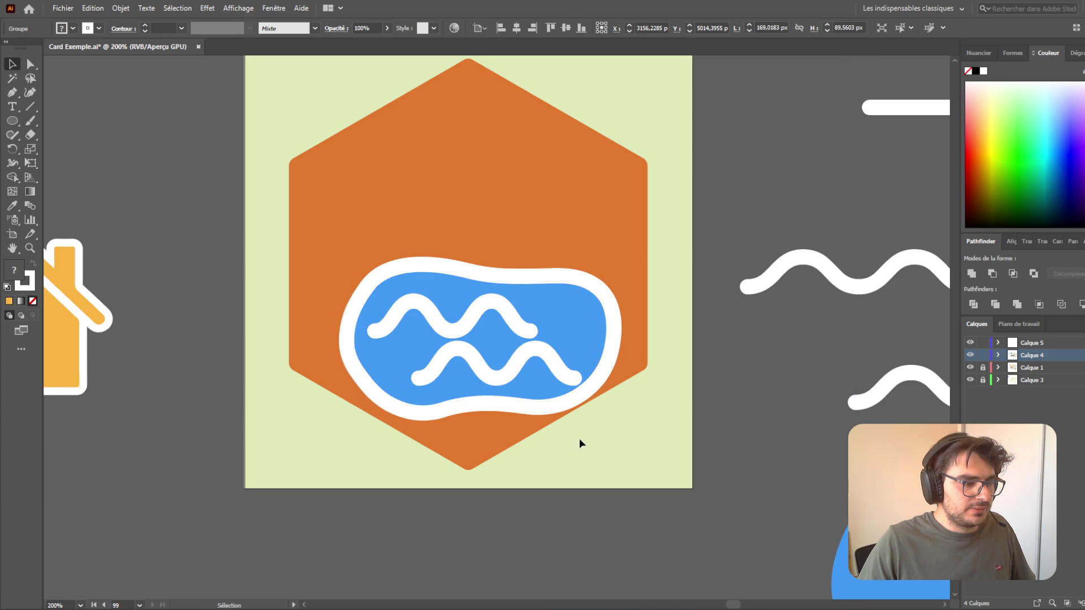
- Inside the isolated pool group, nudge the upper and lower wave lines into new positions
{"action": "double_click", "coordinate": [500, 315]}
{"action": "key", "text": "Up"}
{"action": "key", "text": "Up"}
{"action": "key", "text": "Up"}
{"action": "key", "text": "Right"}
{"action": "key", "text": "Right"}
{"action": "key", "text": "Right"}
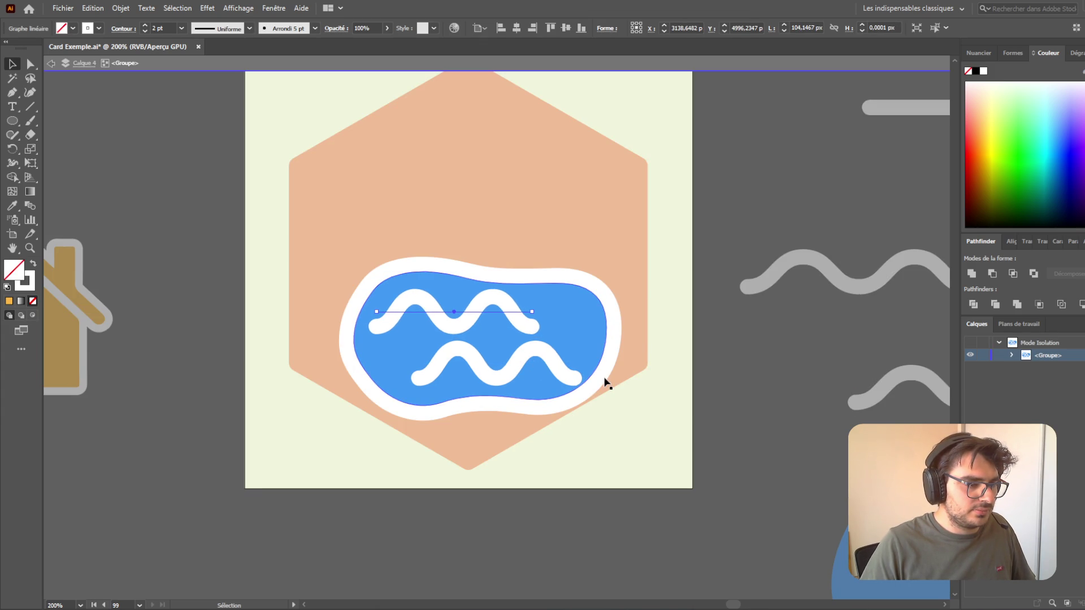
{"action": "key", "text": "Left"}
{"action": "key", "text": "Left"}
{"action": "key", "text": "Left"}
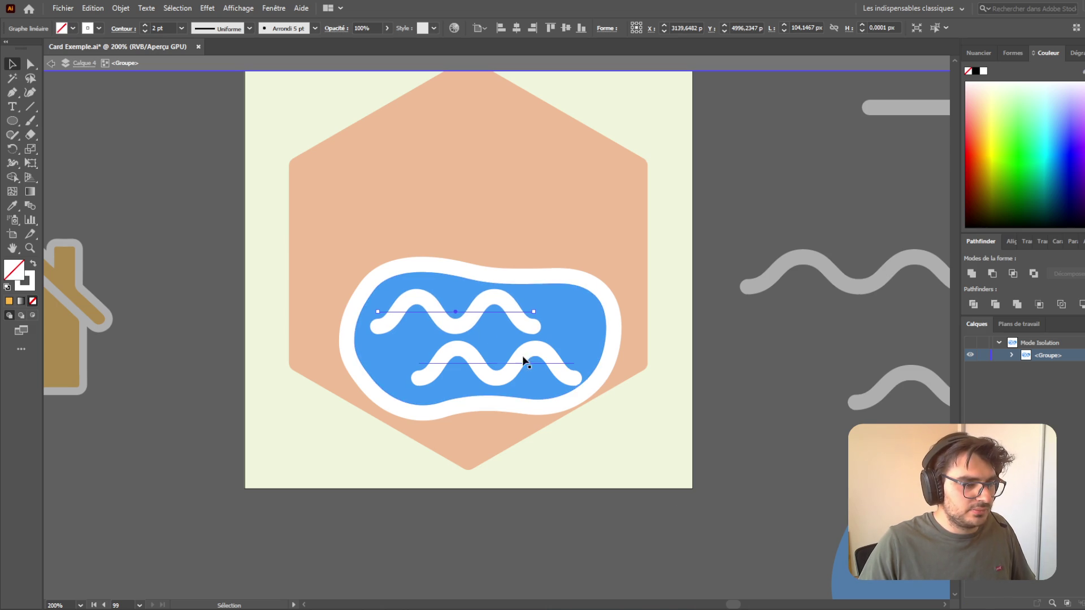
{"action": "key", "text": "Left"}
{"action": "key", "text": "Left"}
{"action": "key", "text": "Left"}
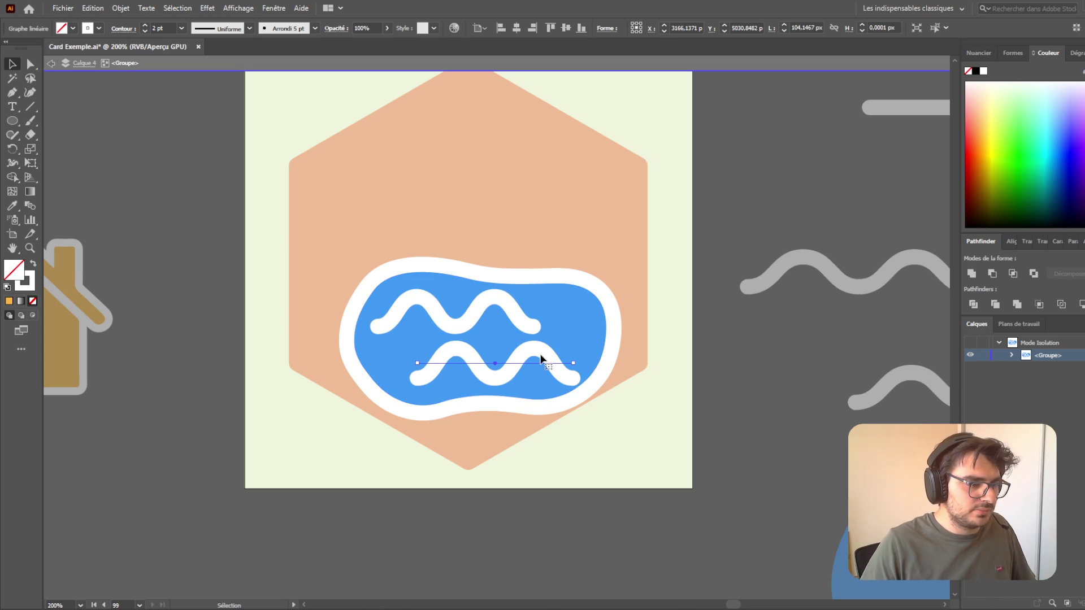
{"action": "key", "text": "Right"}
{"action": "key", "text": "Right"}
{"action": "key", "text": "Right"}
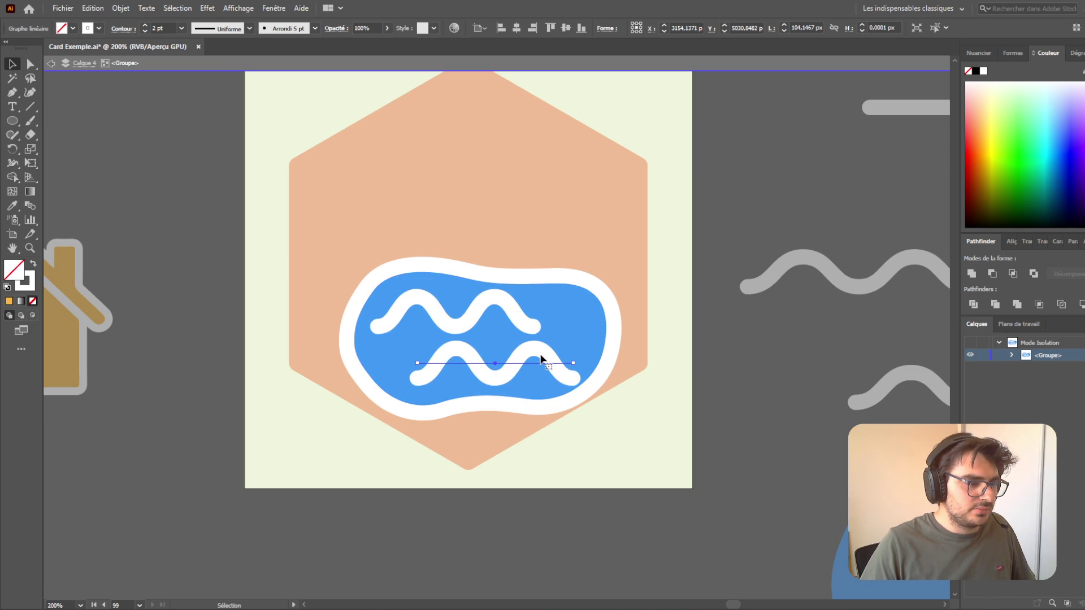
{"action": "key", "text": "Up"}
{"action": "key", "text": "Up"}
{"action": "key", "text": "Left"}
{"action": "key", "text": "Left"}
{"action": "key", "text": "Left"}
{"action": "key", "text": "Down"}
{"action": "key", "text": "Right"}
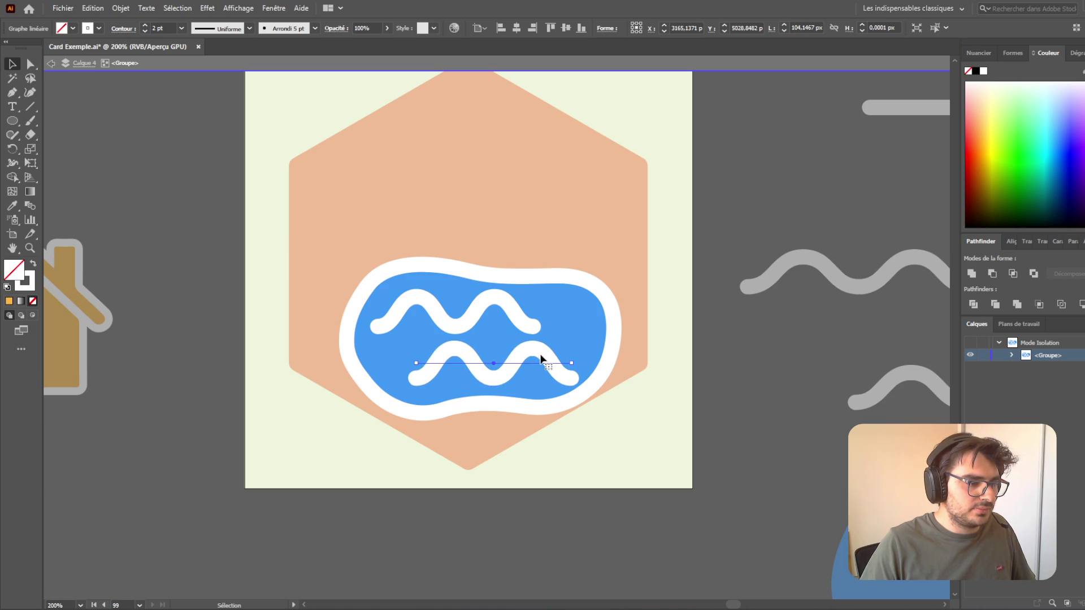
{"action": "double_click", "coordinate": [514, 533]}
- Stretch the pool wider to the left and narrow the pair of wave lines
{"action": "left_click", "coordinate": [371, 364]}
{"action": "left_click_drag", "start_coordinate": [355, 341], "coordinate": [341, 341]}
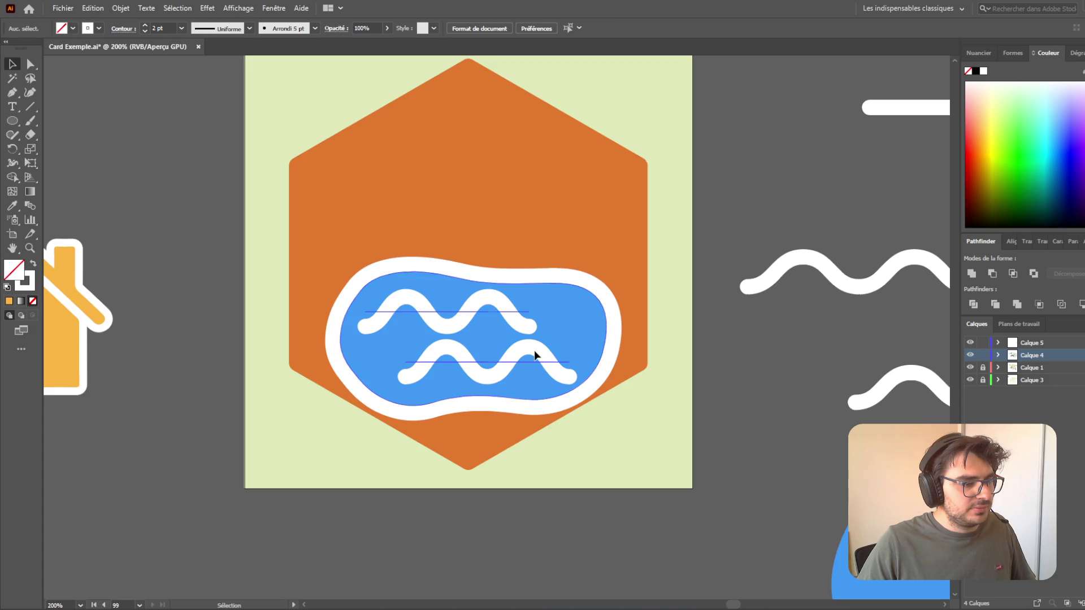
{"action": "double_click", "coordinate": [535, 358]}
{"action": "left_click", "coordinate": [536, 355]}
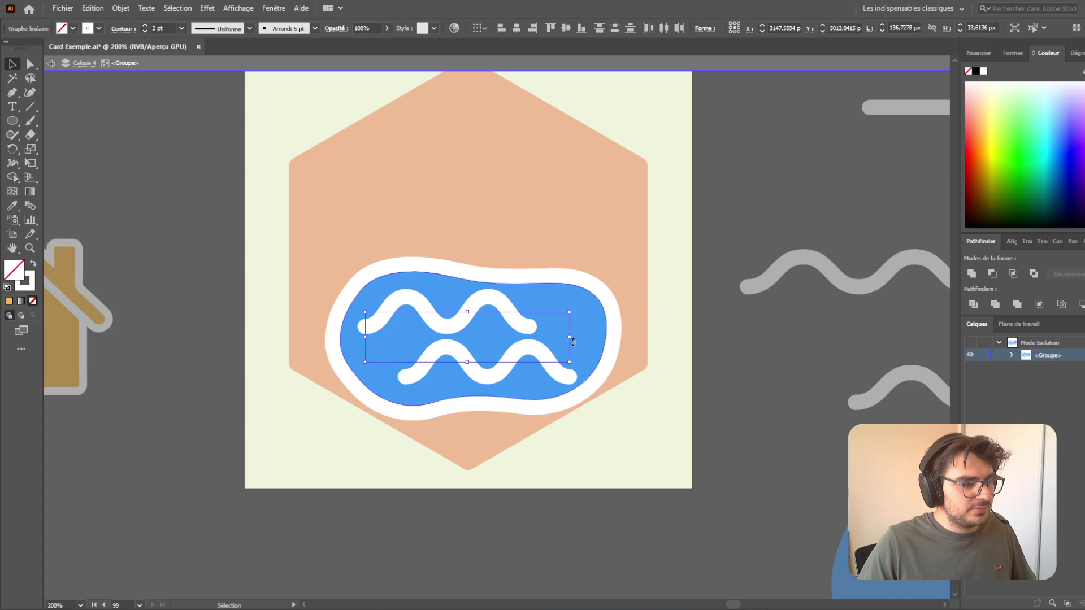
{"action": "left_click_drag", "start_coordinate": [570, 339], "coordinate": [560, 338]}
{"action": "left_click", "coordinate": [598, 405]}
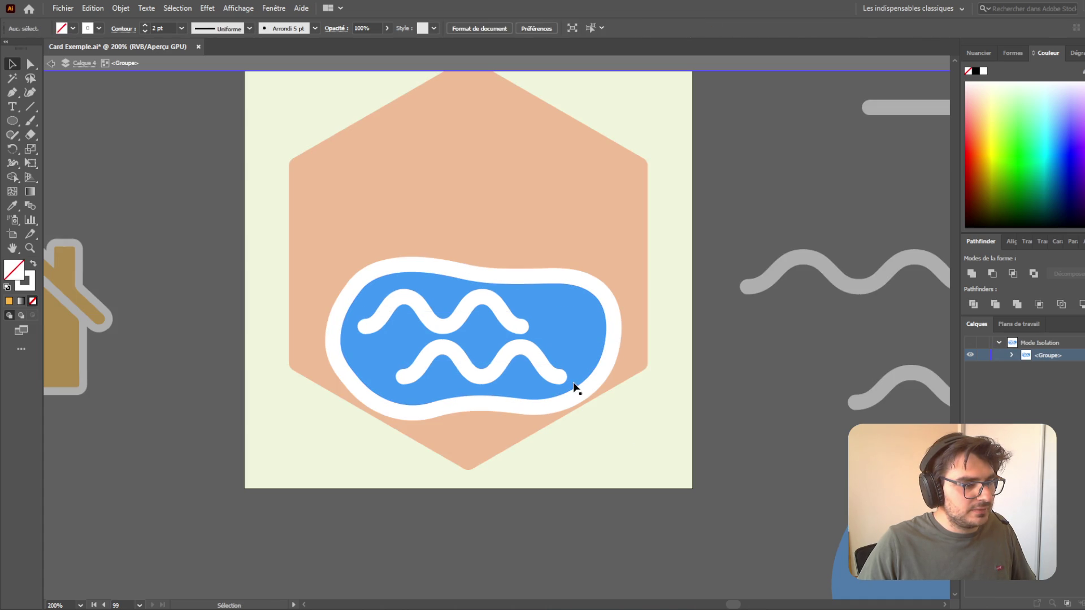
- Shift the lower wave further right and stretch the pool group taller to about 178 × 99 px
{"action": "left_click", "coordinate": [534, 358]}
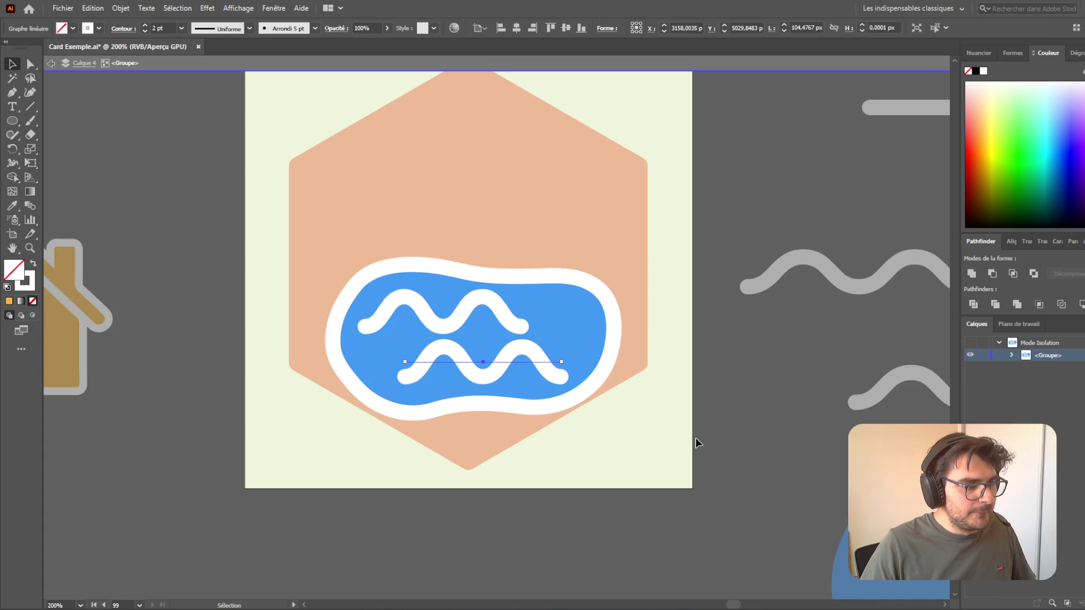
{"action": "key", "text": "shift+Right"}
{"action": "key", "text": "shift+Right"}
{"action": "key", "text": "Left"}
{"action": "key", "text": "Left"}
{"action": "key", "text": "Left"}
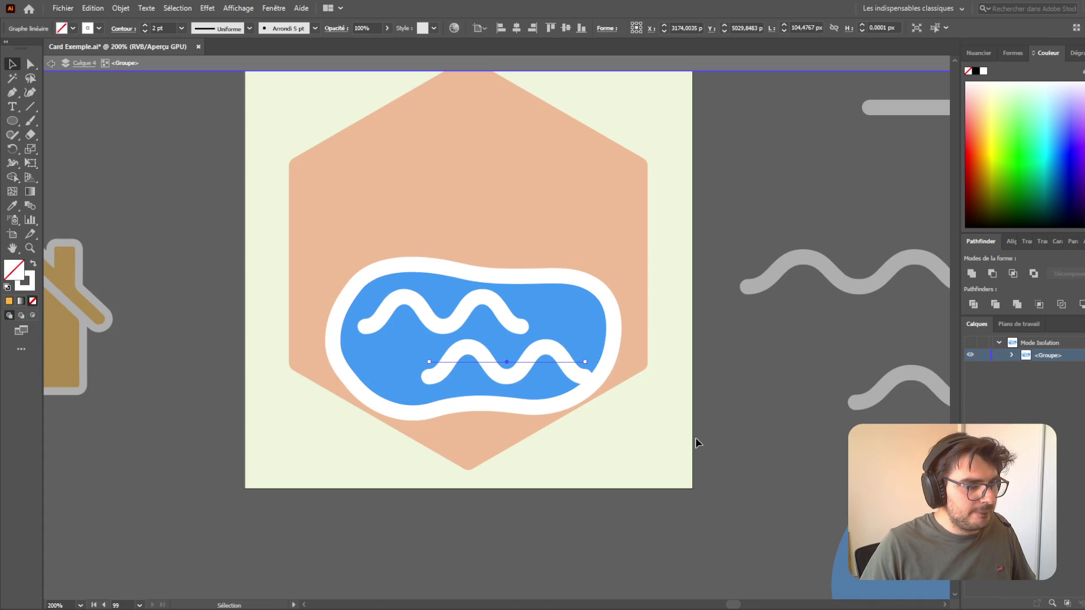
{"action": "key", "text": "Left"}
{"action": "key", "text": "Left"}
{"action": "key", "text": "Left"}
{"action": "key", "text": "Down"}
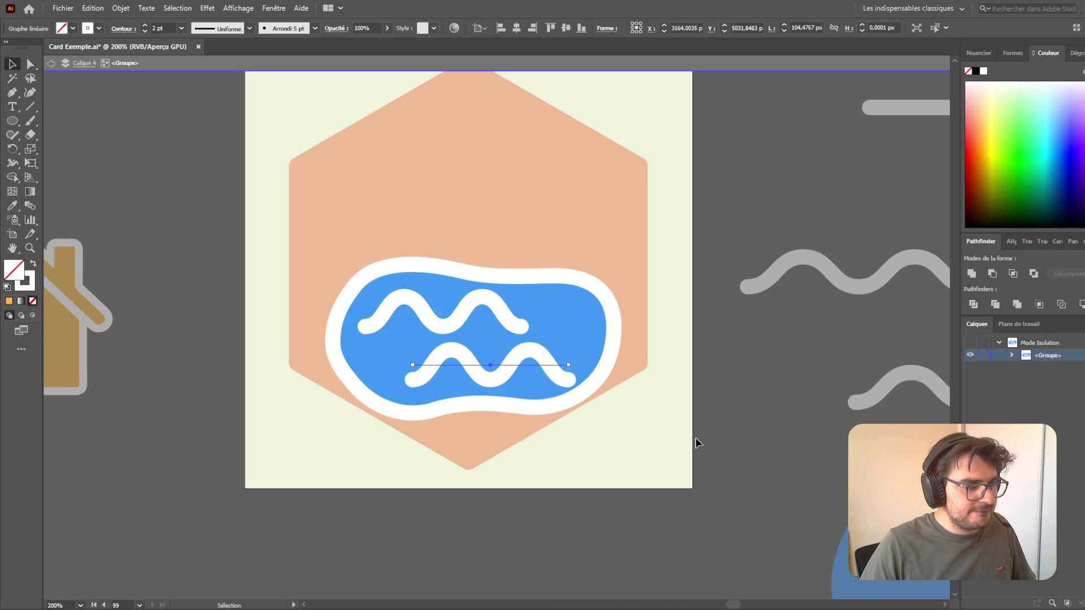
{"action": "double_click", "coordinate": [698, 444]}
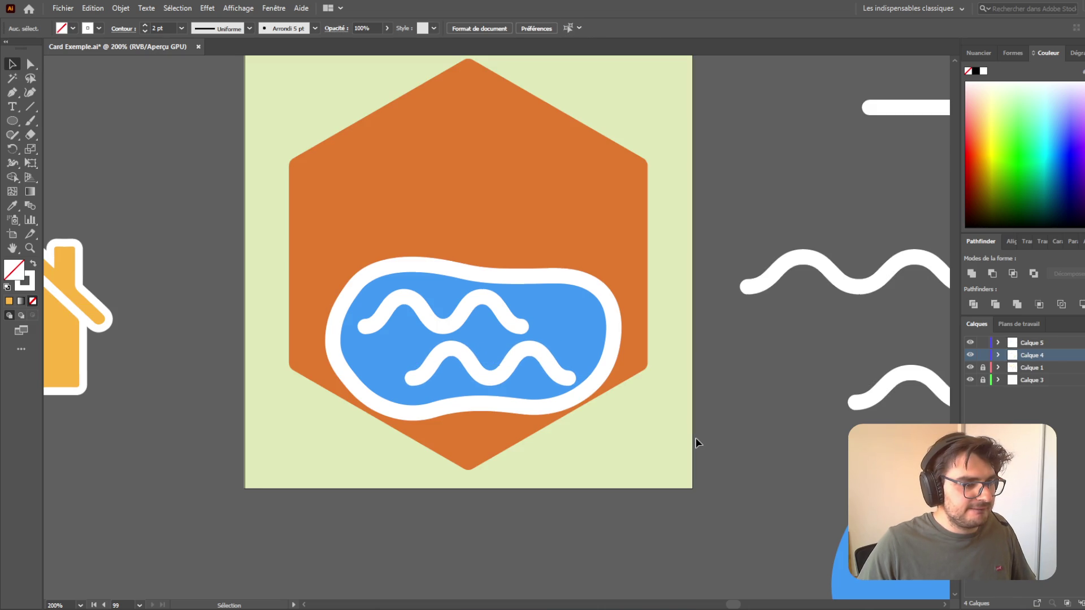
{"action": "left_click", "coordinate": [536, 323]}
{"action": "left_click_drag", "start_coordinate": [475, 273], "coordinate": [475, 257]}
- Adjust the blue pool group's position within the orange hexagon
{"action": "left_click", "coordinate": [656, 458]}
{"action": "scroll", "coordinate": [655, 517], "scroll_direction": "up", "scroll_amount": 2}
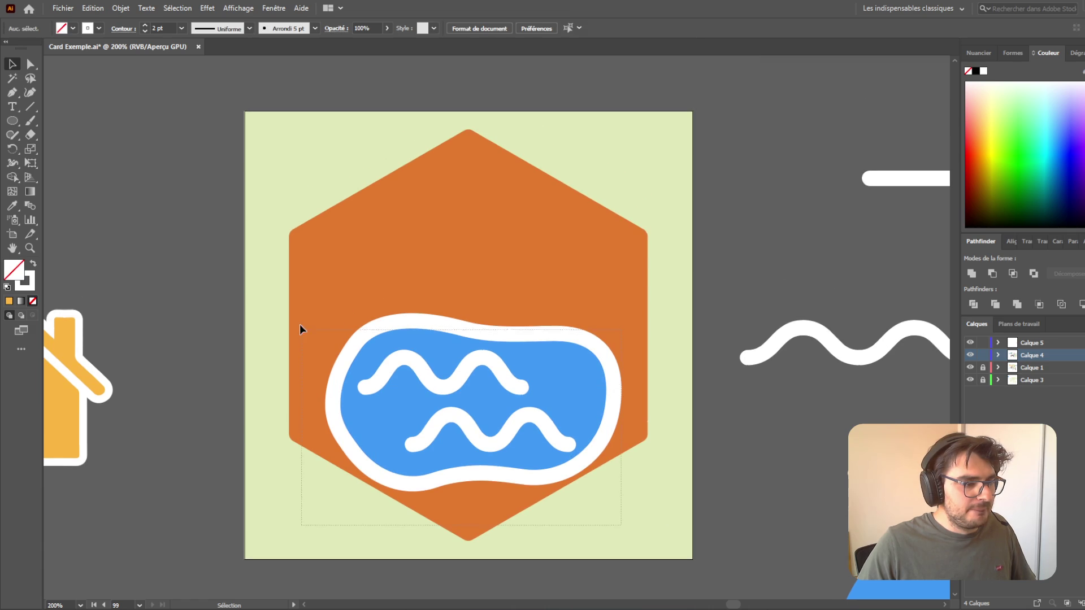
{"action": "left_click_drag", "start_coordinate": [302, 335], "coordinate": [302, 335]}
{"action": "mouse_move", "coordinate": [555, 399]}
{"action": "left_mouse_down"}
{"action": "mouse_move", "coordinate": [546, 399]}
{"action": "mouse_move", "coordinate": [592, 424]}
{"action": "left_mouse_up"}
{"action": "left_click", "coordinate": [638, 493]}
{"action": "scroll", "coordinate": [620, 531], "scroll_direction": "down", "scroll_amount": 2}
{"action": "scroll", "coordinate": [459, 513], "scroll_direction": "down", "scroll_amount": 4}
{"action": "scroll", "coordinate": [371, 508], "scroll_direction": "up", "scroll_amount": 2}
- Place the house on the hexagon, bring it to the front (Premier plan), and fine-tune its position
{"action": "mouse_move", "coordinate": [331, 387]}
{"action": "left_mouse_down"}
{"action": "mouse_move", "coordinate": [362, 390]}
{"action": "mouse_move", "coordinate": [549, 307]}
{"action": "mouse_move", "coordinate": [557, 322]}
{"action": "left_mouse_up"}
{"action": "right_click", "coordinate": [557, 323]}
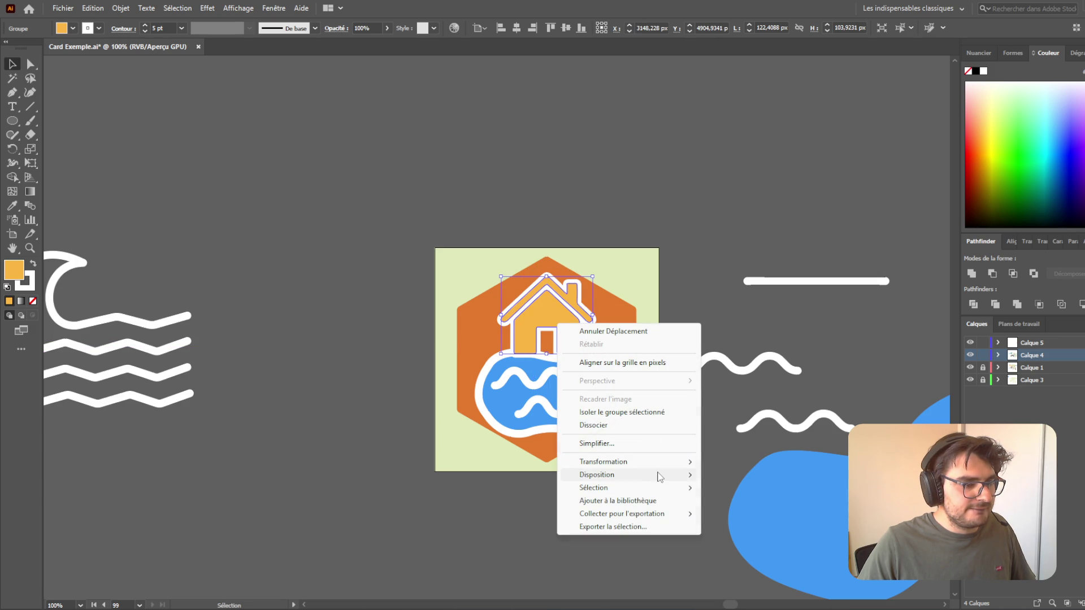
{"action": "mouse_move", "coordinate": [661, 462]}
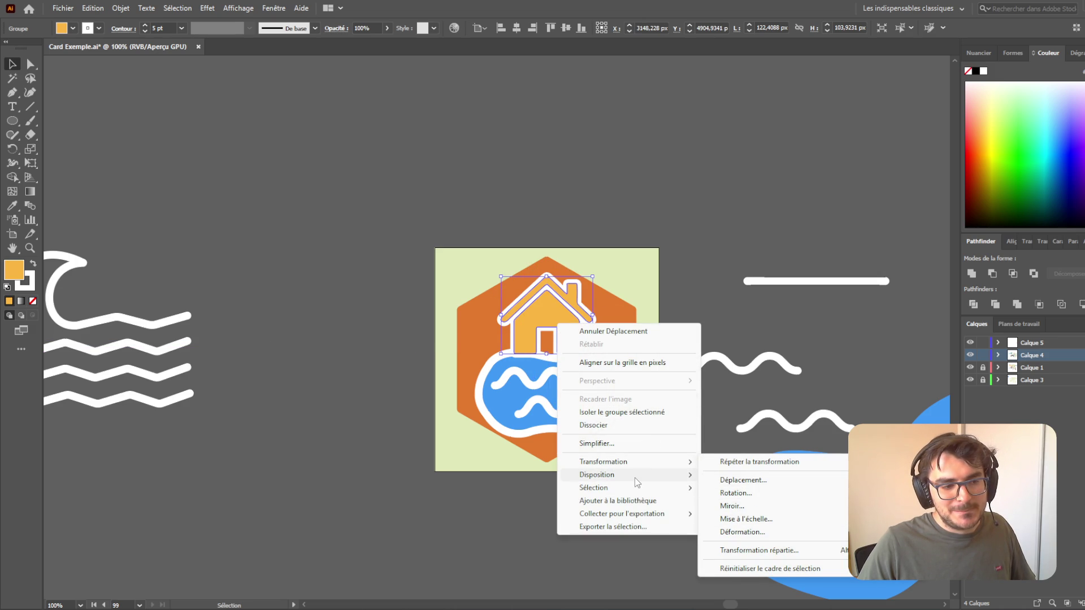
{"action": "mouse_move", "coordinate": [636, 477]}
{"action": "left_click", "coordinate": [757, 476]}
{"action": "left_click", "coordinate": [654, 334]}
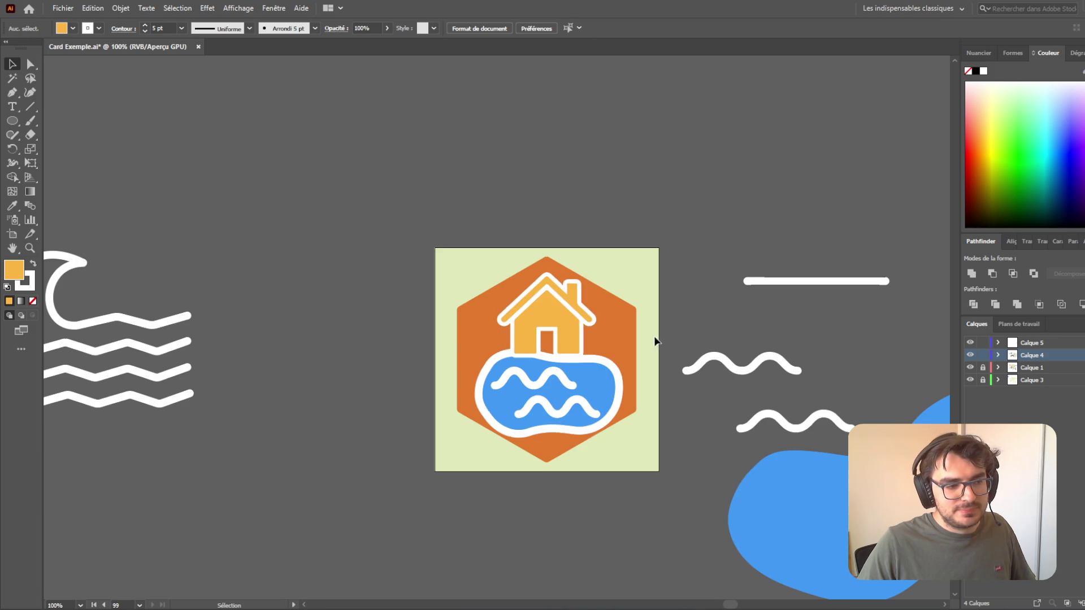
{"action": "scroll", "coordinate": [560, 334], "scroll_direction": "up", "scroll_amount": 2}
{"action": "mouse_move", "coordinate": [559, 320]}
{"action": "left_mouse_down"}
{"action": "mouse_move", "coordinate": [563, 330]}
{"action": "mouse_move", "coordinate": [561, 321]}
{"action": "left_mouse_up"}
{"action": "left_click", "coordinate": [630, 402]}
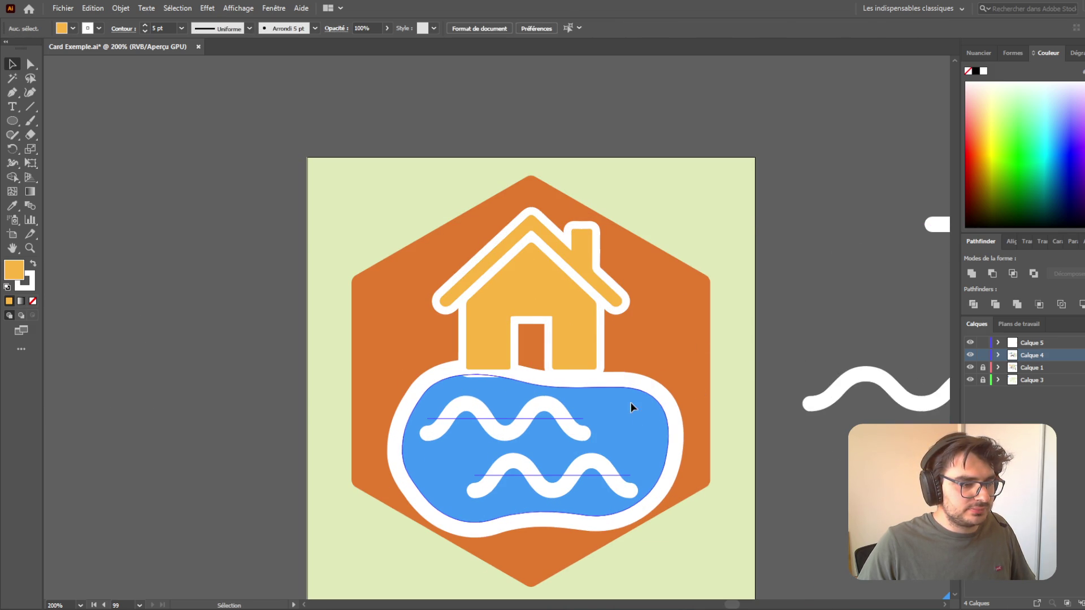
- Shrink the pool group slightly about its centre and nudge it down
{"action": "left_click_drag", "start_coordinate": [538, 375], "coordinate": [538, 384]}
{"action": "key", "text": "Down"}
{"action": "key", "text": "Down"}
{"action": "key", "text": "Down"}
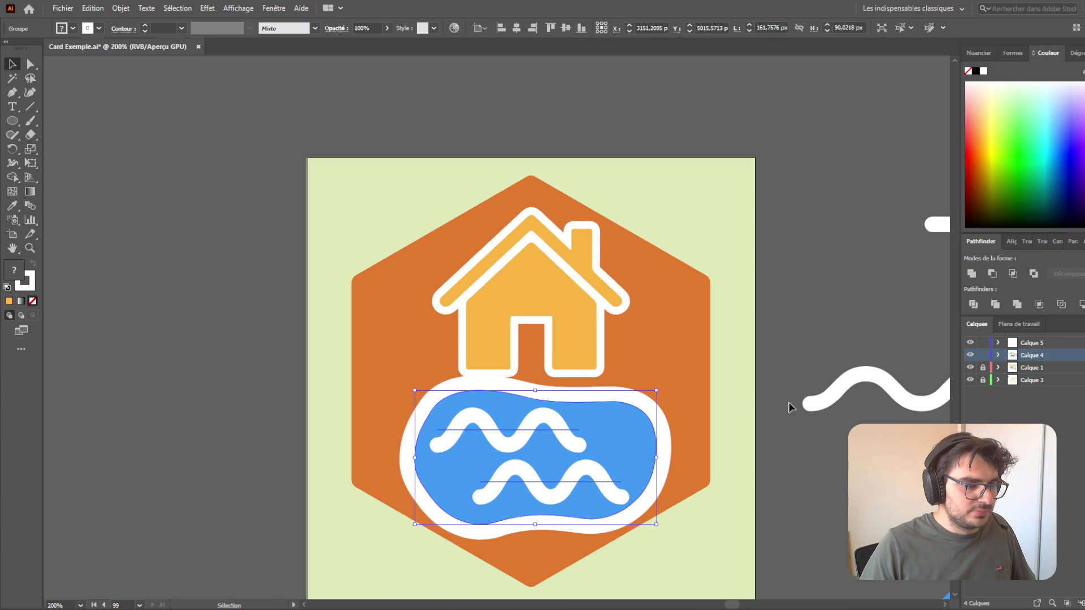
{"action": "left_click", "coordinate": [788, 406]}
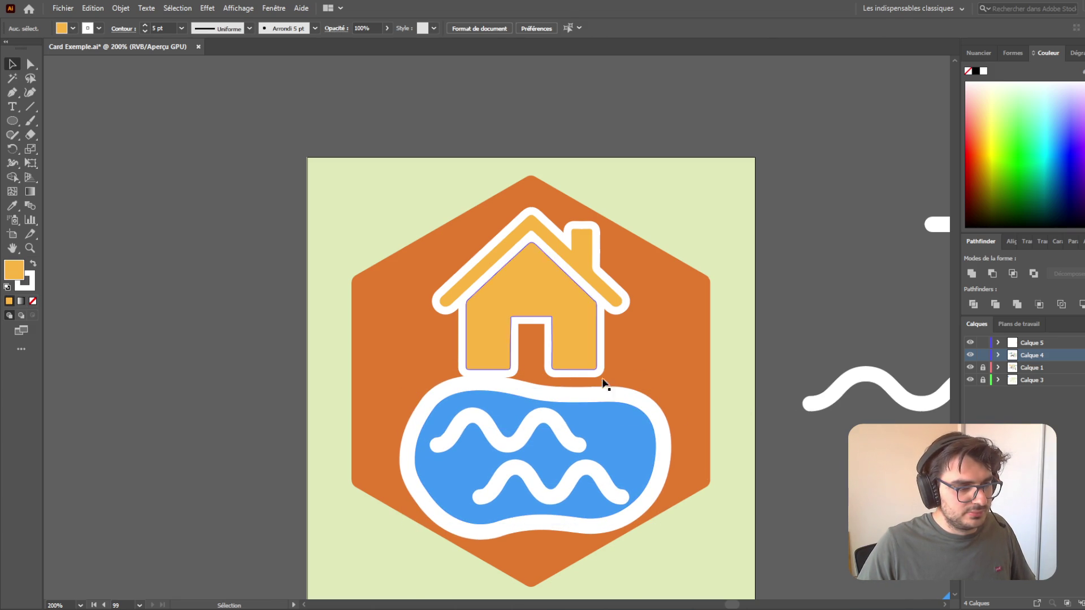
- Tilt the blue pool shape slightly counter-clockwise and nudge the water group into place
{"action": "left_click", "coordinate": [622, 412]}
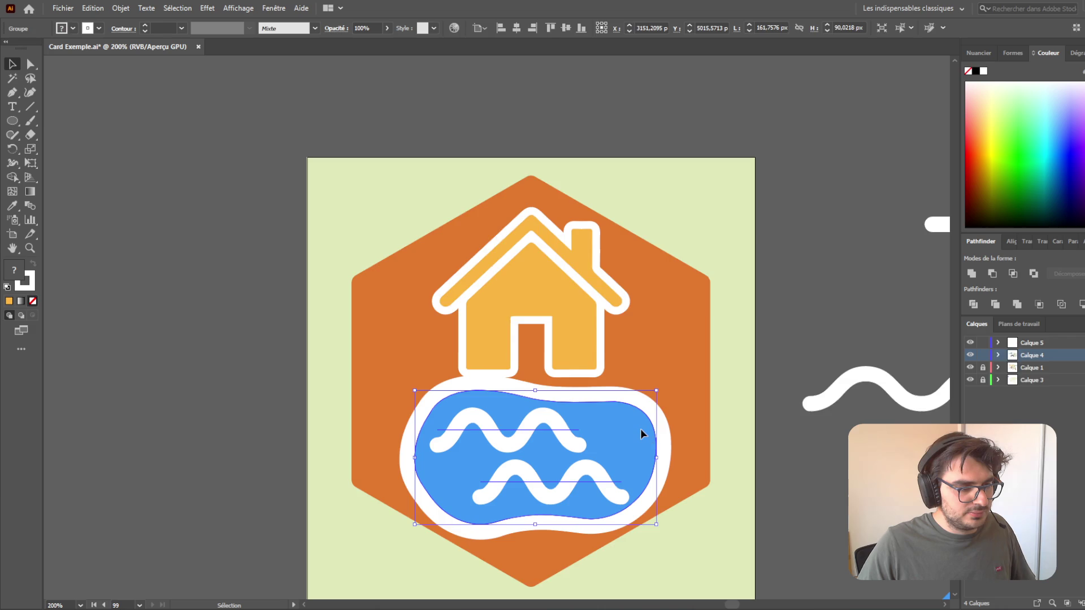
{"action": "double_click", "coordinate": [641, 433]}
{"action": "mouse_move", "coordinate": [653, 373]}
{"action": "left_mouse_down"}
{"action": "mouse_move", "coordinate": [645, 360]}
{"action": "mouse_move", "coordinate": [678, 365]}
{"action": "left_mouse_up"}
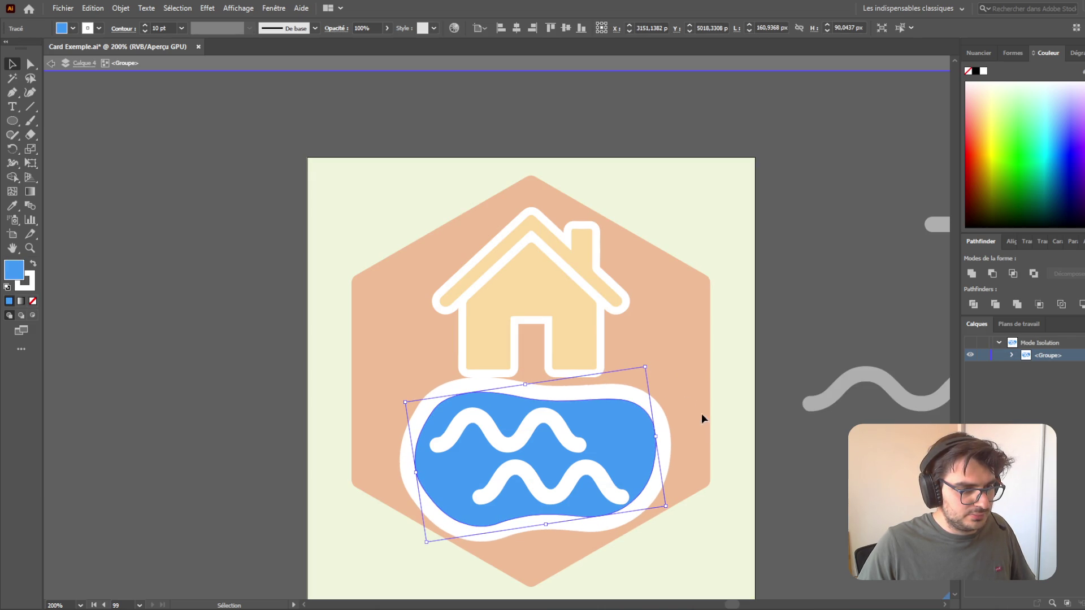
{"action": "key", "text": "Right"}
{"action": "key", "text": "Right"}
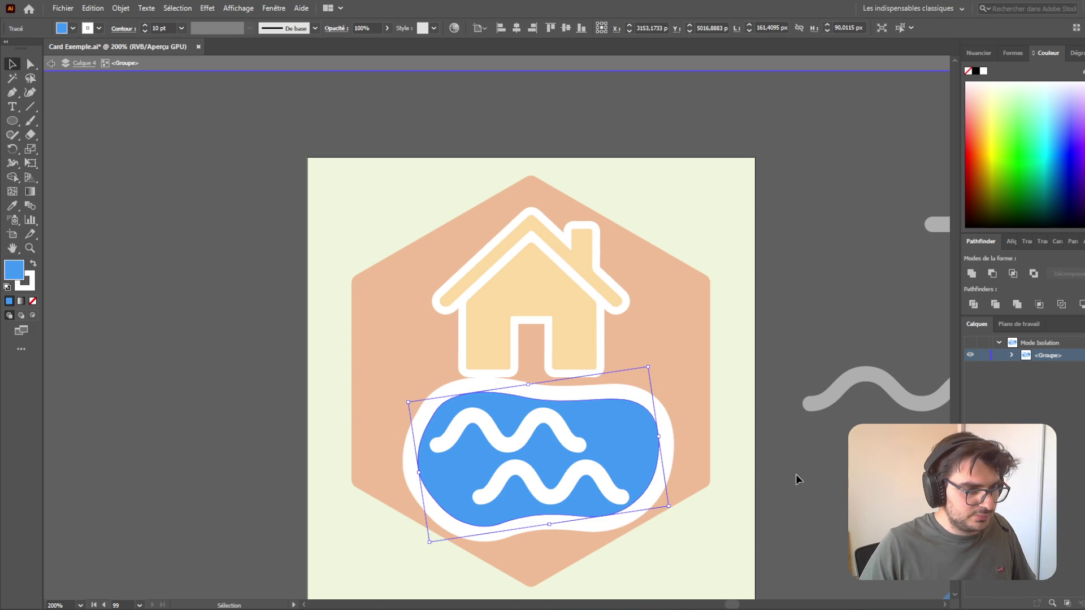
{"action": "key", "text": "Escape"}
{"action": "left_click", "coordinate": [624, 462]}
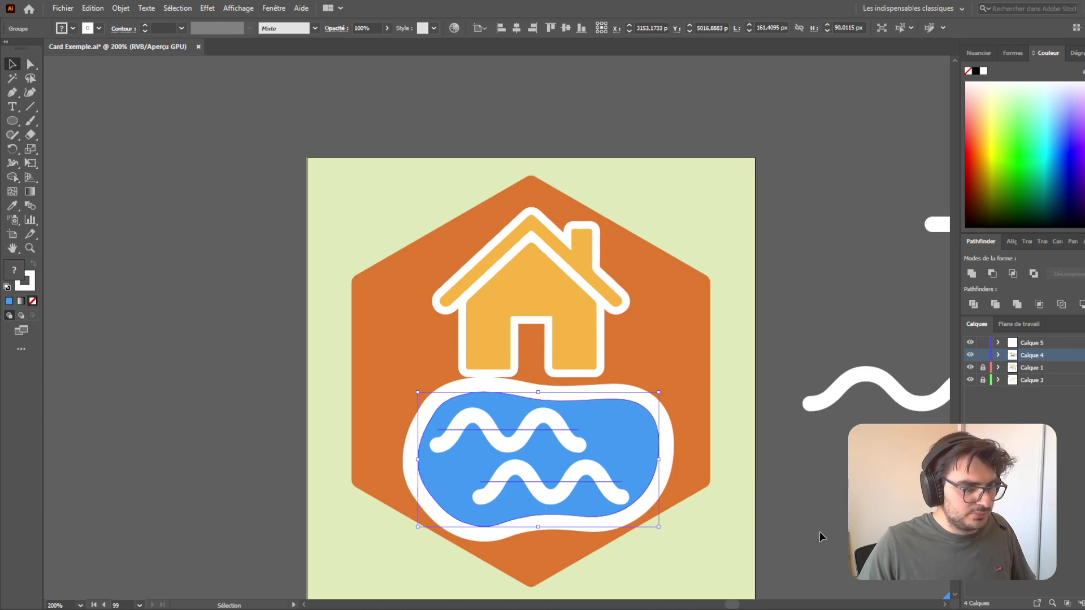
{"action": "key", "text": "Left"}
{"action": "key", "text": "Left"}
{"action": "key", "text": "Left"}
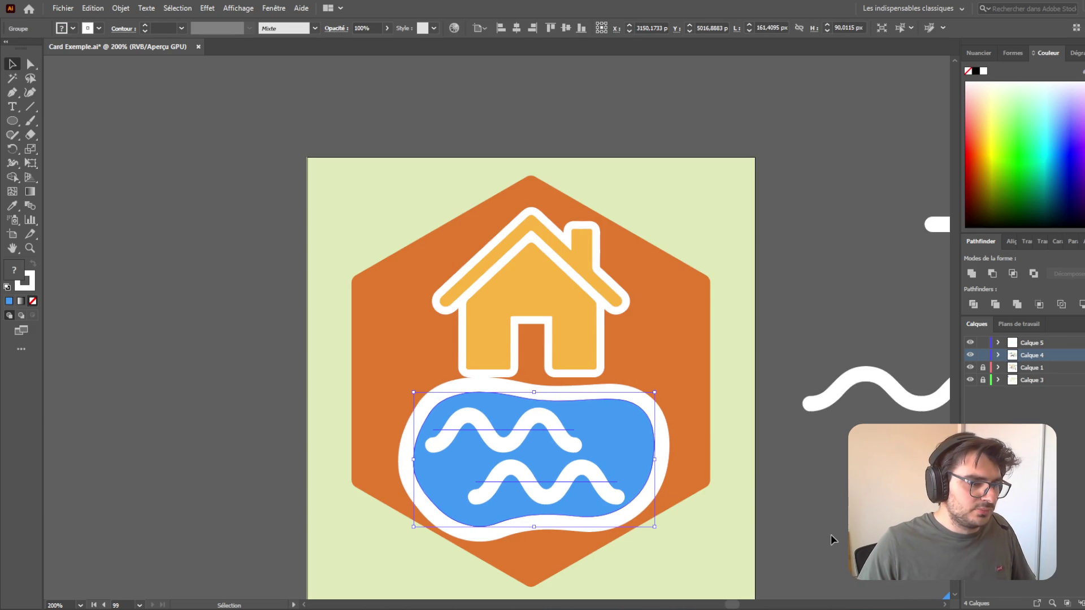
- Reduce the pool's white outline to a thin stroke
{"action": "left_click", "coordinate": [832, 538]}
{"action": "left_click", "coordinate": [630, 423]}
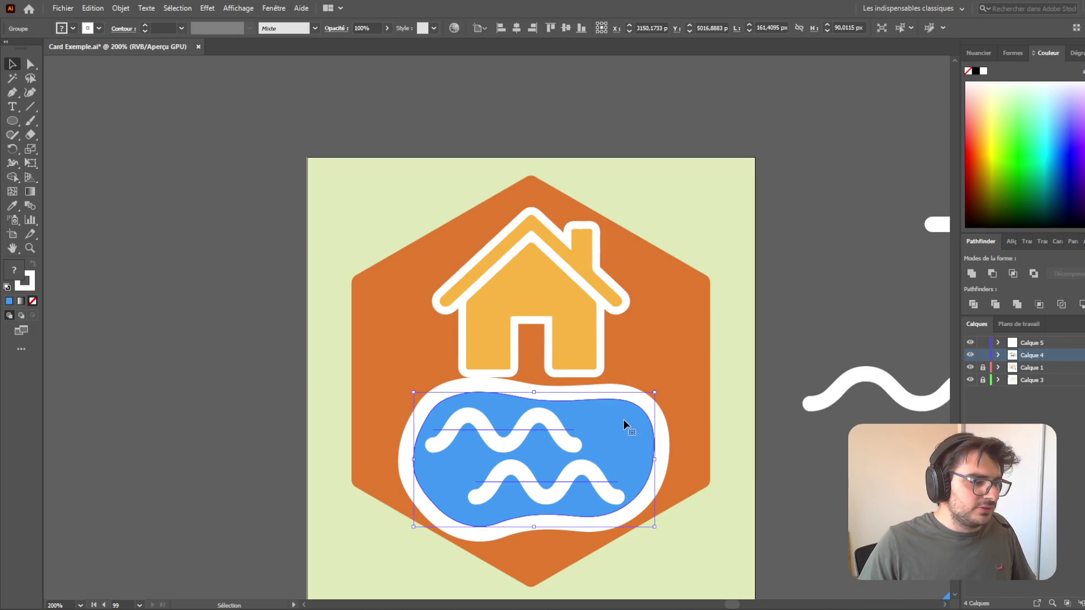
{"action": "double_click", "coordinate": [623, 419]}
{"action": "left_click", "coordinate": [622, 419]}
{"action": "left_click", "coordinate": [145, 31]}
{"action": "left_click", "coordinate": [144, 31]}
{"action": "left_click", "coordinate": [145, 32]}
{"action": "left_click", "coordinate": [144, 31]}
{"action": "double_click", "coordinate": [188, 171]}
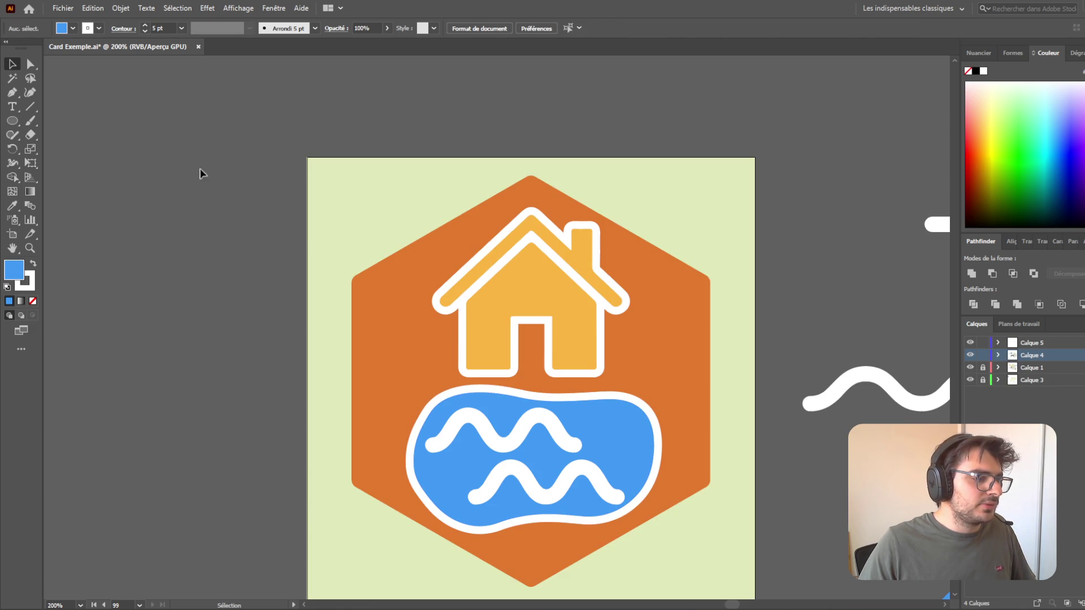
- Review the other card icons and save Card Exemple.ai
{"action": "scroll", "coordinate": [797, 519], "scroll_direction": "down", "scroll_amount": 5}
{"action": "scroll", "coordinate": [798, 525], "scroll_direction": "up", "scroll_amount": 1}
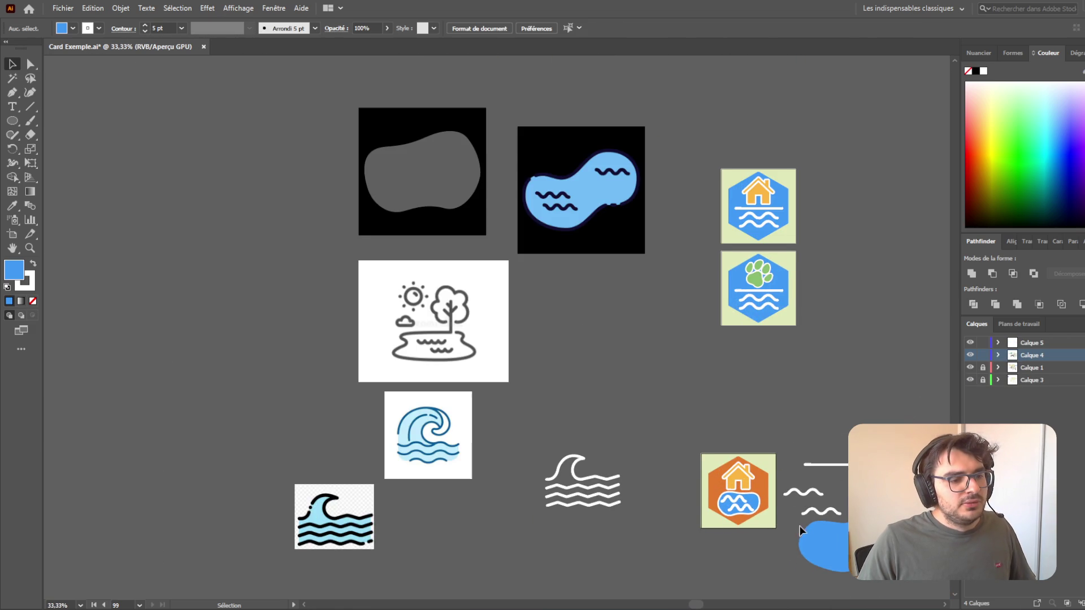
{"action": "scroll", "coordinate": [674, 388], "scroll_direction": "right", "scroll_amount": 3}
{"action": "scroll", "coordinate": [665, 397], "scroll_direction": "down", "scroll_amount": 2}
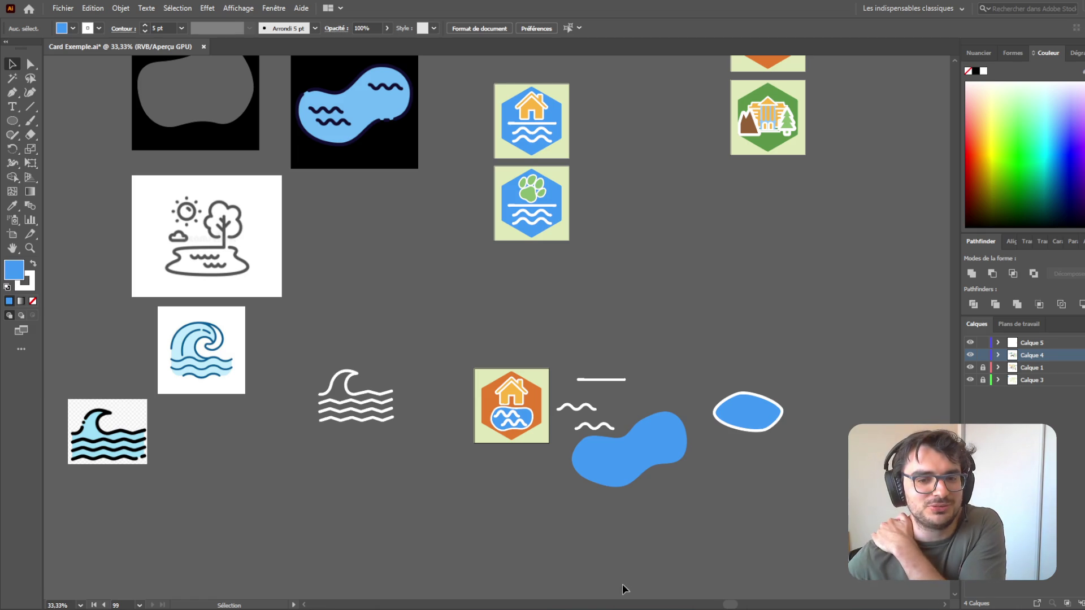
{"action": "scroll", "coordinate": [537, 490], "scroll_direction": "up", "scroll_amount": 7}
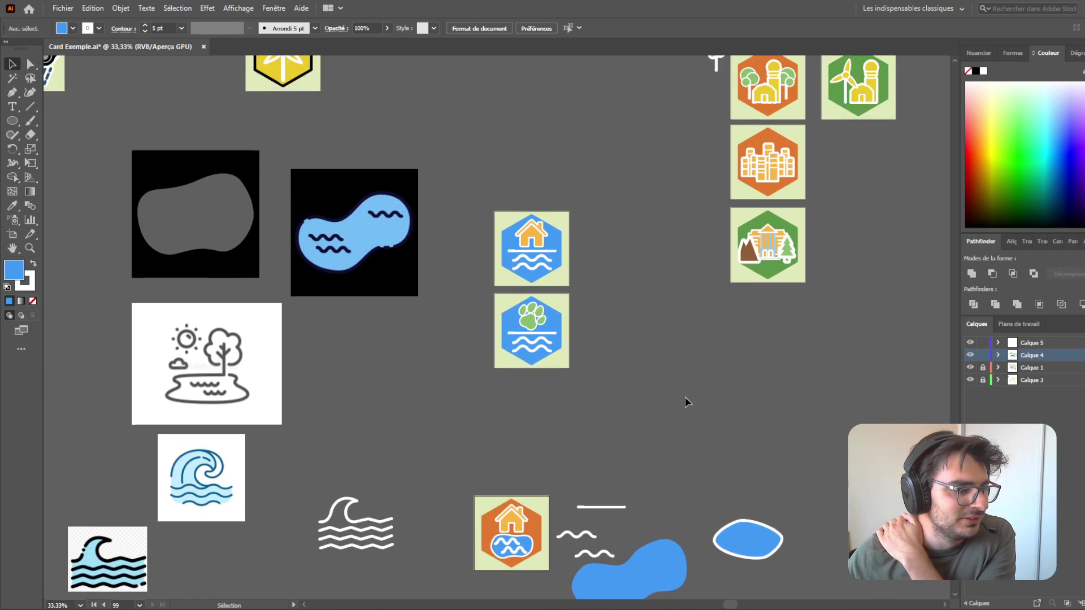
{"action": "scroll", "coordinate": [673, 399], "scroll_direction": "down", "scroll_amount": 6}
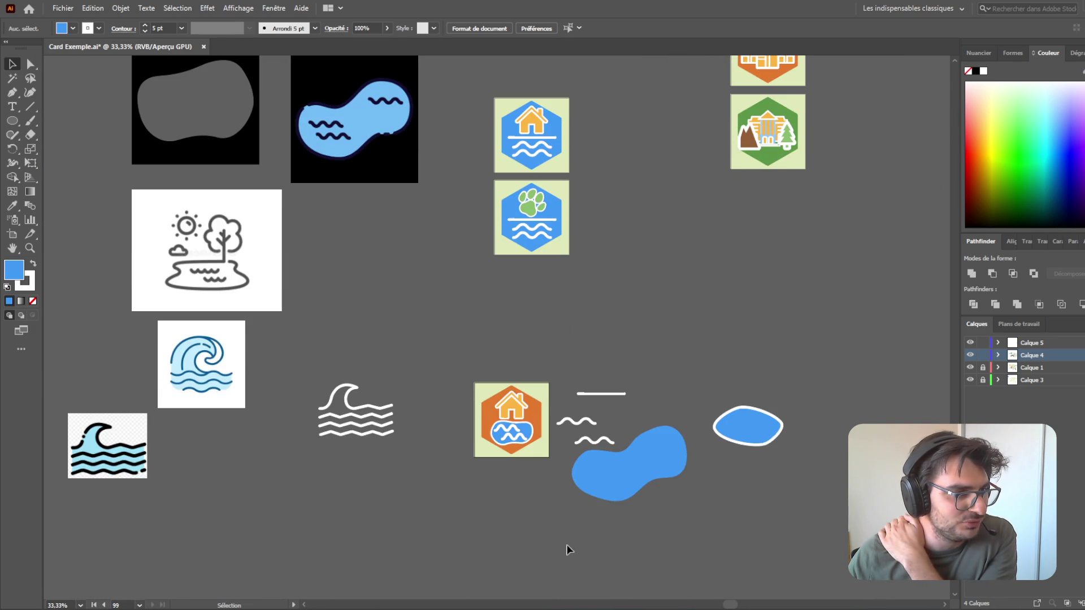
{"action": "scroll", "coordinate": [595, 298], "scroll_direction": "up", "scroll_amount": 2}
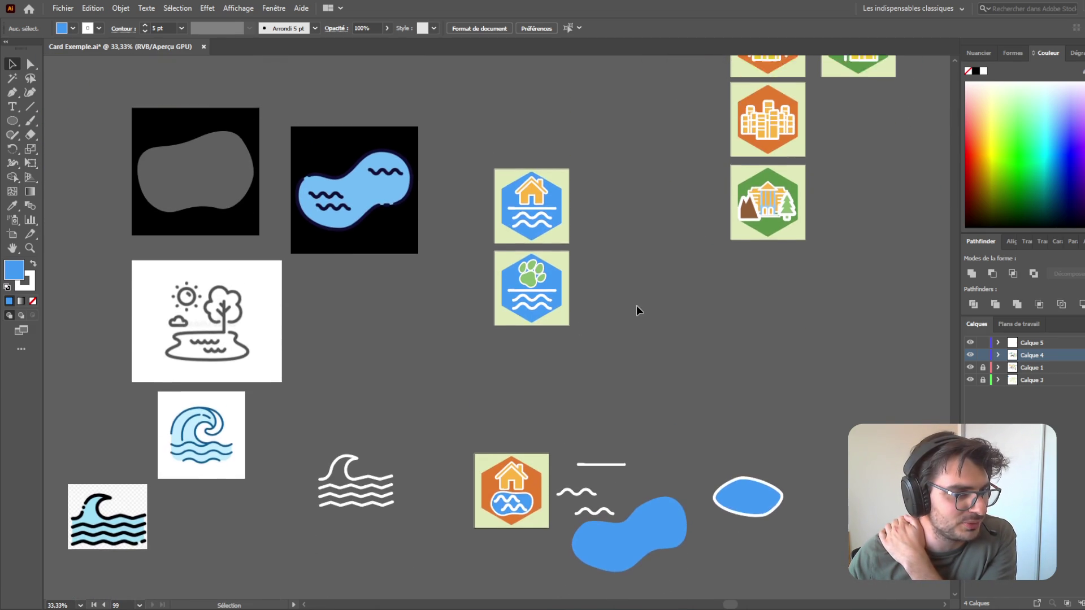
{"action": "scroll", "coordinate": [633, 396], "scroll_direction": "down", "scroll_amount": 1}
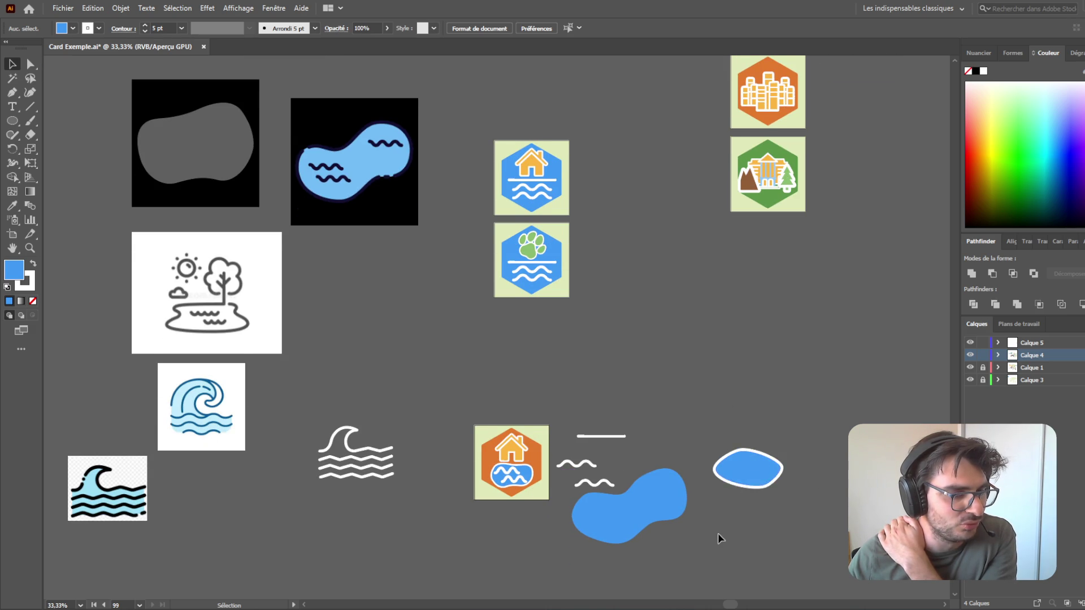
{"action": "scroll", "coordinate": [718, 533], "scroll_direction": "down", "scroll_amount": 1}
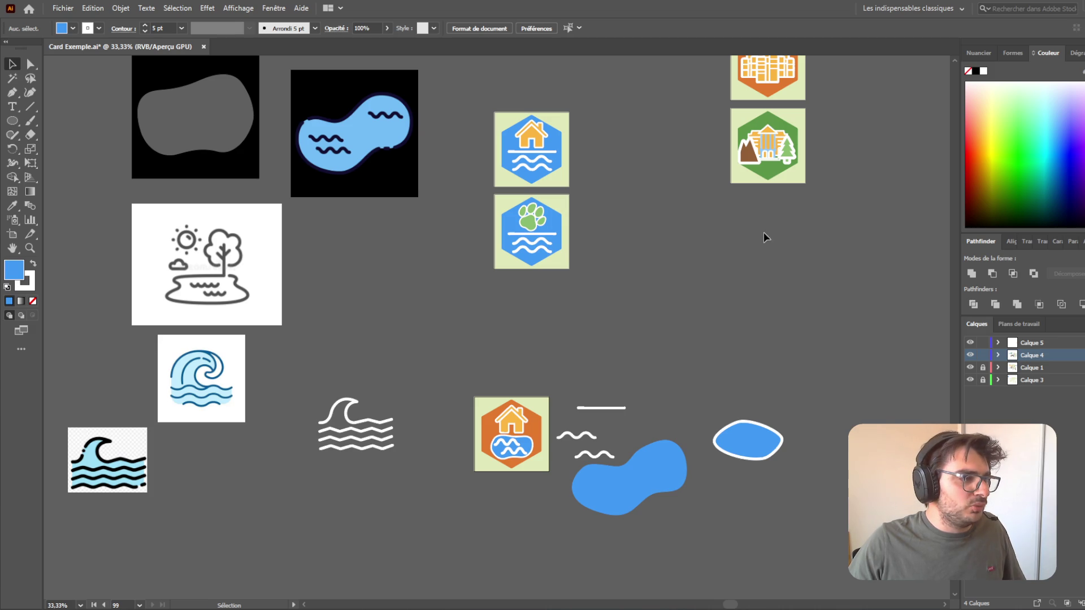
{"action": "key", "text": "ctrl+s"}
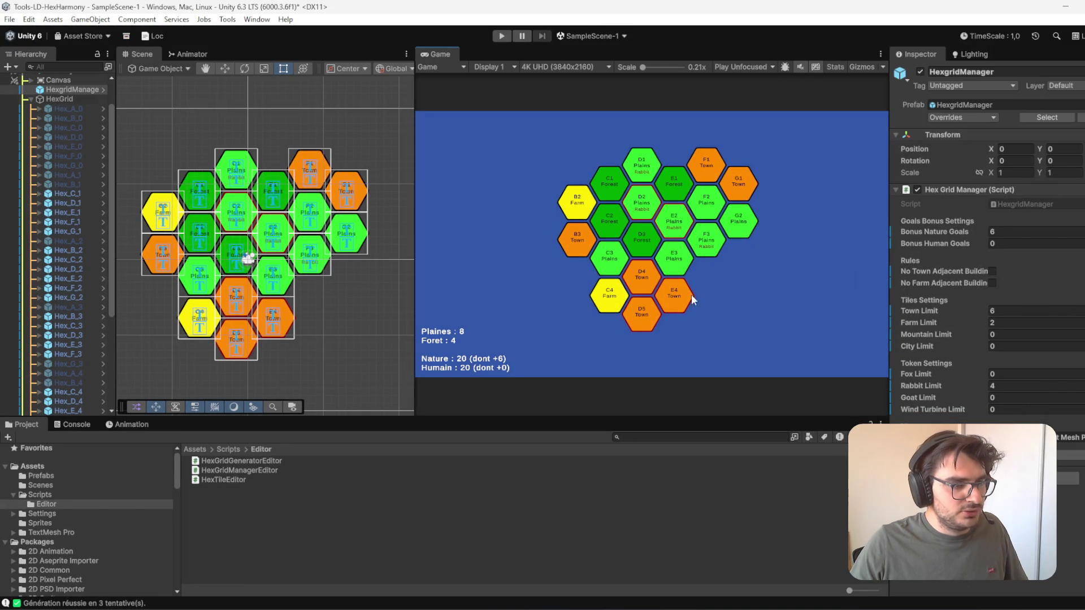
- Set Town Limit to 5, regenerate the hex grid several times, then regenerate at Town Limit 6
{"action": "scroll", "coordinate": [703, 313], "scroll_direction": "up", "scroll_amount": 5}
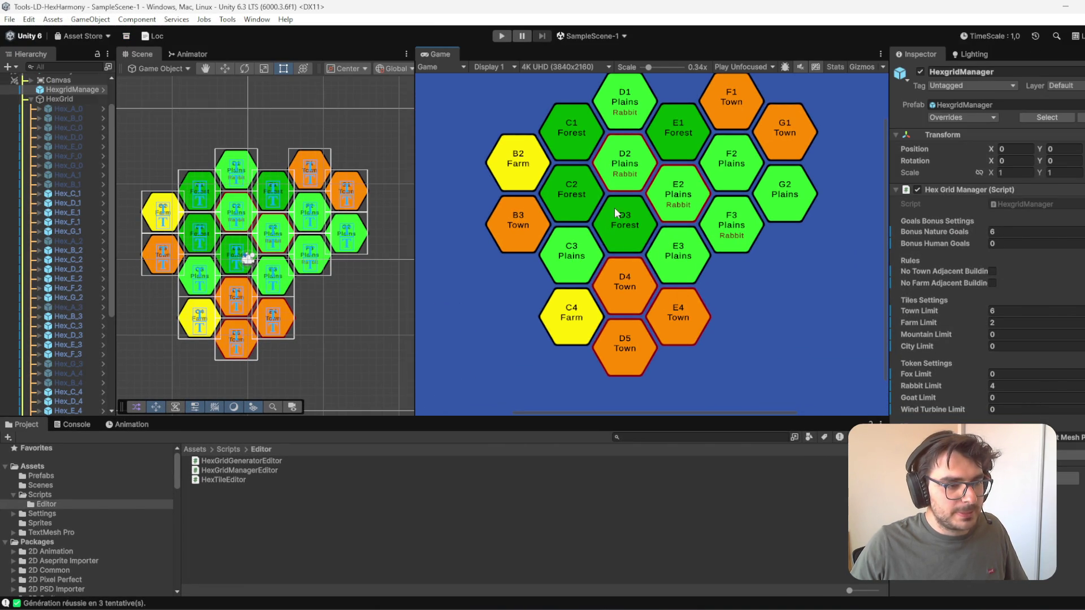
{"action": "scroll", "coordinate": [629, 240], "scroll_direction": "down", "scroll_amount": 5}
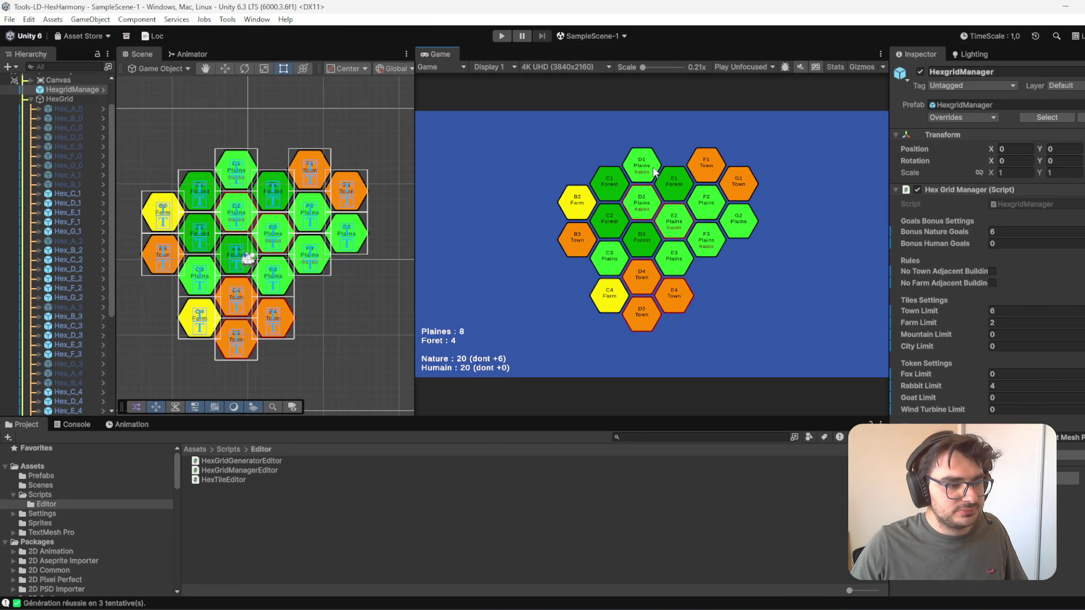
{"action": "left_click", "coordinate": [1009, 311]}
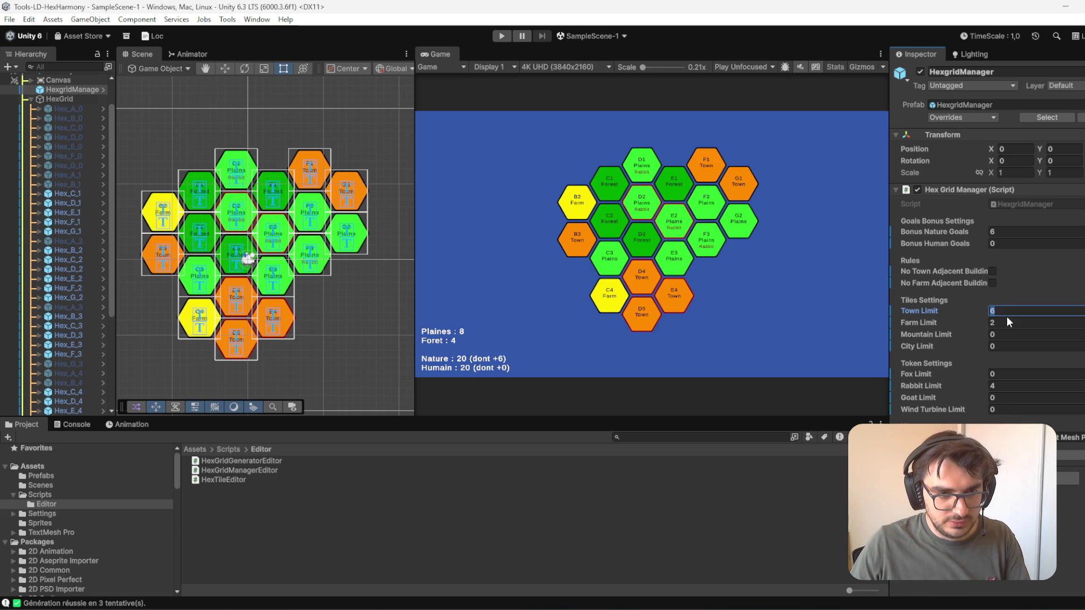
{"action": "type", "text": "5"}
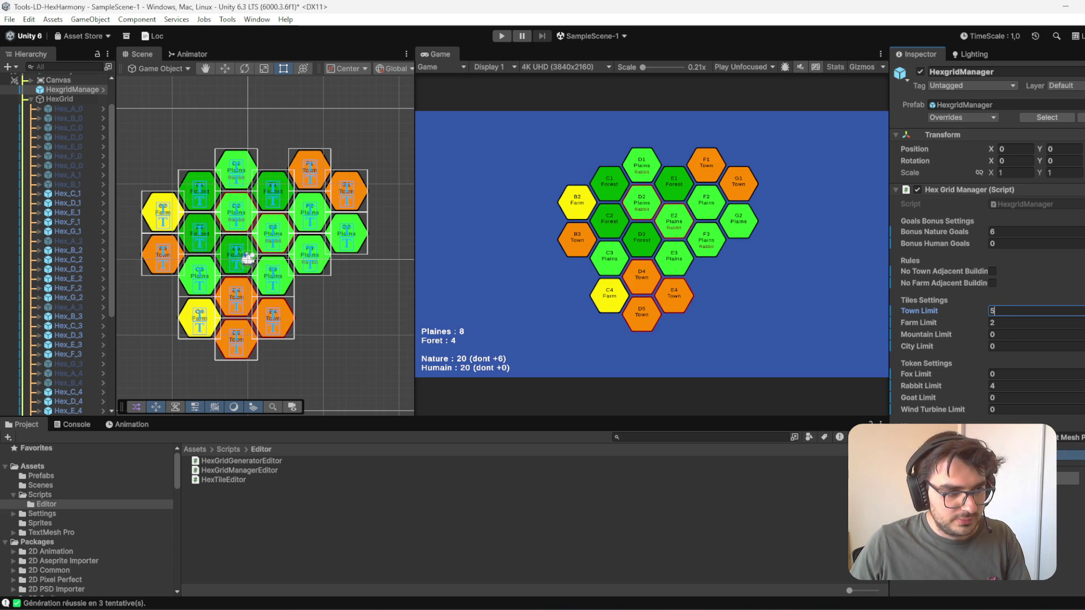
{"action": "key", "text": "Return"}
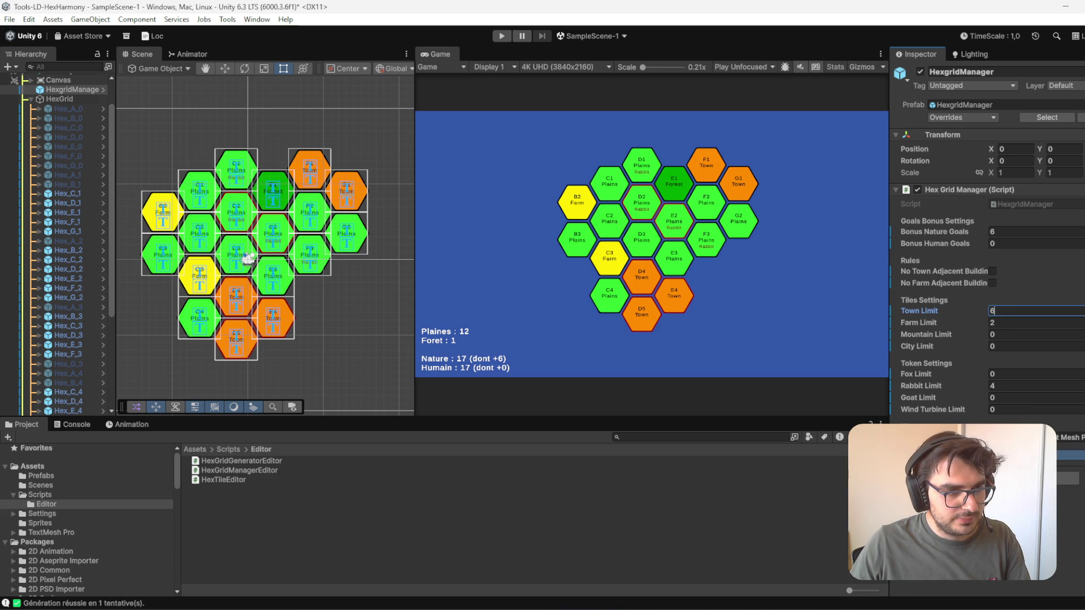
{"action": "key", "text": "Return"}
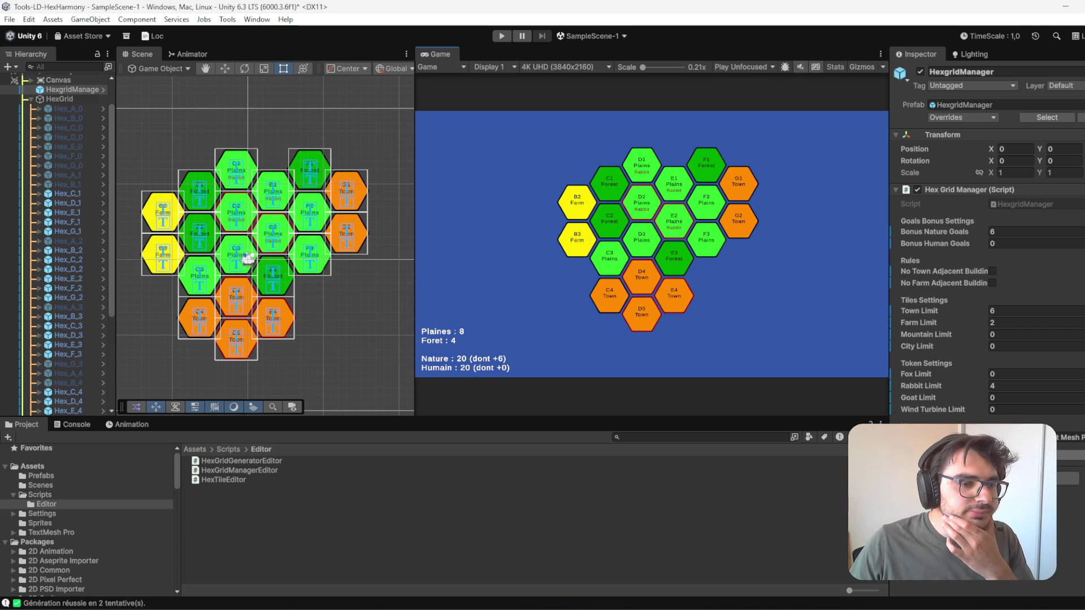
{"action": "key", "text": "Return"}
{"action": "key", "text": "Return"}
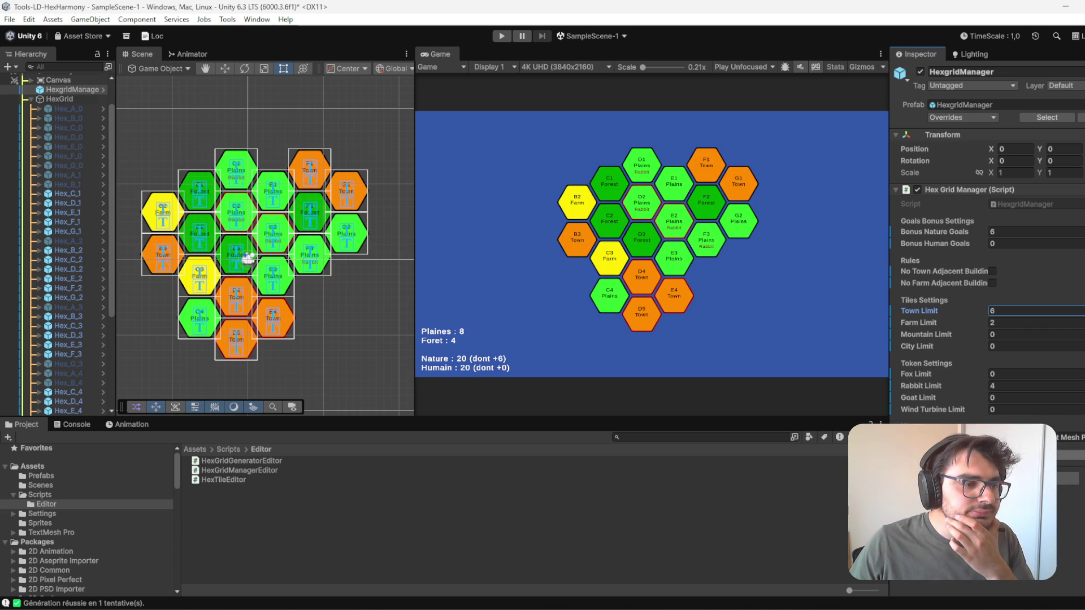
{"action": "left_click", "coordinate": [665, 282]}
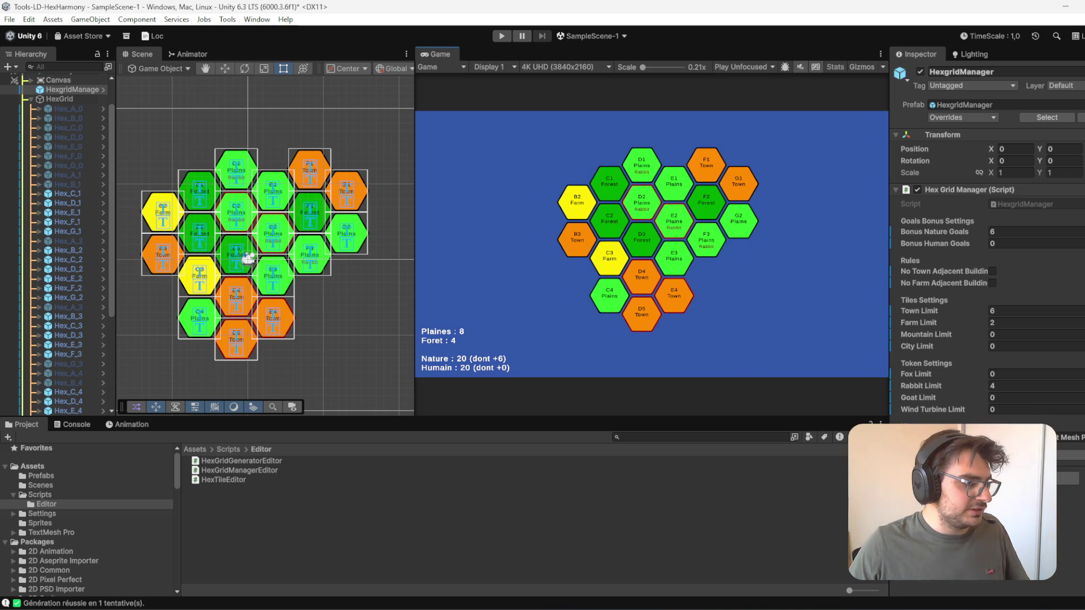
{"action": "key", "text": "super"}
{"action": "key", "text": "Escape"}
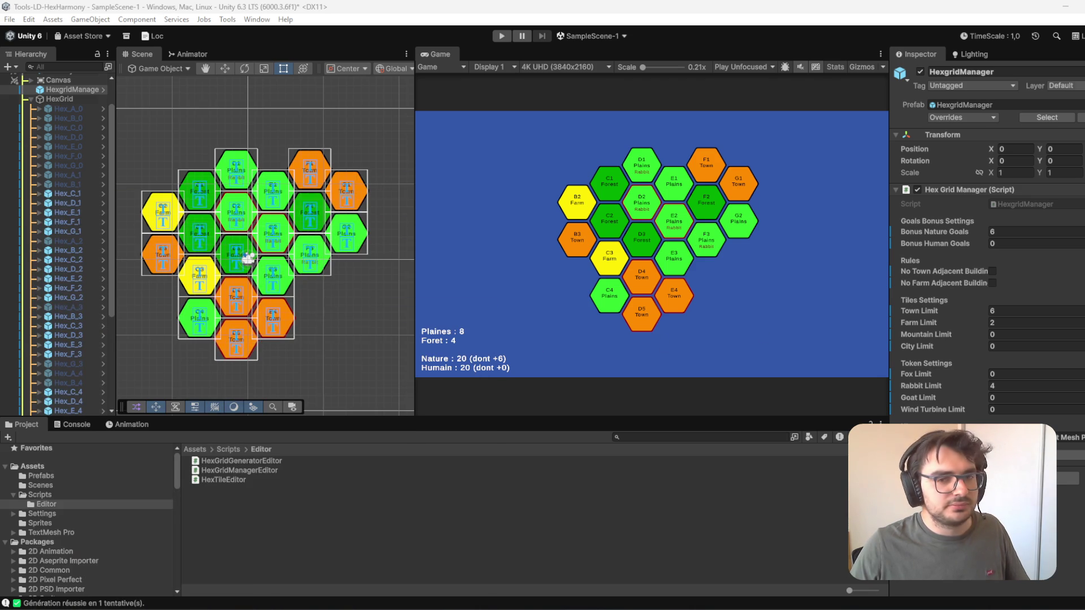
{"action": "key", "text": "shift+super+s"}
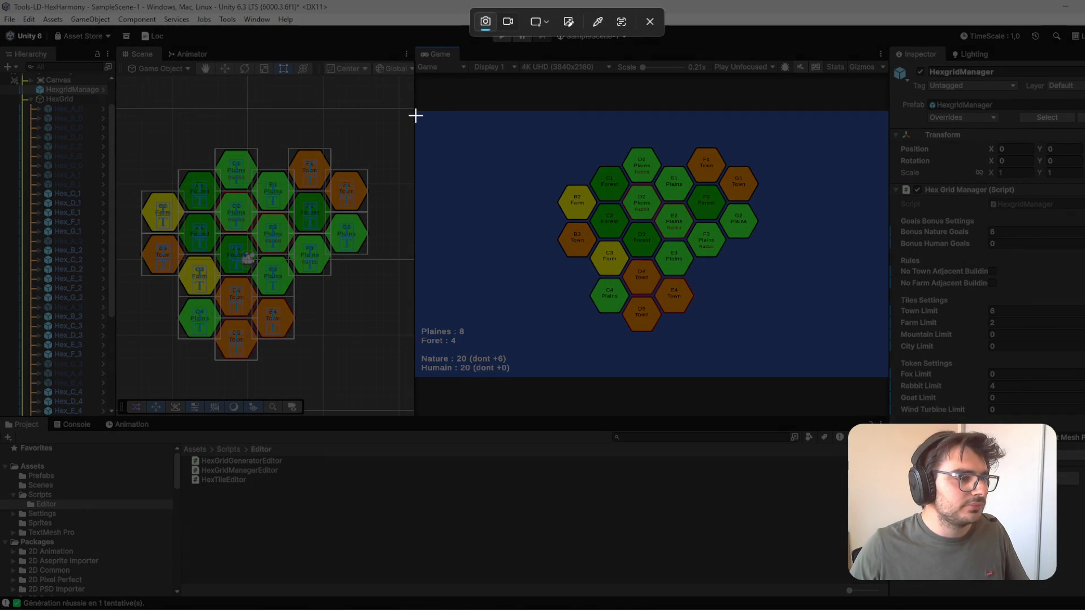
{"action": "left_click_drag", "start_coordinate": [417, 116], "coordinate": [511, 164]}
{"action": "left_click_drag", "start_coordinate": [559, 198], "coordinate": [890, 378]}
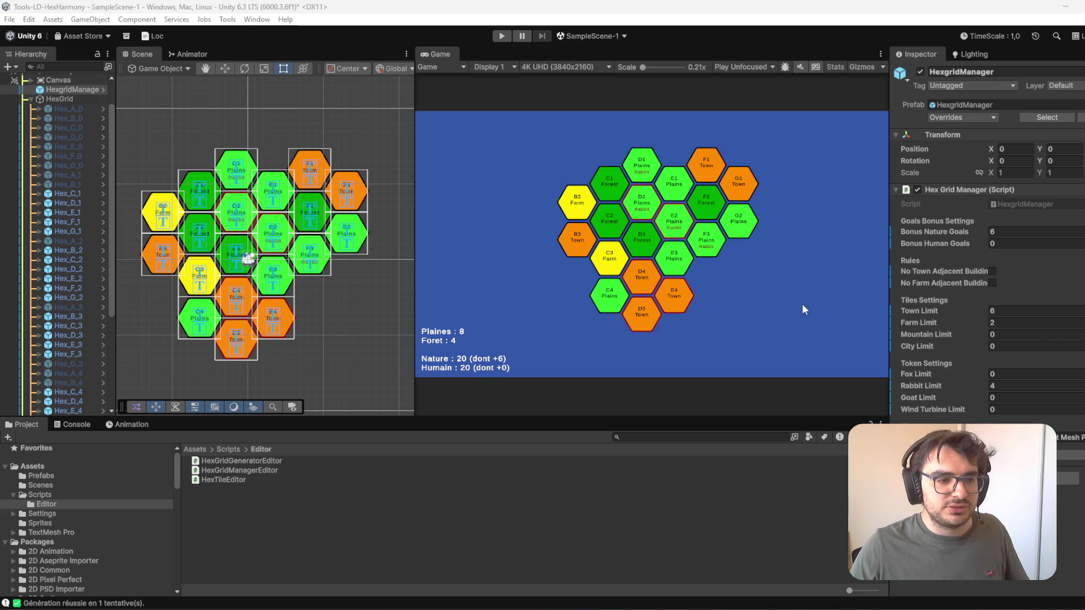
{"action": "scroll", "coordinate": [634, 301], "scroll_direction": "up", "scroll_amount": 1}
{"action": "scroll", "coordinate": [635, 301], "scroll_direction": "up", "scroll_amount": 1}
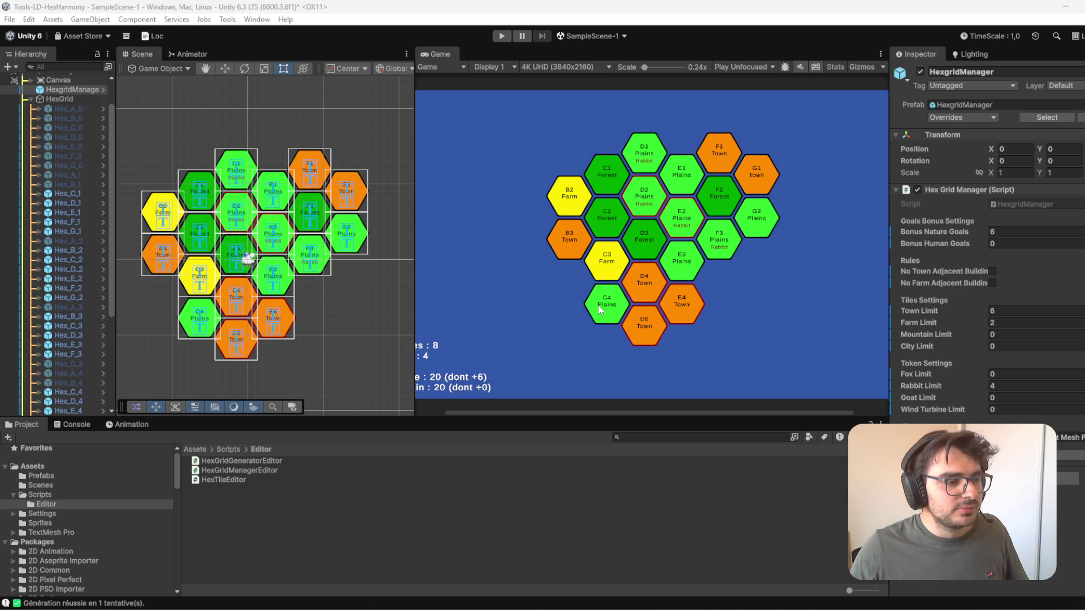
- Make hexes C4 and G2 Forest tiles and update all hex tiles
{"action": "left_click", "coordinate": [205, 329]}
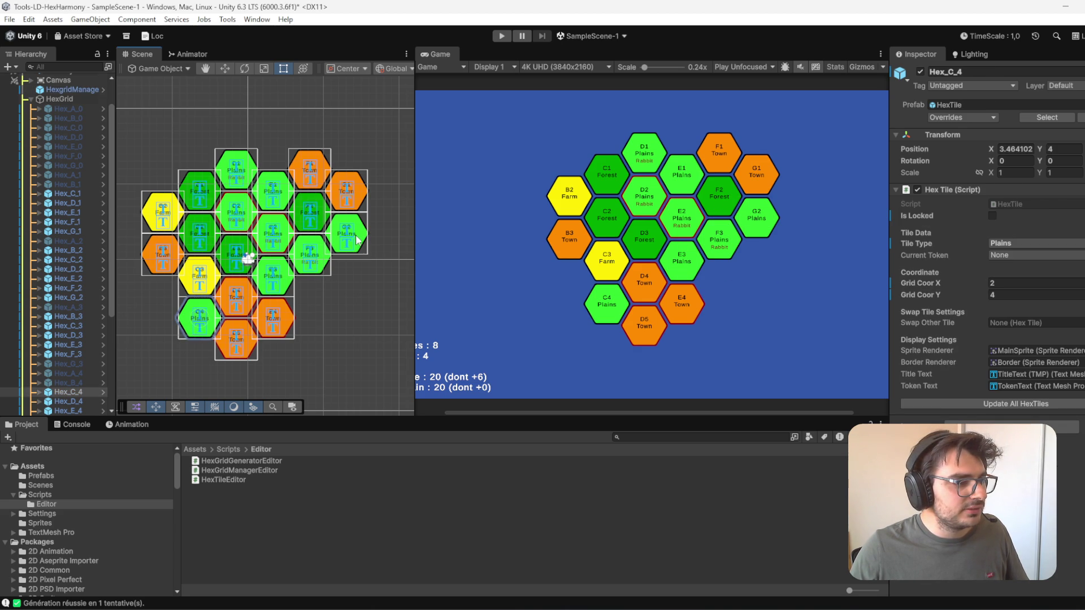
{"action": "left_click", "coordinate": [1033, 243]}
{"action": "left_click", "coordinate": [1020, 282]}
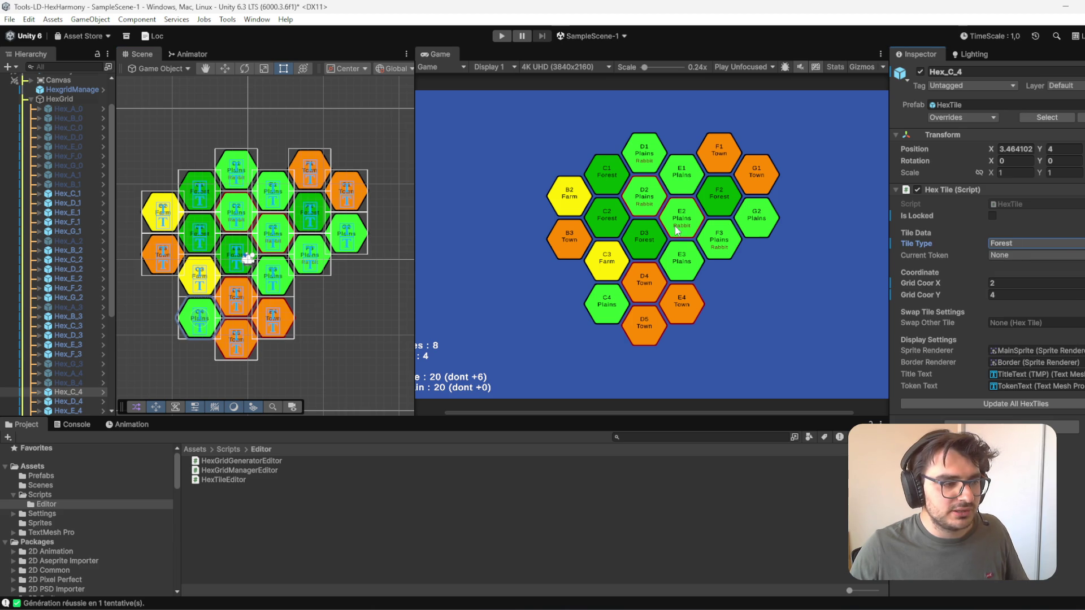
{"action": "left_click", "coordinate": [347, 233]}
{"action": "left_click", "coordinate": [1064, 243]}
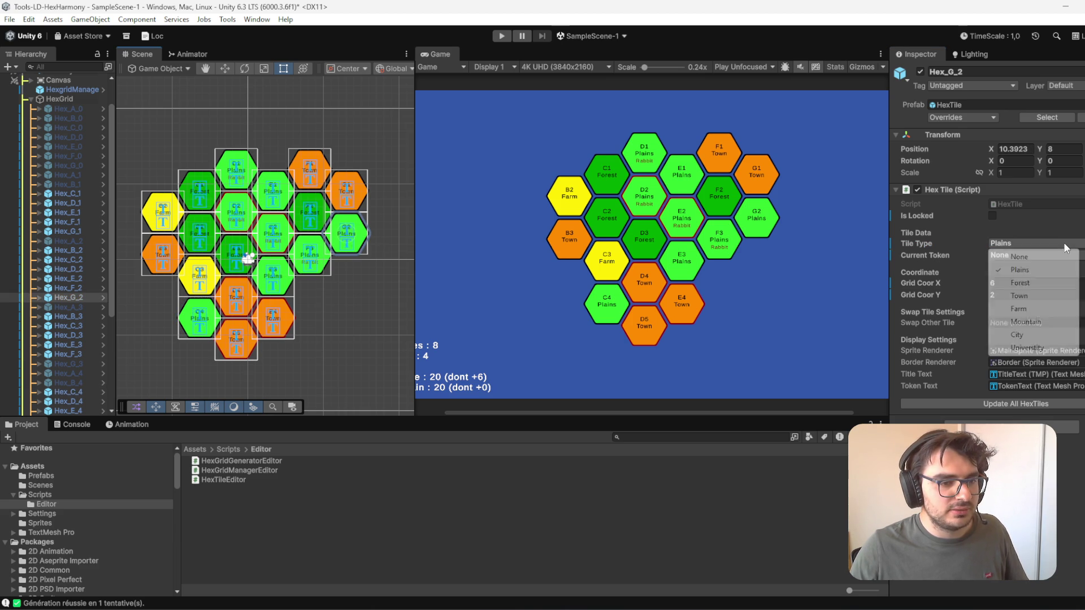
{"action": "left_click", "coordinate": [1036, 286]}
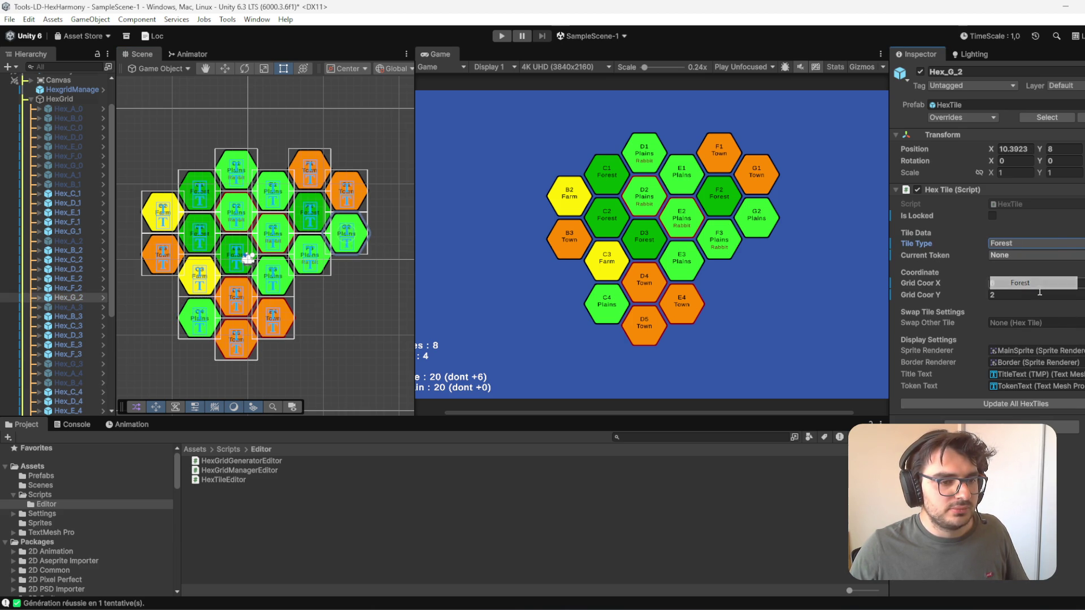
{"action": "left_click", "coordinate": [1050, 404]}
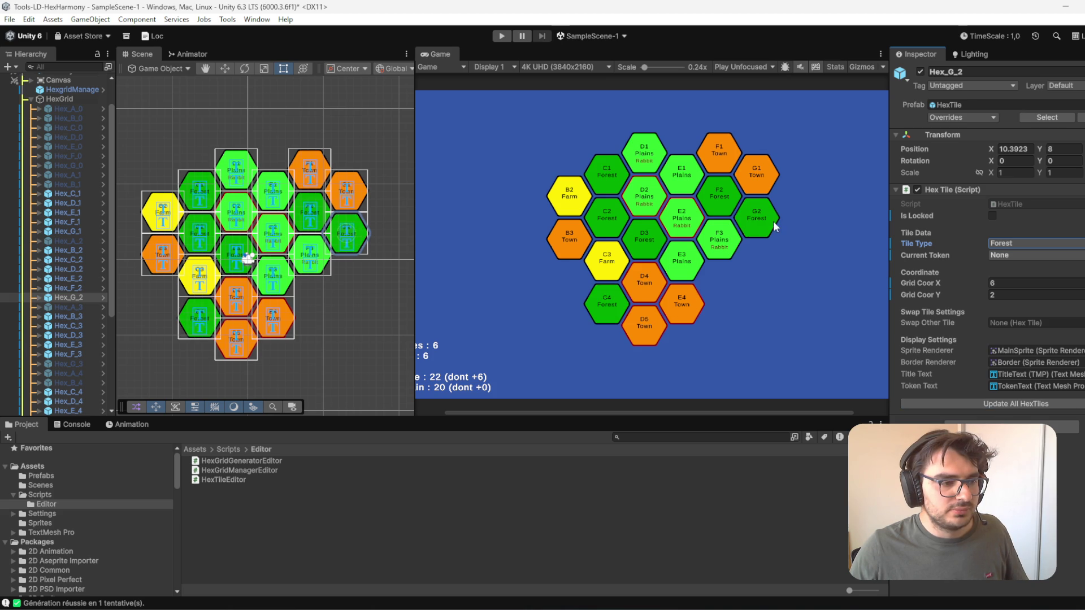
- Set hex C4 back to Plains and refresh all hex tiles
{"action": "left_click", "coordinate": [201, 329]}
{"action": "left_click", "coordinate": [1012, 245]}
{"action": "left_click", "coordinate": [1034, 271]}
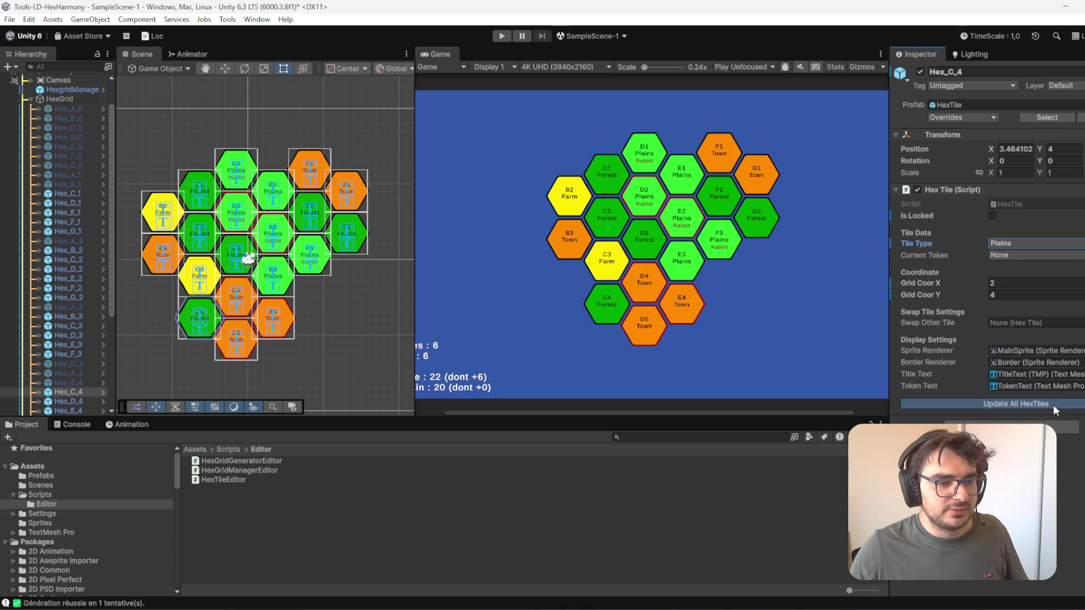
{"action": "left_click", "coordinate": [1053, 405]}
{"action": "left_click", "coordinate": [971, 405]}
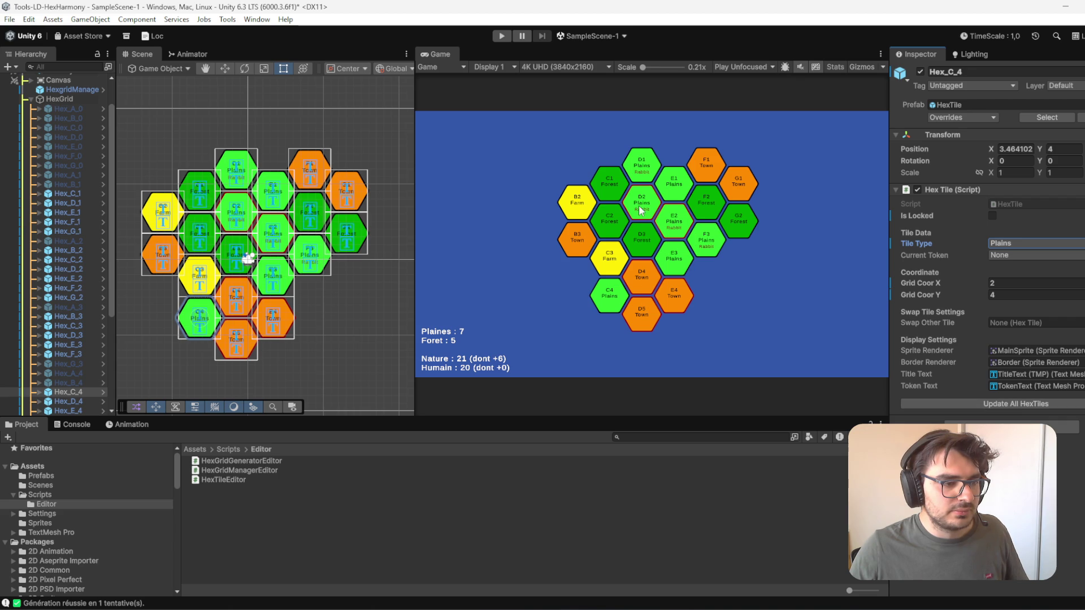
{"action": "scroll", "coordinate": [473, 379], "scroll_direction": "up", "scroll_amount": 1}
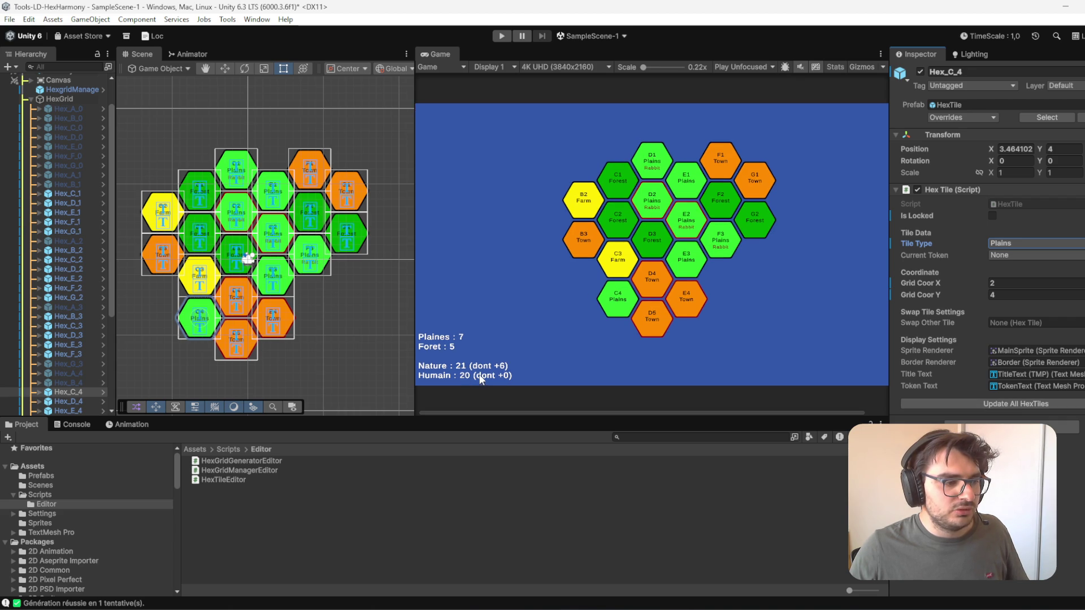
{"action": "left_click", "coordinate": [984, 406]}
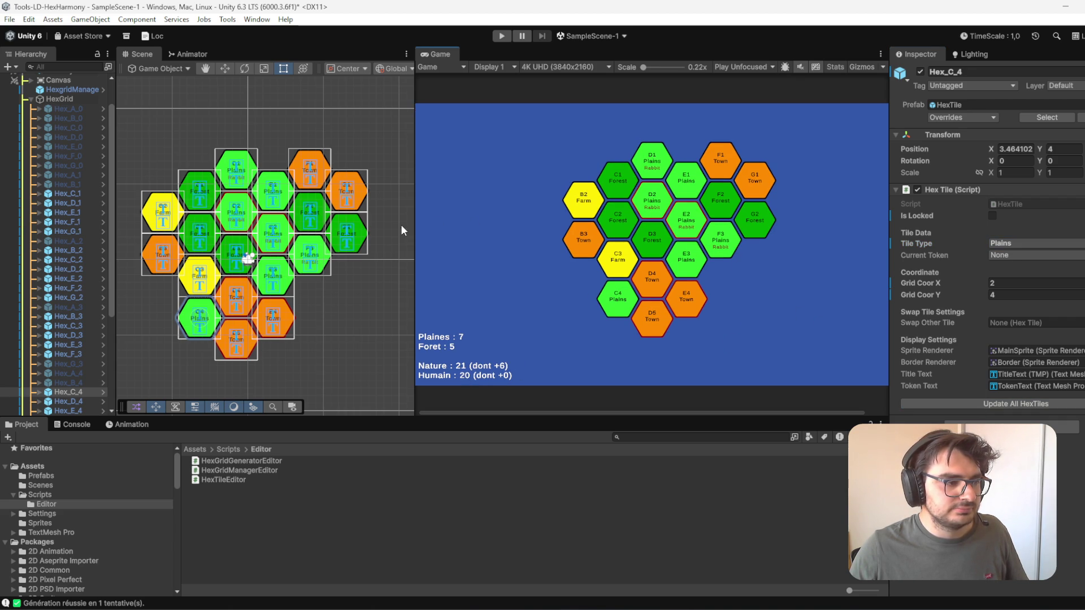
- Change hex F2 to Plains and refresh, giving Plaines 8, Foret 4, Nature 20
{"action": "left_click", "coordinate": [315, 216]}
{"action": "left_click", "coordinate": [1026, 248]}
{"action": "left_click", "coordinate": [1044, 283]}
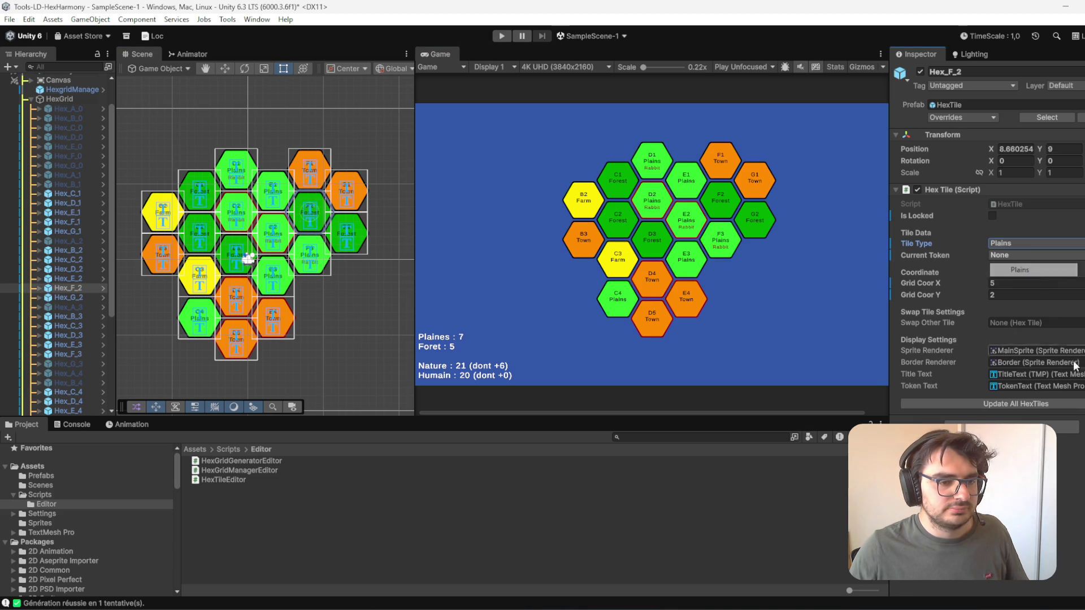
{"action": "left_click", "coordinate": [1050, 403]}
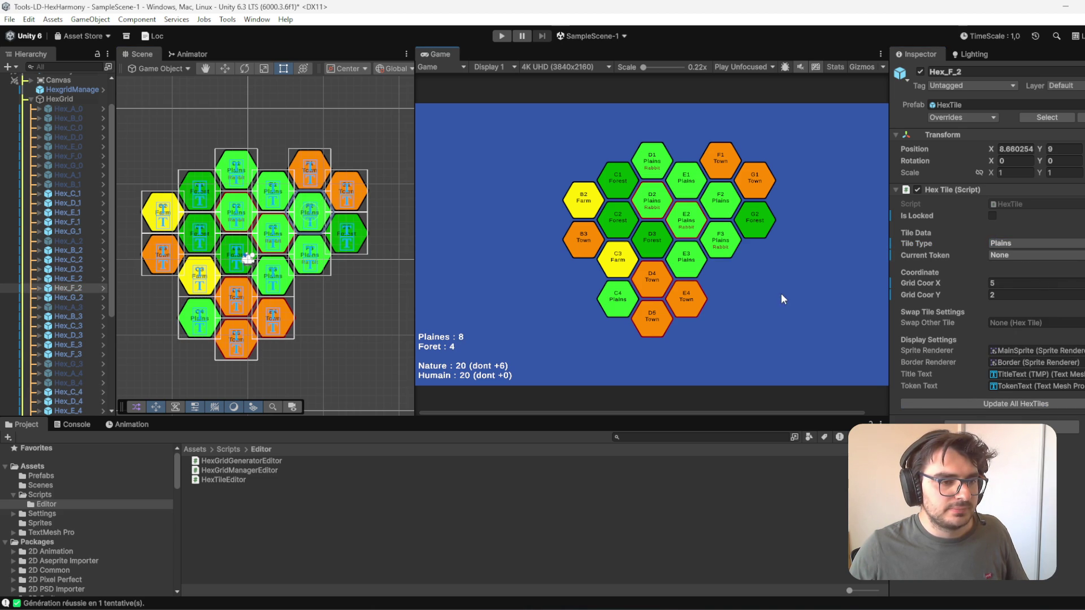
{"action": "scroll", "coordinate": [508, 353], "scroll_direction": "down", "scroll_amount": 1}
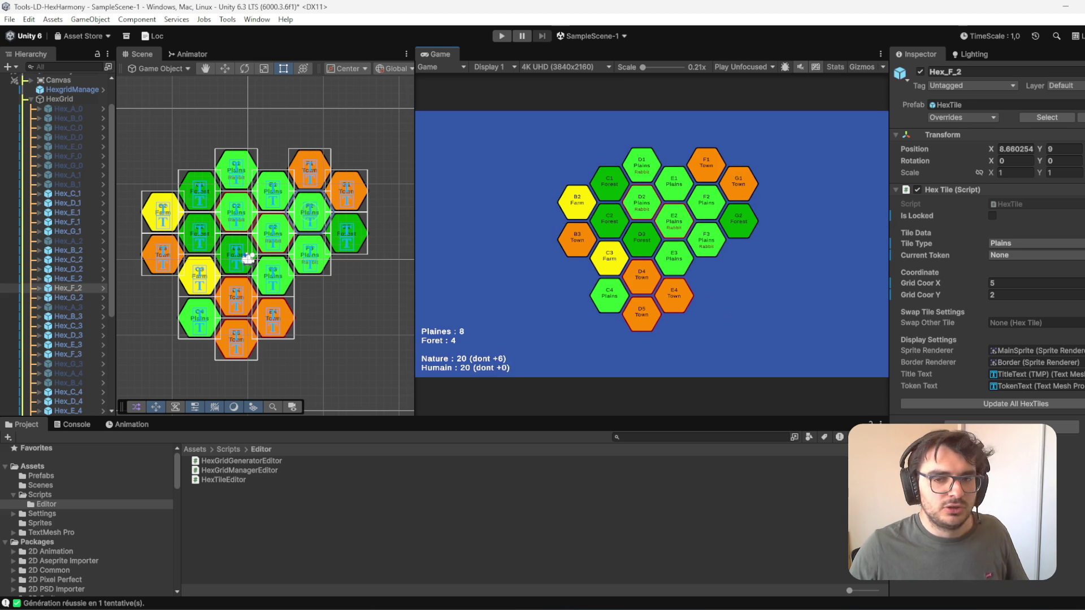
- Snip the hex board in the Game view with Win+Shift+S
{"action": "key", "text": "super+shift+s"}
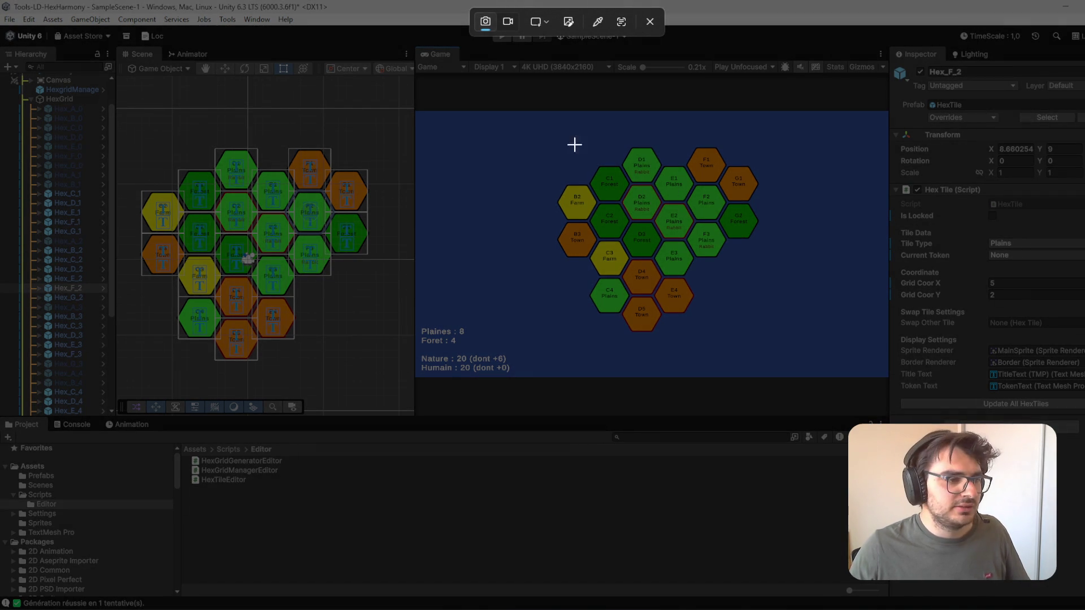
{"action": "left_click_drag", "start_coordinate": [418, 118], "coordinate": [887, 375]}
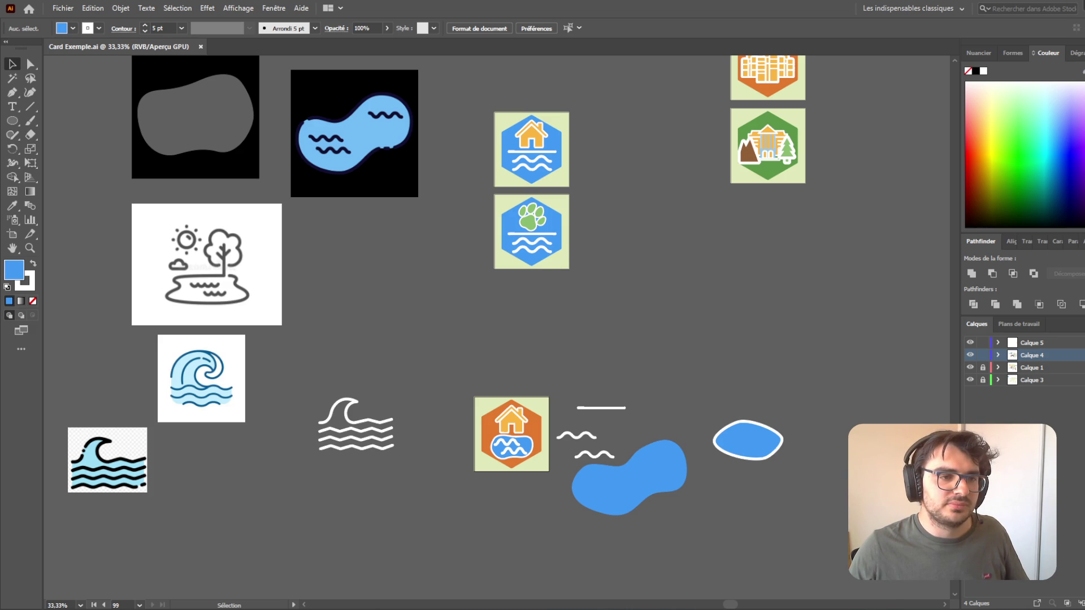
- Look over the icon artwork, toggling between the Direct Selection and Selection tools
{"action": "scroll", "coordinate": [322, 344], "scroll_direction": "up", "scroll_amount": 3}
{"action": "scroll", "coordinate": [171, 440], "scroll_direction": "up", "scroll_amount": 2}
{"action": "scroll", "coordinate": [182, 403], "scroll_direction": "down", "scroll_amount": 1}
{"action": "scroll", "coordinate": [182, 402], "scroll_direction": "left", "scroll_amount": 5}
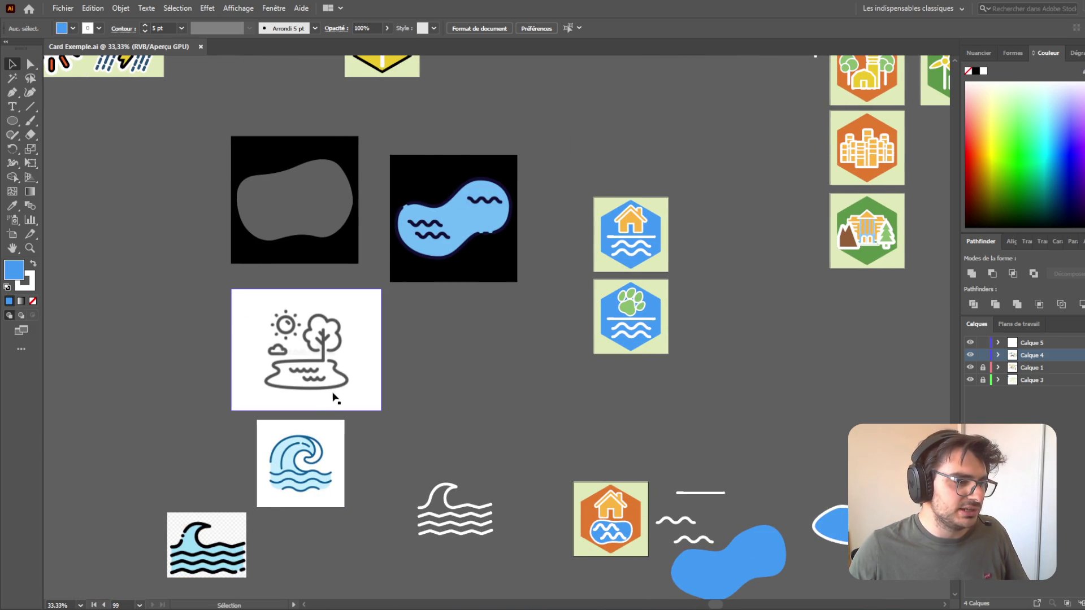
{"action": "key", "text": "a"}
{"action": "key", "text": "v"}
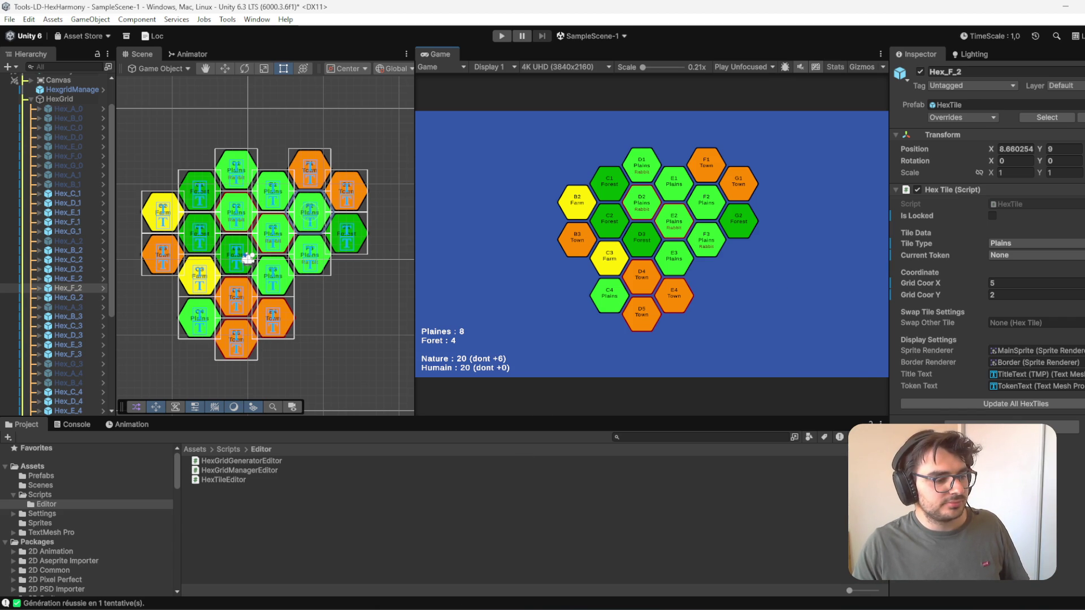
{"action": "mouse_move", "coordinate": [438, 607]}
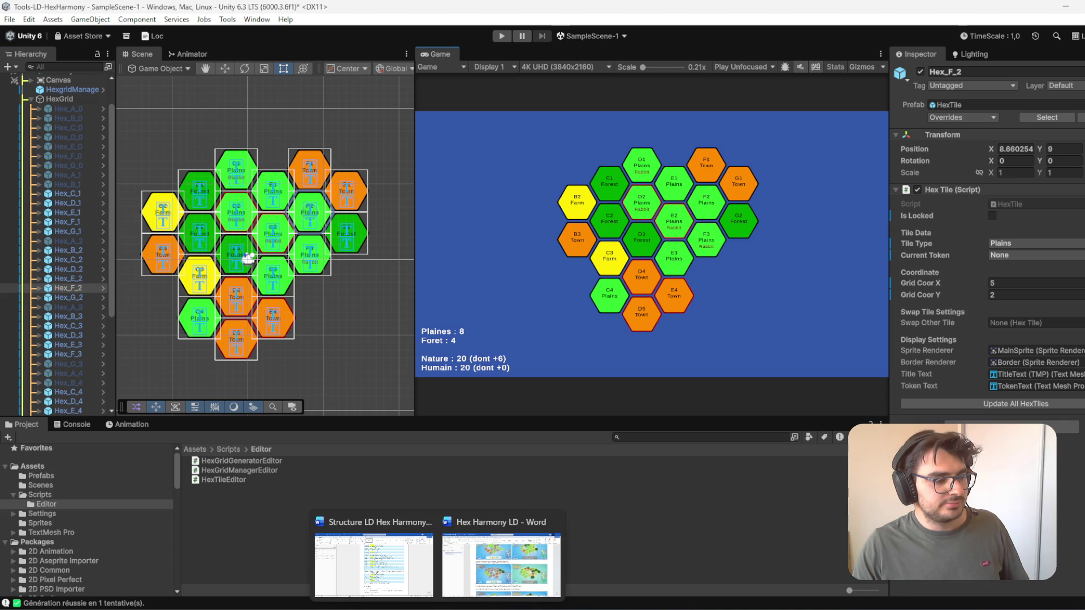
- In the Hex Harmony LD document at Level 17, remove a wrongly pasted wave image
{"action": "left_click", "coordinate": [501, 565]}
{"action": "scroll", "coordinate": [674, 467], "scroll_direction": "down", "scroll_amount": 5}
{"action": "scroll", "coordinate": [647, 430], "scroll_direction": "down", "scroll_amount": 2}
{"action": "scroll", "coordinate": [618, 404], "scroll_direction": "down", "scroll_amount": 1, "text": "ctrl"}
{"action": "left_click", "coordinate": [429, 299]}
{"action": "key", "text": "ctrl+v"}
{"action": "left_click", "coordinate": [520, 394]}
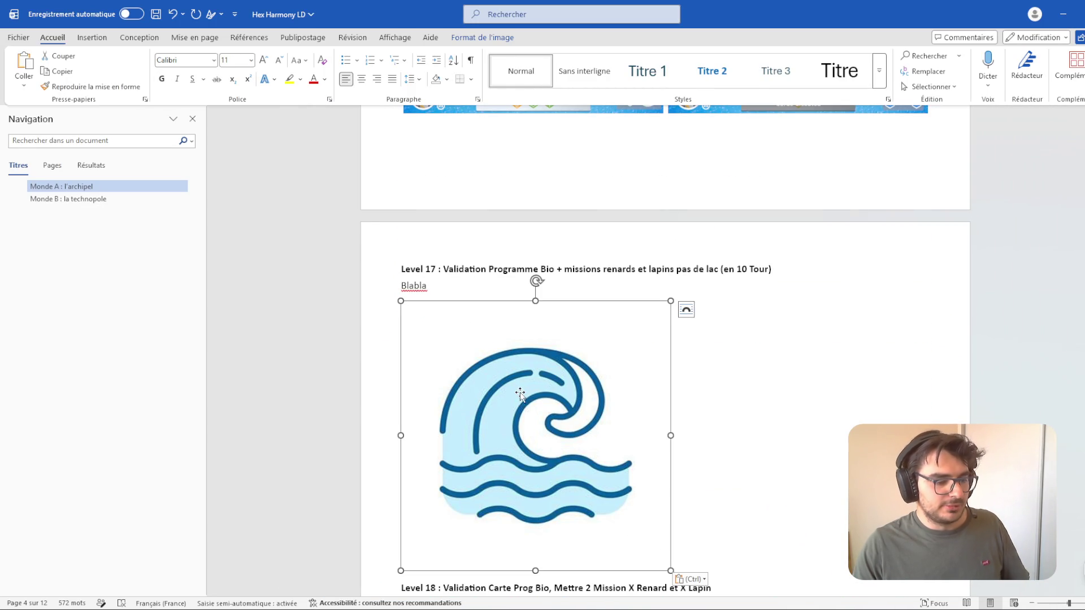
{"action": "key", "text": "Delete"}
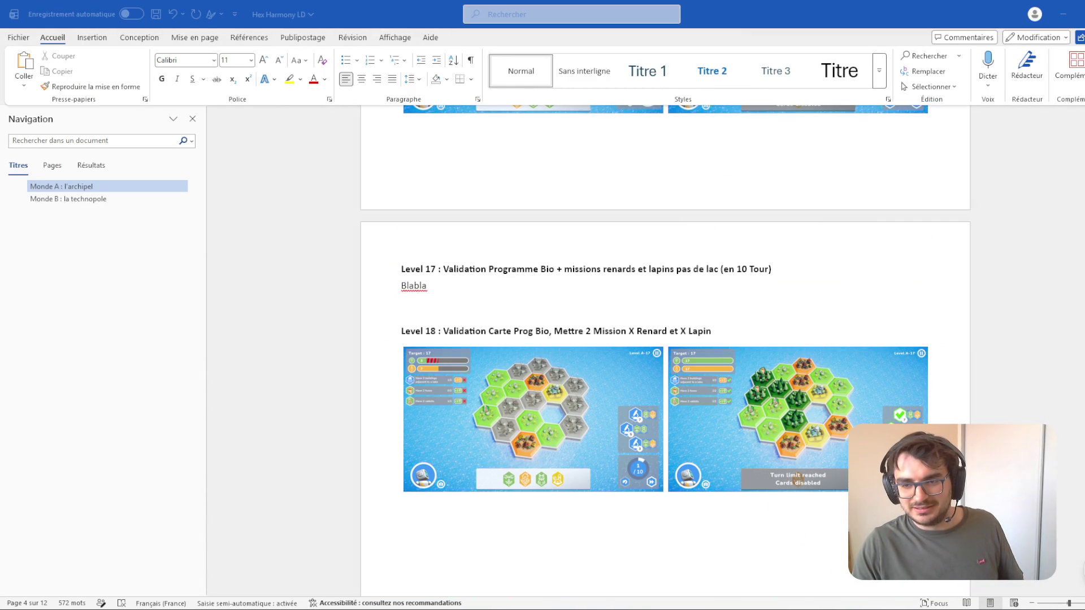
- Paste the hex board screenshot below Blabla and return to Unity
{"action": "left_click", "coordinate": [441, 311]}
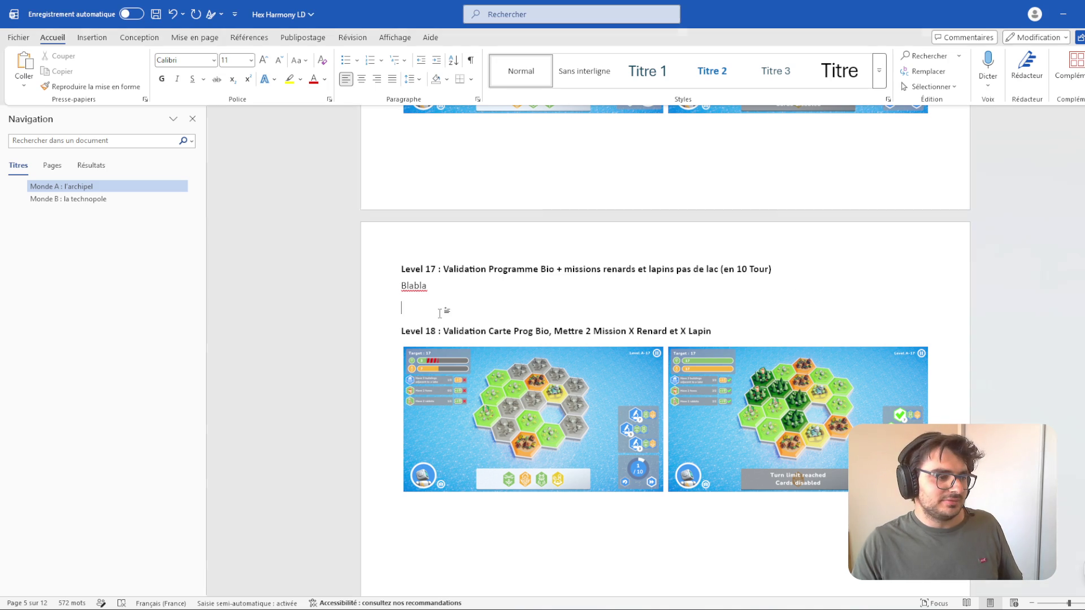
{"action": "key", "text": "ctrl+v"}
{"action": "left_click", "coordinate": [503, 323]}
{"action": "key", "text": "alt+Tab"}
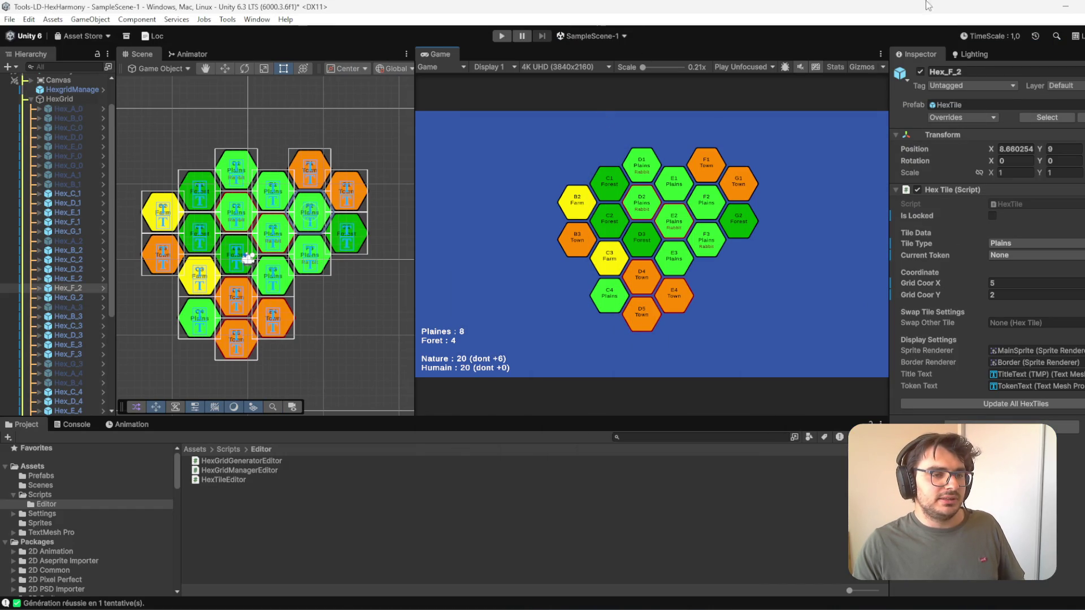
- Close the Unity project, saving the modified SampleScene-1
{"action": "key", "text": "alt+F4"}
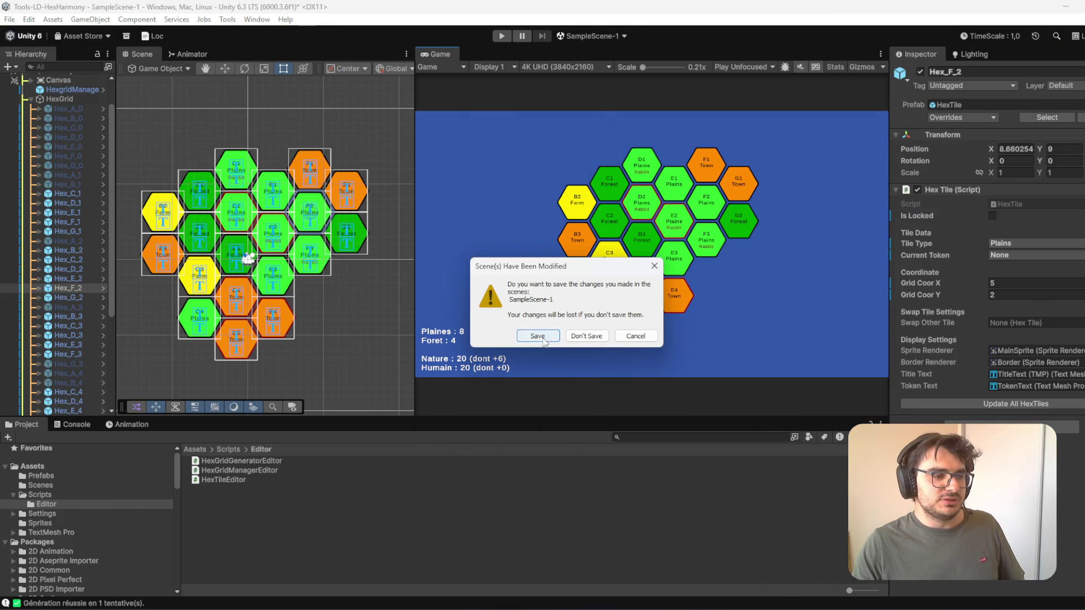
{"action": "left_click", "coordinate": [539, 338]}
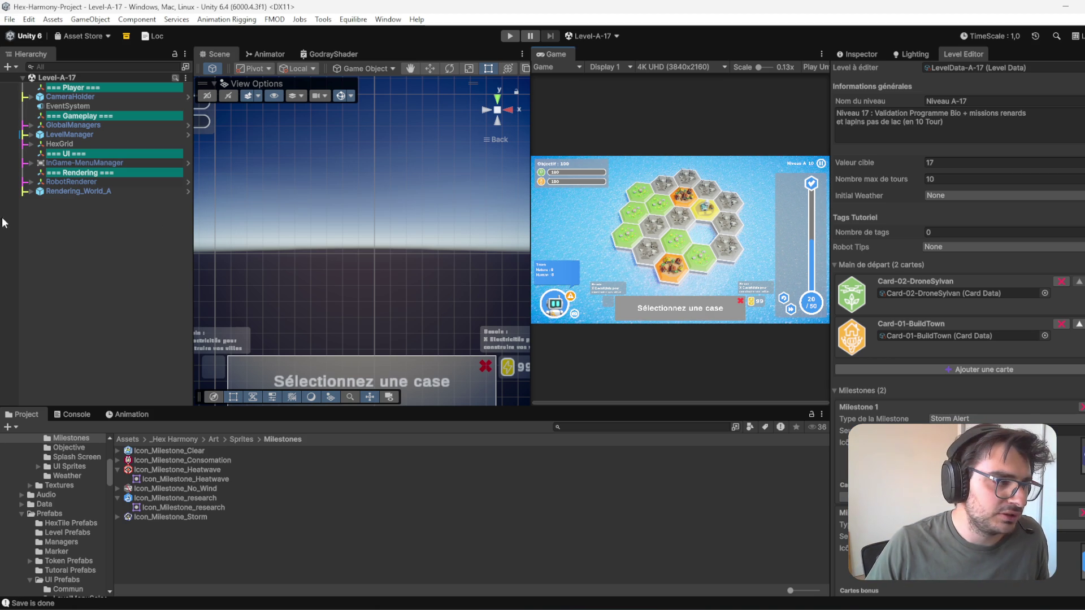
- Open Equilibre's Hexagon Grid Generator and set its Hex Prefab to HexTile
{"action": "left_click", "coordinate": [353, 19]}
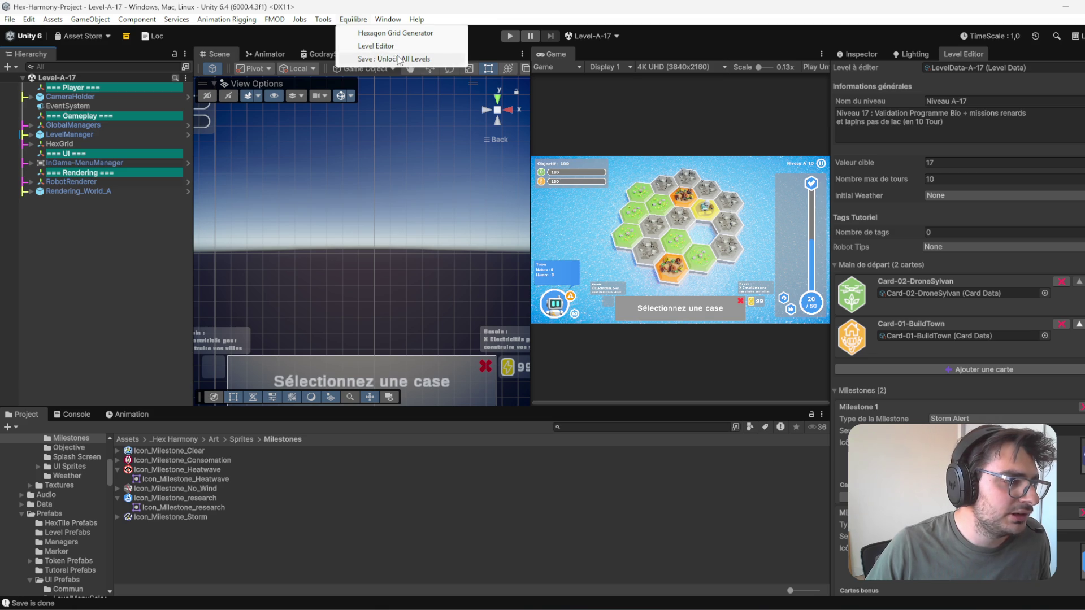
{"action": "left_click", "coordinate": [390, 33]}
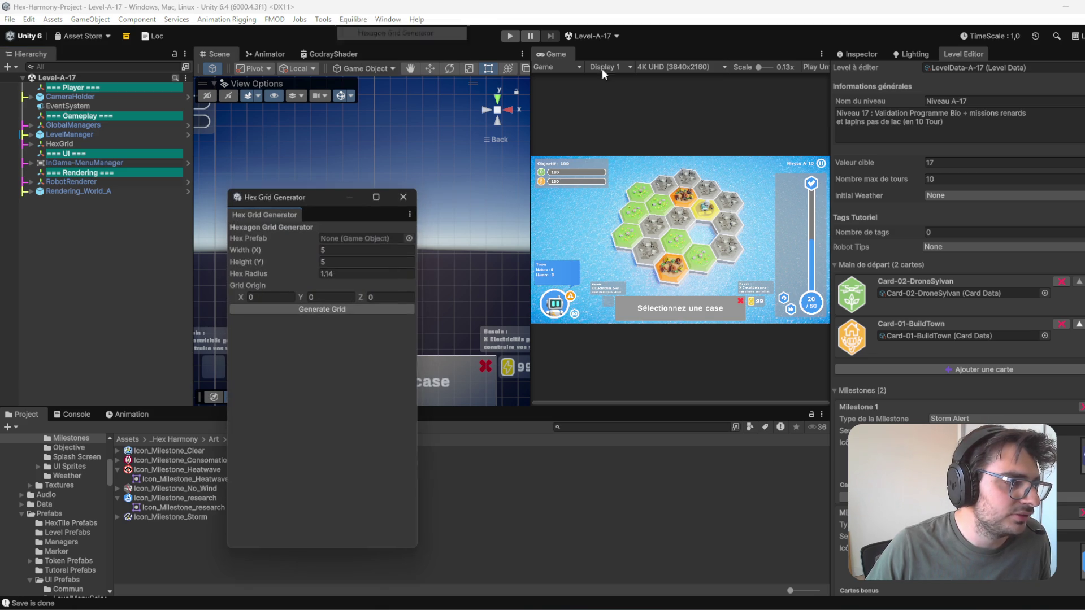
{"action": "left_click", "coordinate": [410, 238]}
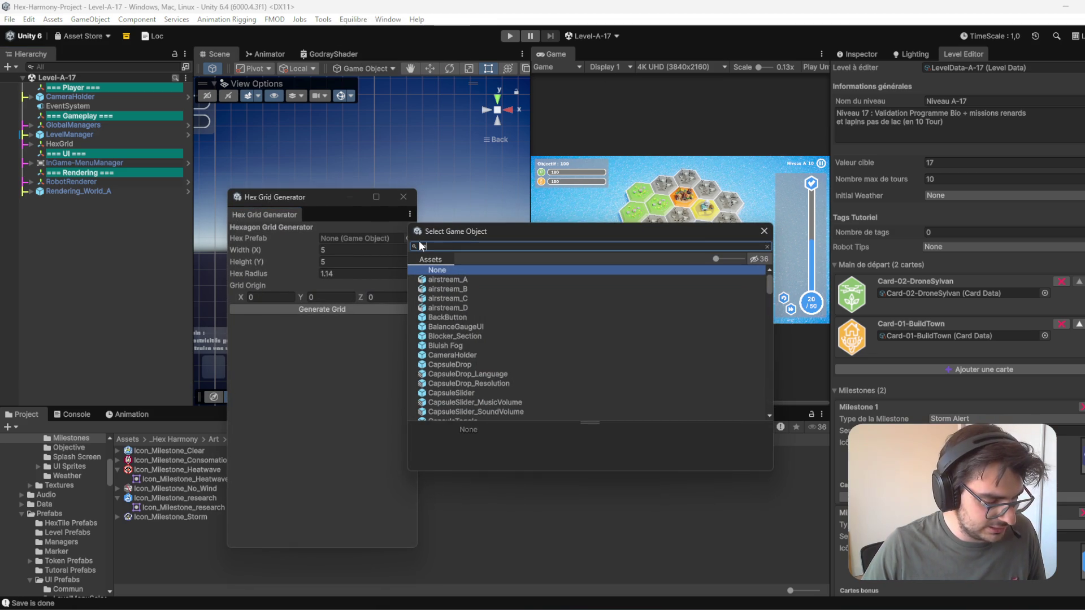
{"action": "type", "text": "hex"}
{"action": "left_click", "coordinate": [436, 290]}
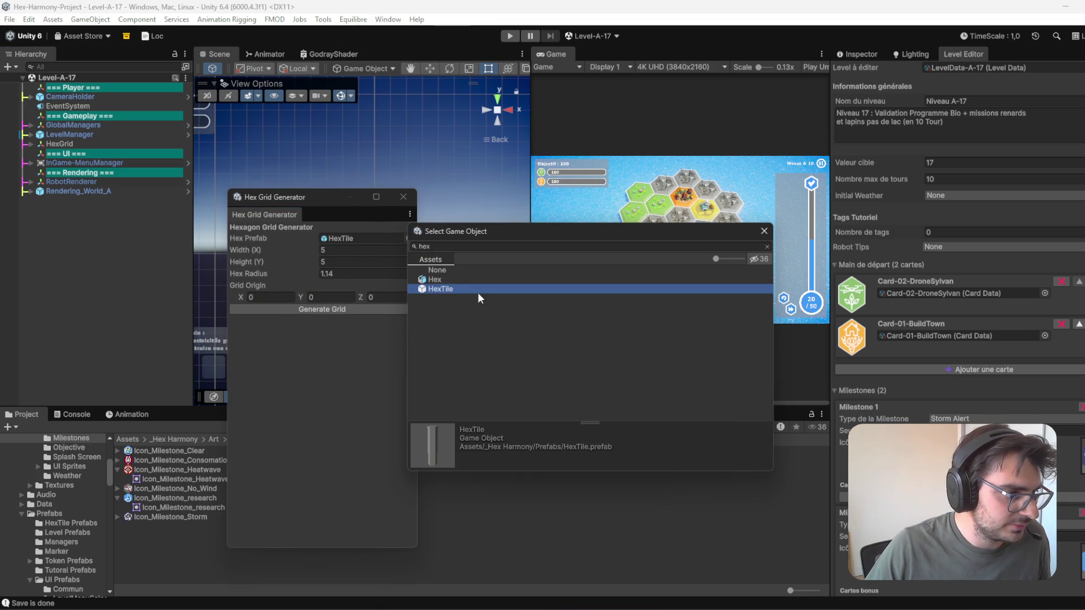
{"action": "left_click", "coordinate": [764, 231]}
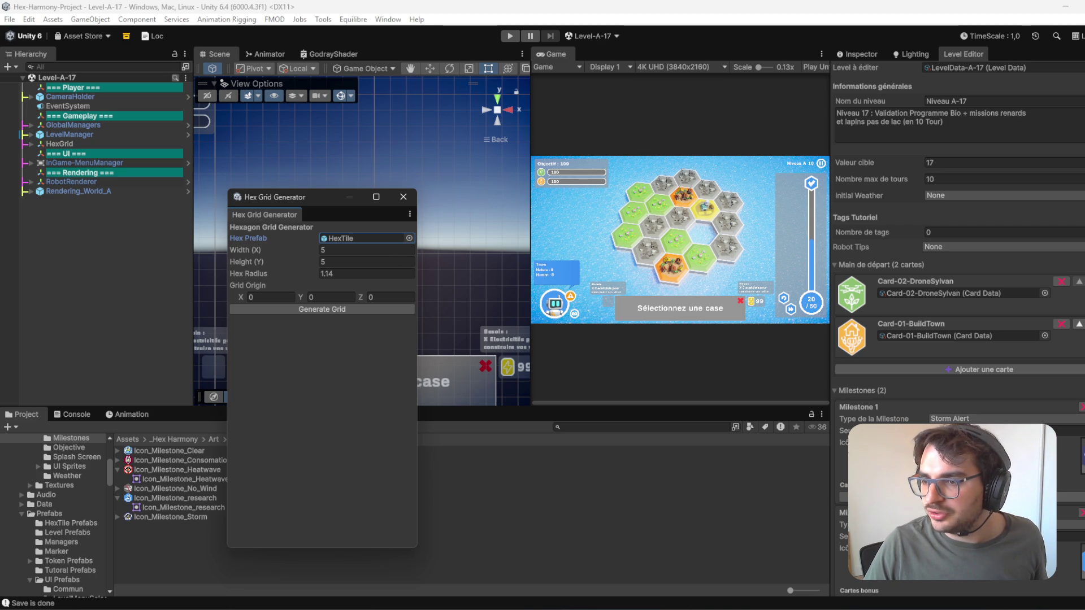
- Generate a hex grid with adjusted width and height, then select the new HexGrid
{"action": "left_click", "coordinate": [347, 250]}
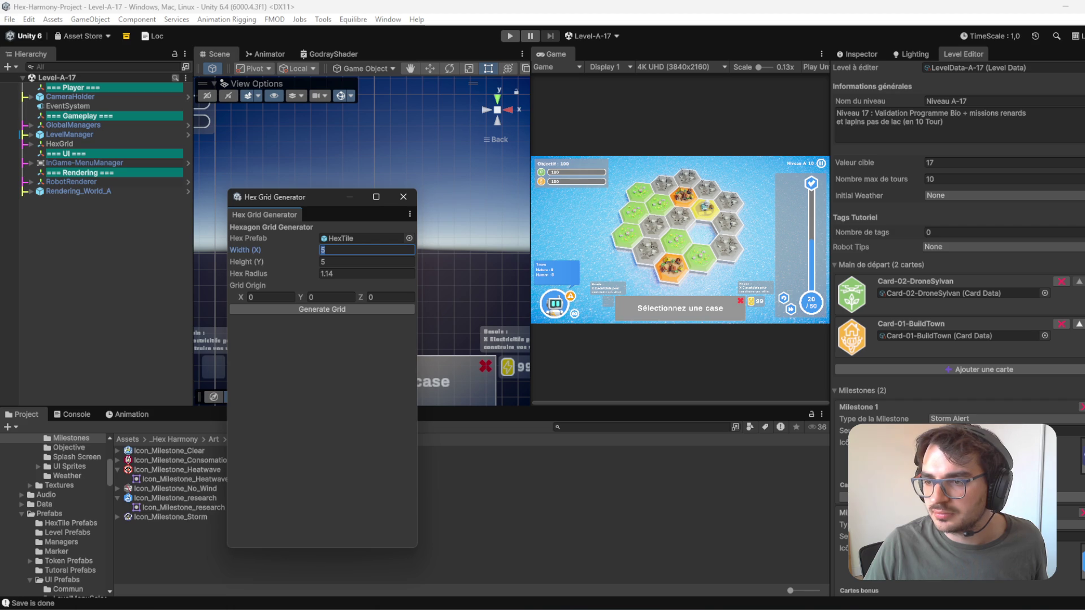
{"action": "left_click", "coordinate": [338, 261]}
{"action": "left_click", "coordinate": [355, 250]}
{"action": "type", "text": "6"}
{"action": "left_click", "coordinate": [329, 308]}
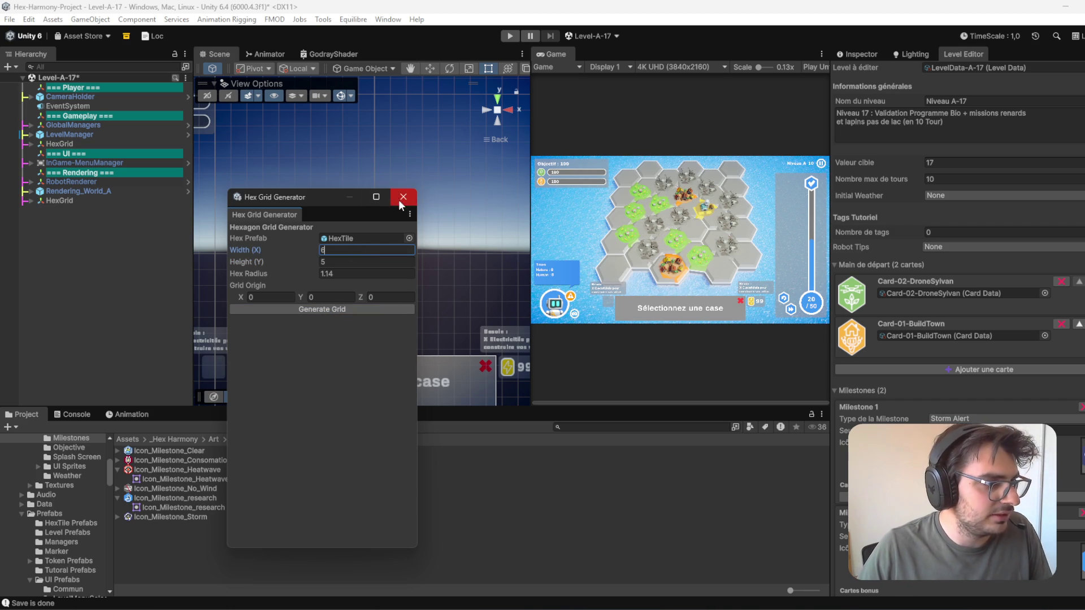
{"action": "left_click", "coordinate": [399, 199]}
{"action": "left_click", "coordinate": [60, 201]}
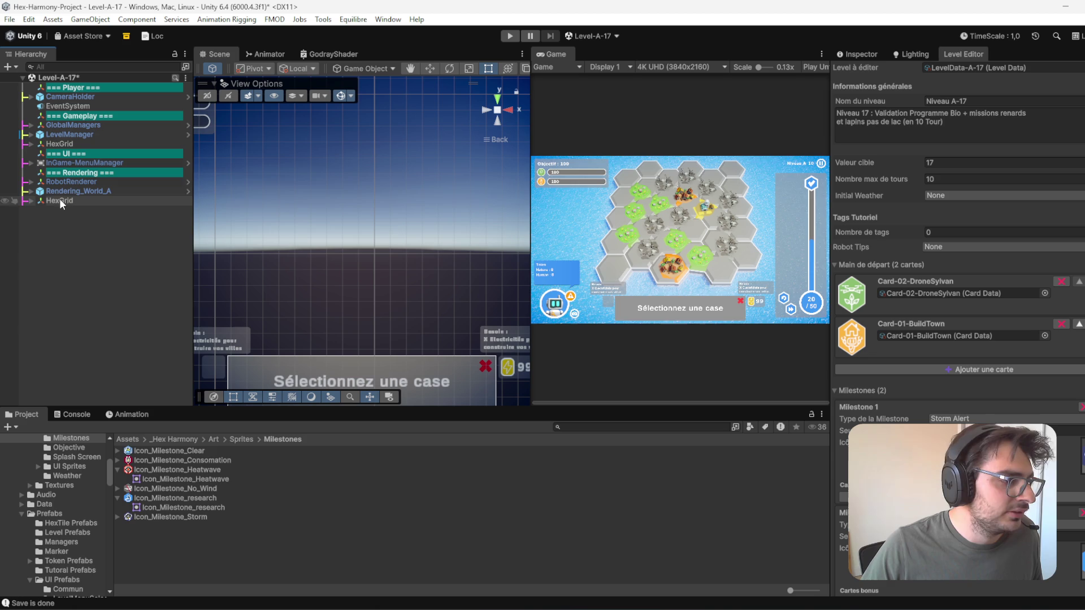
{"action": "left_click", "coordinate": [865, 55]}
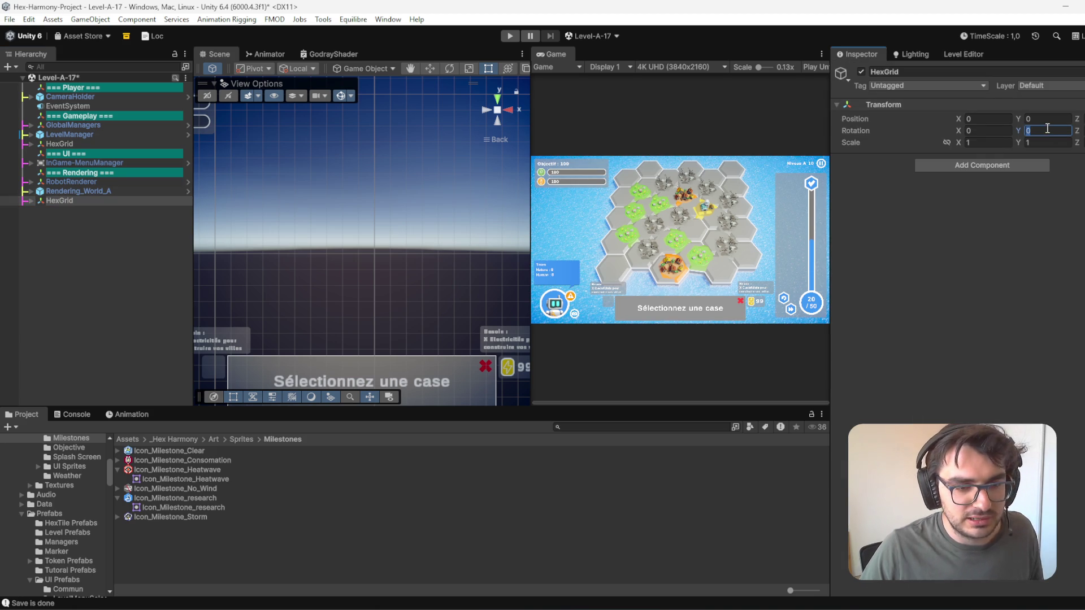
- Set the HexGrid rotation to 8 and move the 19 HexTiles under the second HexGrid
{"action": "type", "text": "8"}
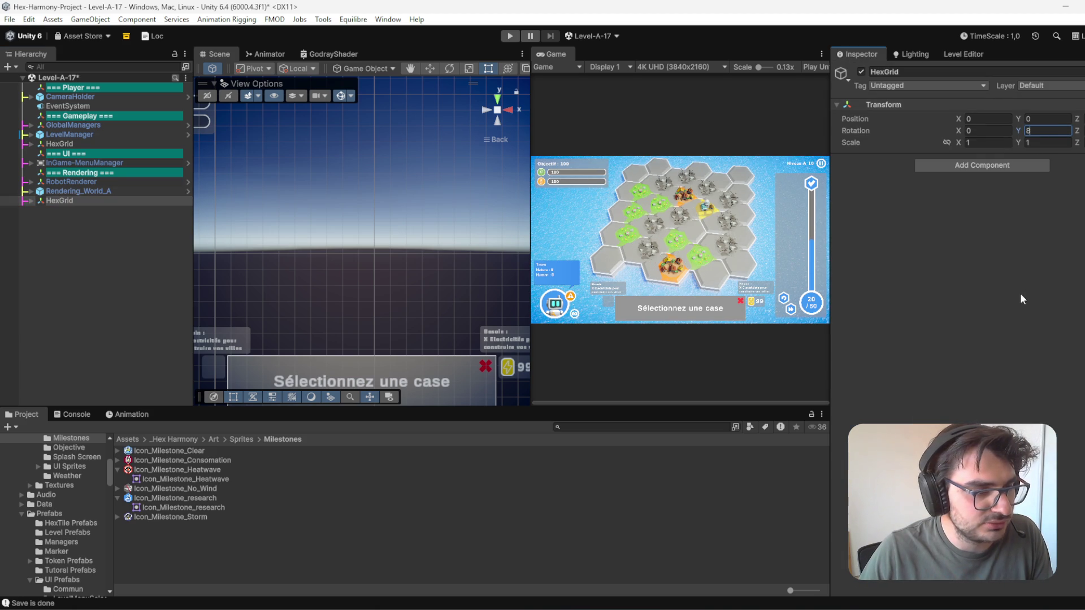
{"action": "left_click", "coordinate": [52, 249]}
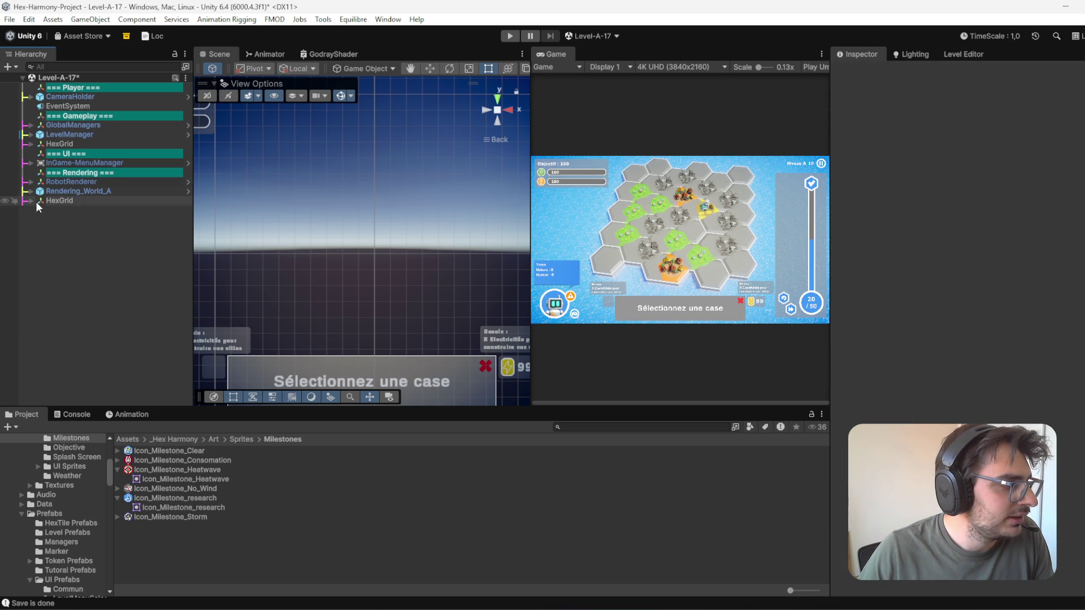
{"action": "left_click", "coordinate": [31, 144]}
{"action": "left_click", "coordinate": [77, 151]}
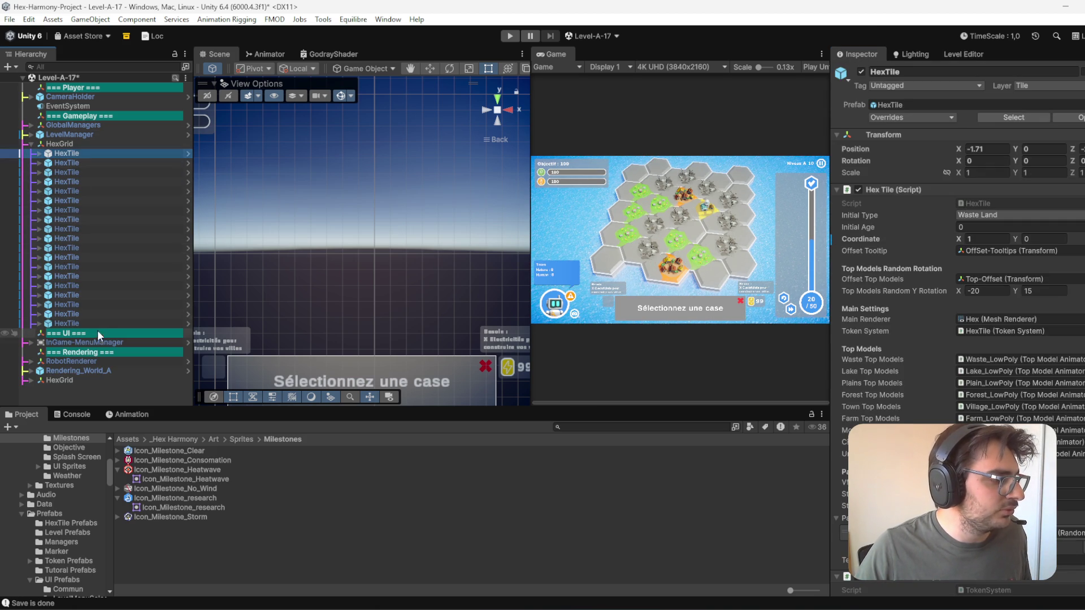
{"action": "left_click", "coordinate": [103, 320], "text": "shift"}
{"action": "left_click_drag", "start_coordinate": [109, 308], "coordinate": [51, 380]}
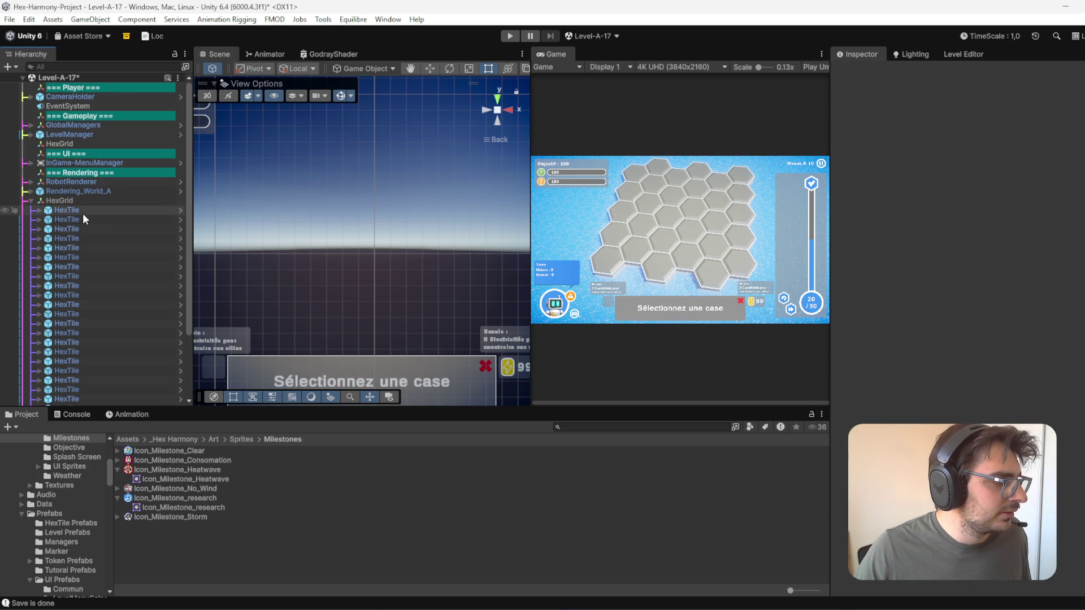
- Check the combined tiles and delete the leftover empty HexGrid
{"action": "left_click", "coordinate": [82, 213]}
{"action": "scroll", "coordinate": [85, 254], "scroll_direction": "down", "scroll_amount": 3}
{"action": "left_click", "coordinate": [99, 398], "text": "shift"}
{"action": "scroll", "coordinate": [89, 240], "scroll_direction": "up", "scroll_amount": 3}
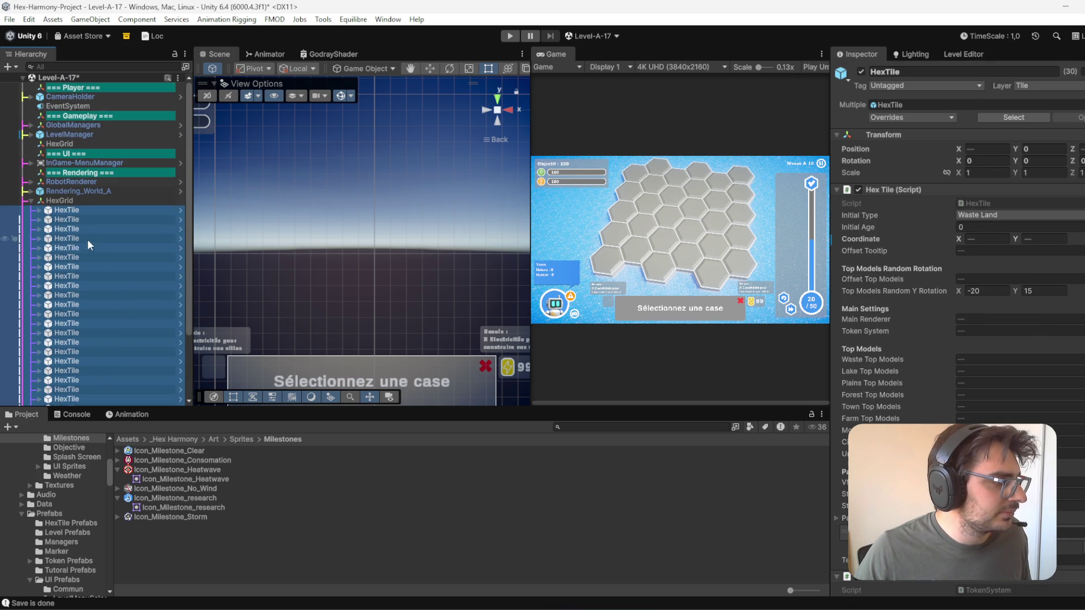
{"action": "scroll", "coordinate": [83, 205], "scroll_direction": "down", "scroll_amount": 3}
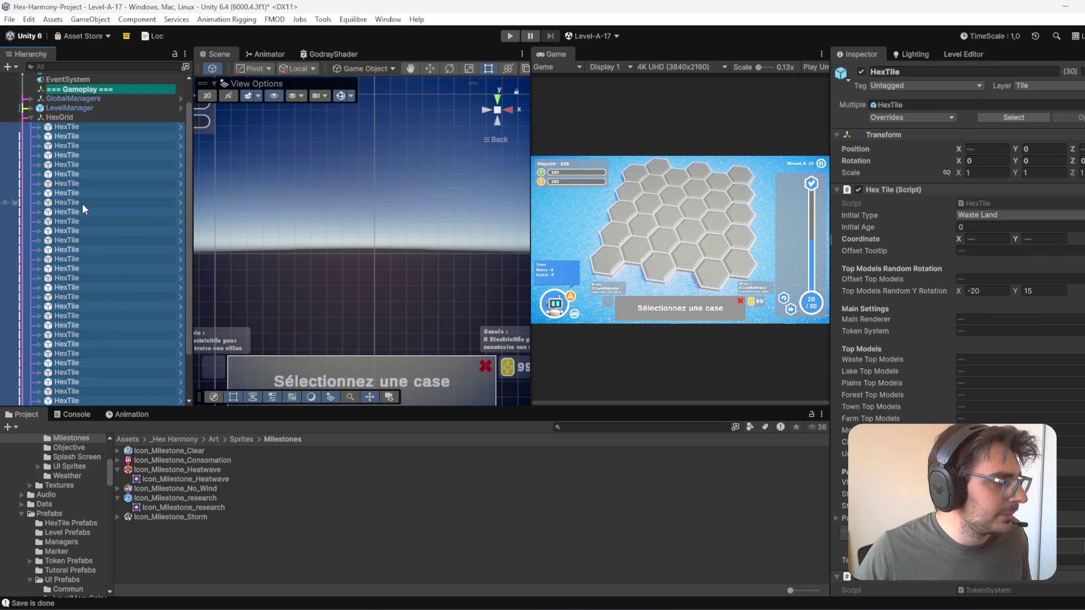
{"action": "scroll", "coordinate": [89, 203], "scroll_direction": "down", "scroll_amount": 3}
{"action": "scroll", "coordinate": [59, 142], "scroll_direction": "up", "scroll_amount": 5}
{"action": "left_click", "coordinate": [59, 144]}
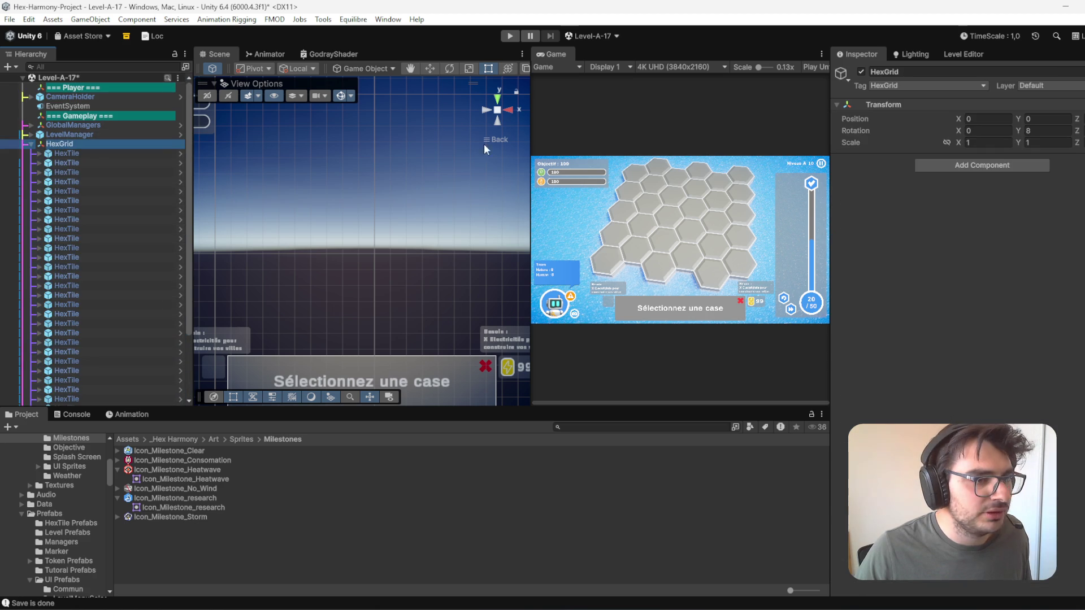
{"action": "scroll", "coordinate": [84, 283], "scroll_direction": "down", "scroll_amount": 10}
{"action": "left_click", "coordinate": [88, 401]}
{"action": "key", "text": "Delete"}
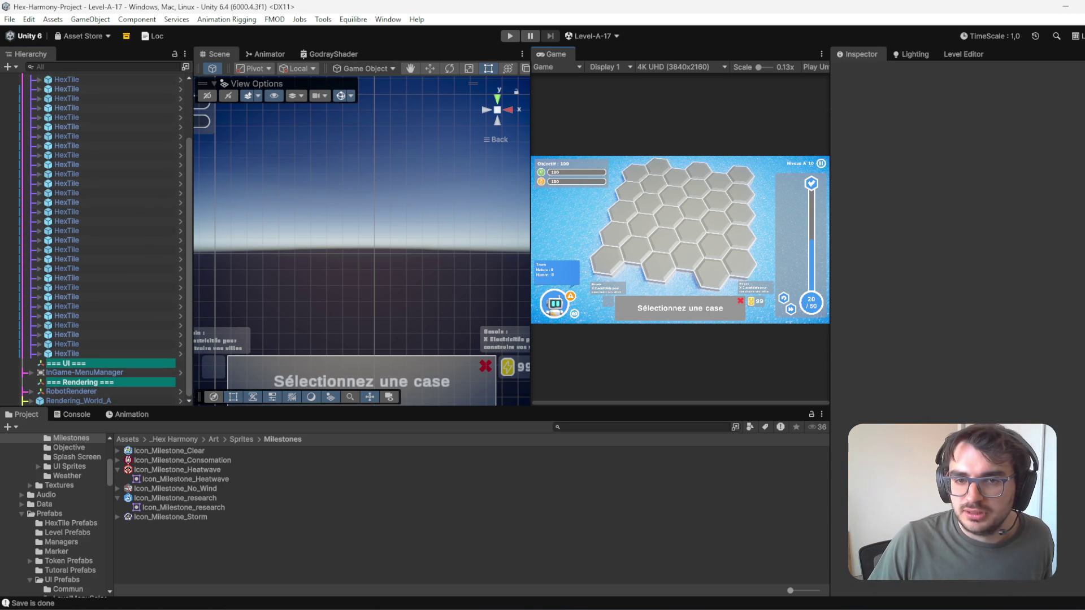
- Select all 30 HexTiles and run Initialize From Inspector to show their top models
{"action": "scroll", "coordinate": [55, 201], "scroll_direction": "up", "scroll_amount": 3}
{"action": "left_click", "coordinate": [105, 154]}
{"action": "scroll", "coordinate": [104, 243], "scroll_direction": "down", "scroll_amount": 3}
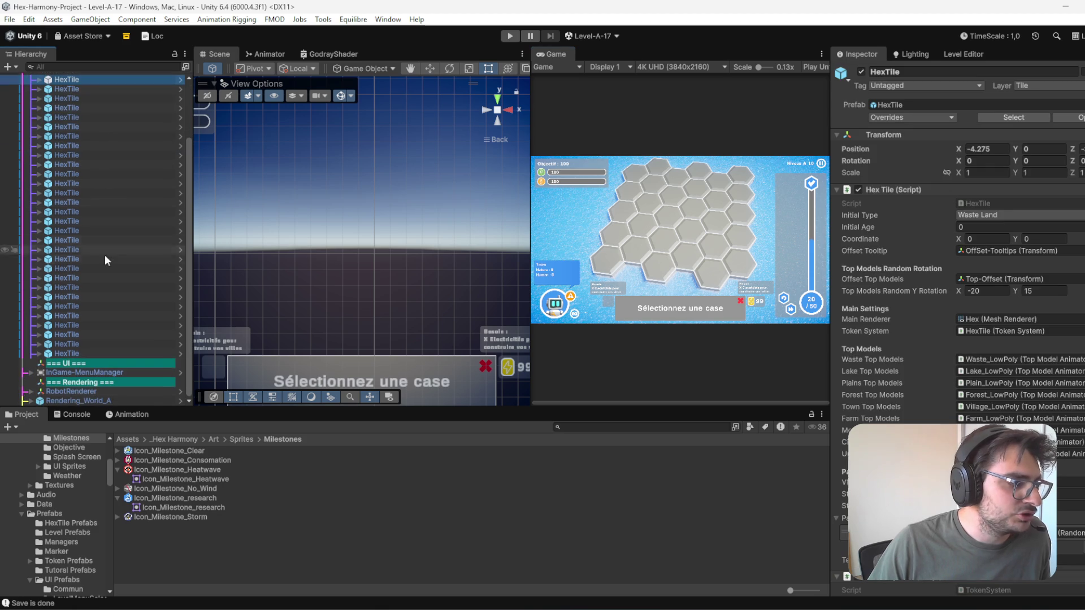
{"action": "left_click", "coordinate": [101, 352], "text": "shift"}
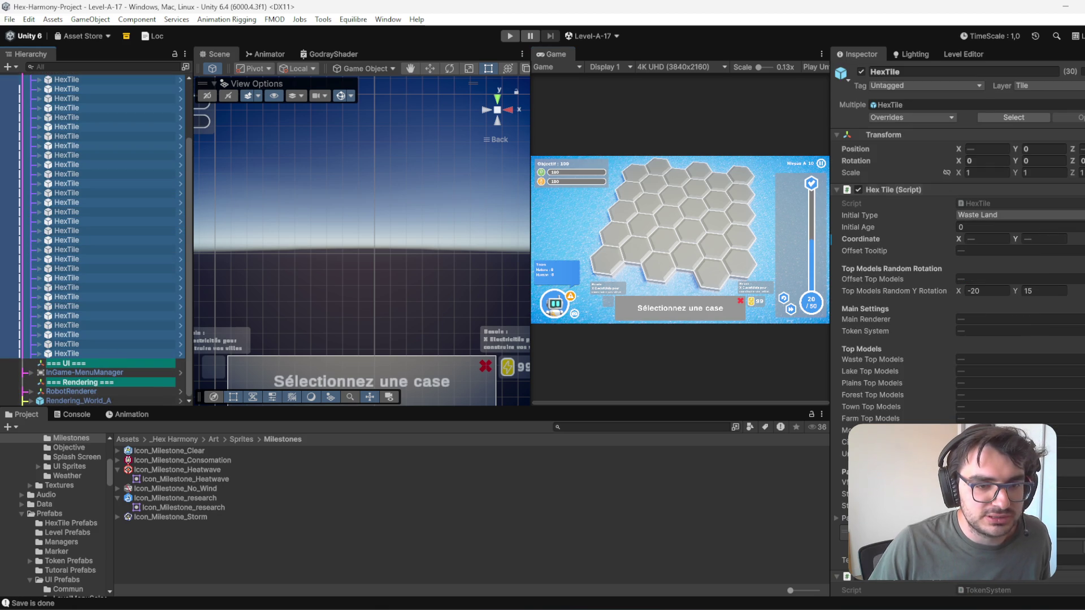
{"action": "right_click", "coordinate": [995, 191]}
{"action": "left_click", "coordinate": [1040, 366]}
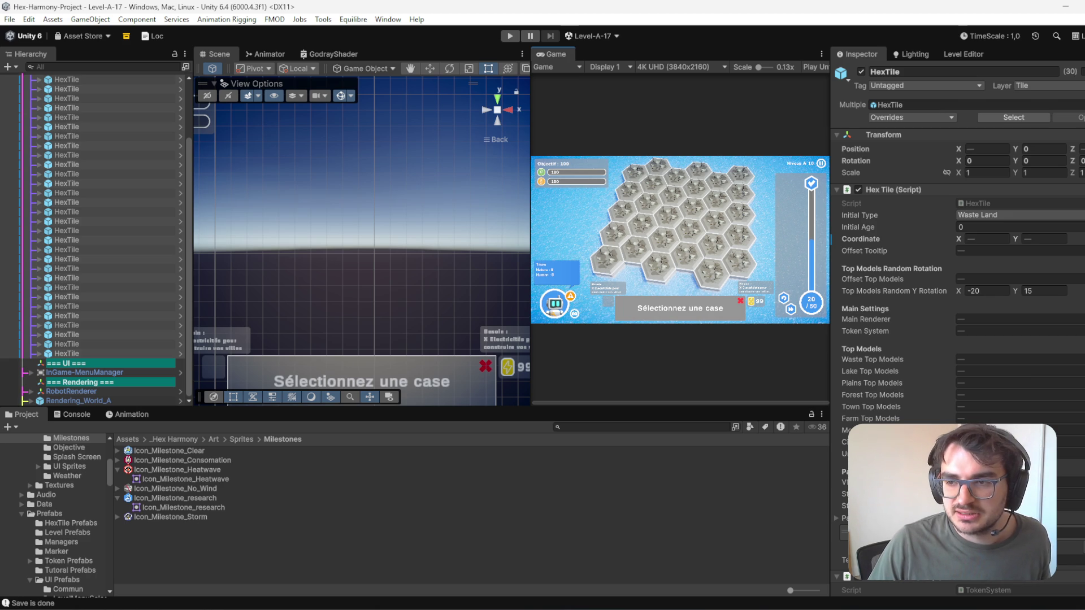
{"action": "scroll", "coordinate": [99, 161], "scroll_direction": "up", "scroll_amount": 5}
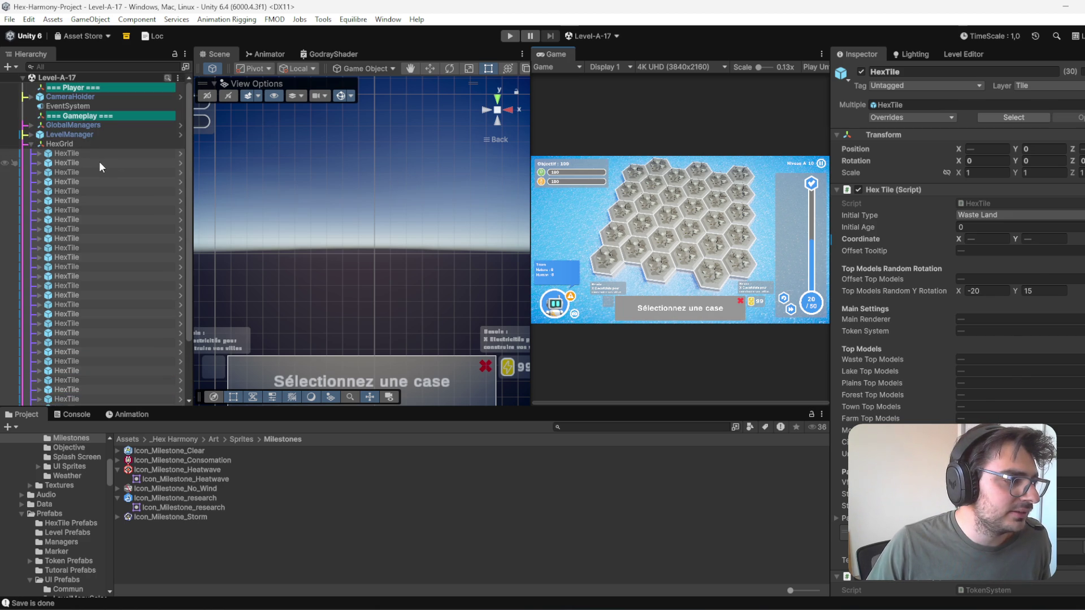
- Hide InGame-MenuManager in the Scene view and frame the whole hex grid
{"action": "double_click", "coordinate": [100, 163]}
{"action": "scroll", "coordinate": [388, 352], "scroll_direction": "down", "scroll_amount": 10}
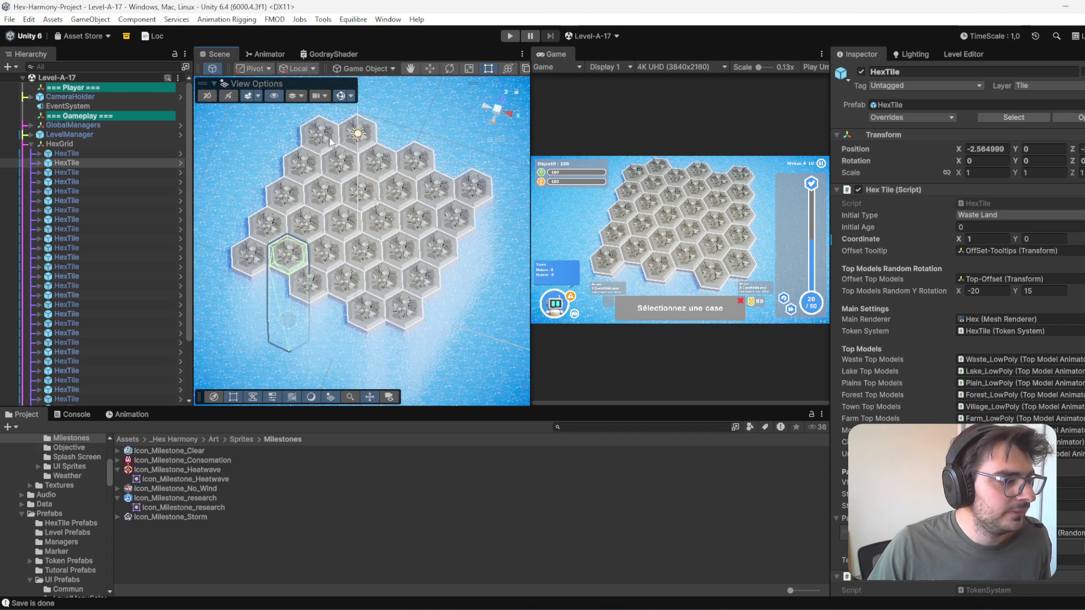
{"action": "left_click", "coordinate": [30, 145]}
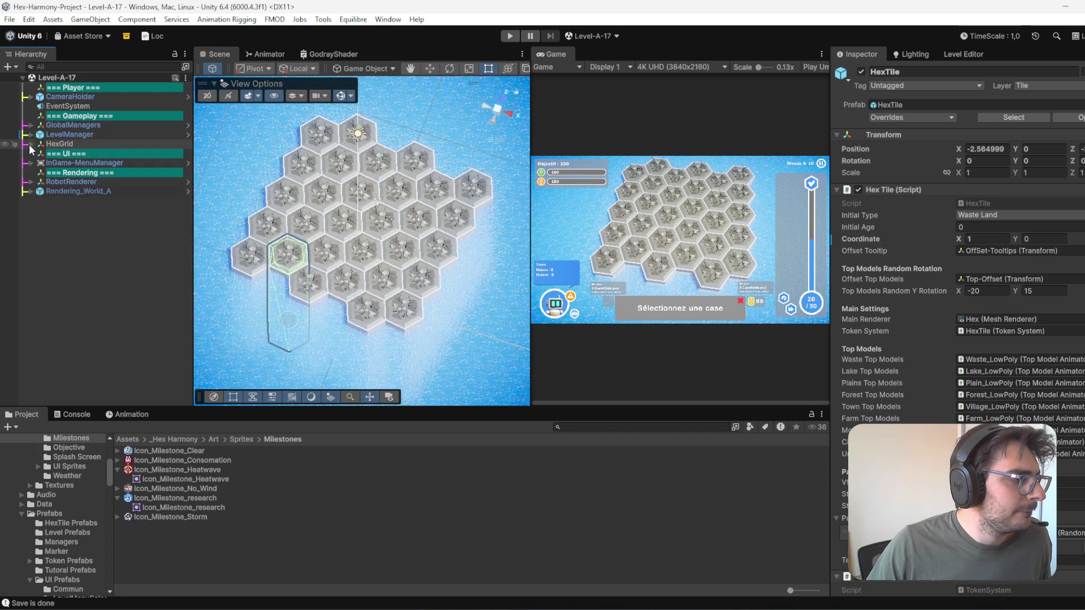
{"action": "left_click", "coordinate": [14, 162]}
{"action": "left_click_drag", "start_coordinate": [294, 218], "coordinate": [295, 257]}
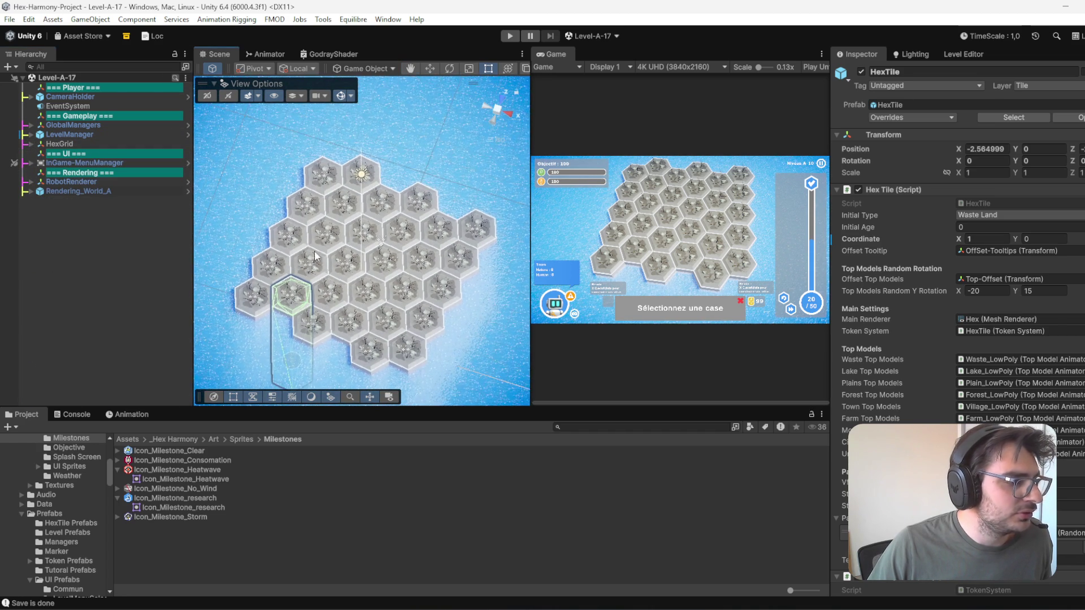
{"action": "scroll", "coordinate": [364, 272], "scroll_direction": "up", "scroll_amount": 2}
{"action": "left_click", "coordinate": [338, 193]}
{"action": "left_click", "coordinate": [365, 182]}
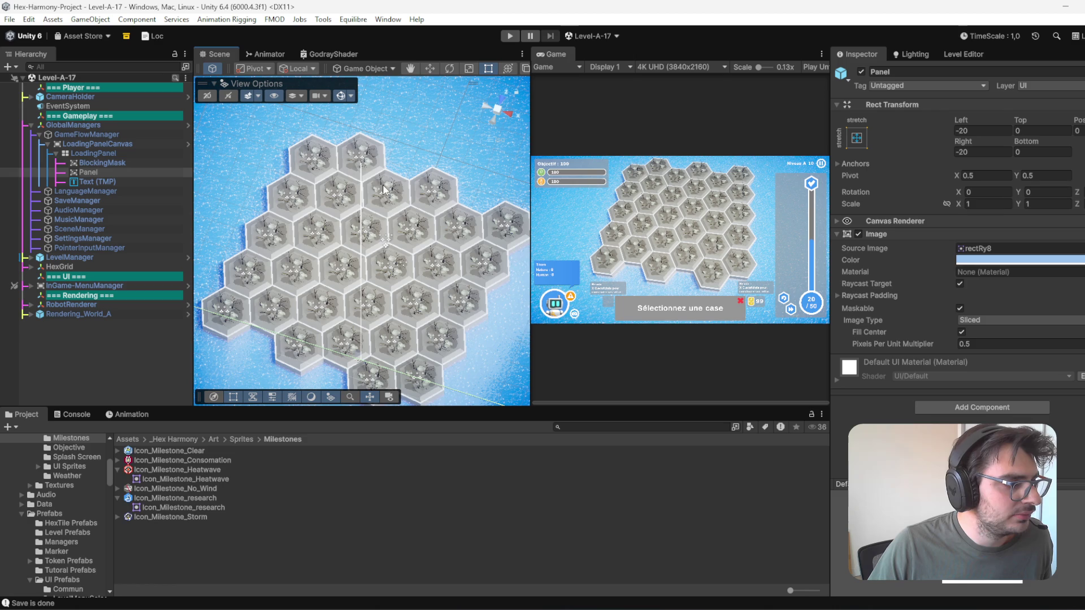
{"action": "left_click", "coordinate": [31, 124]}
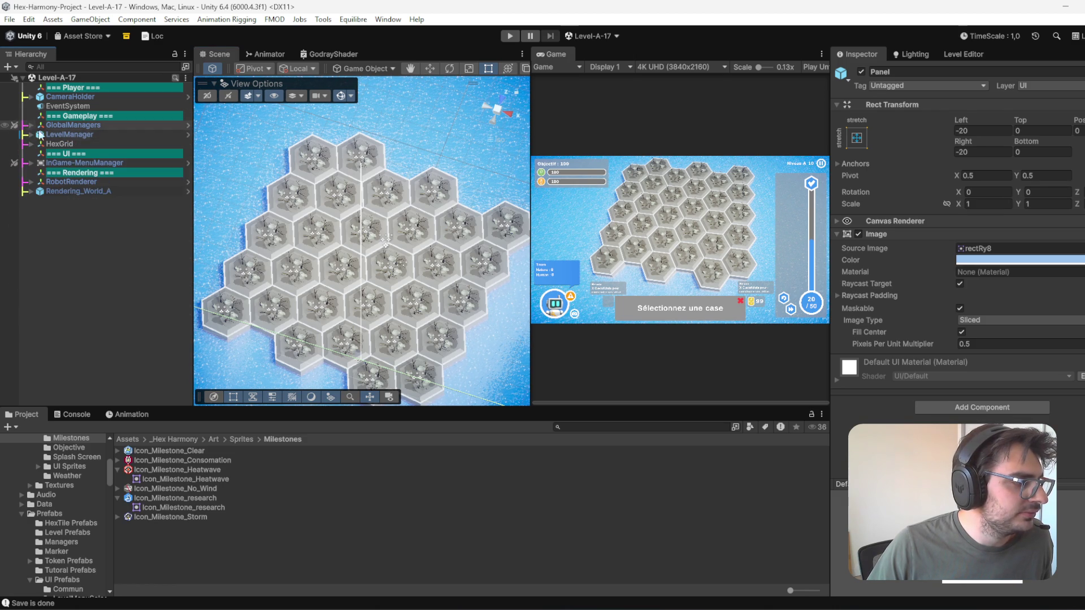
{"action": "left_click", "coordinate": [133, 312]}
- Delete the top hex tile at coordinate 1,4
{"action": "left_click", "coordinate": [382, 237]}
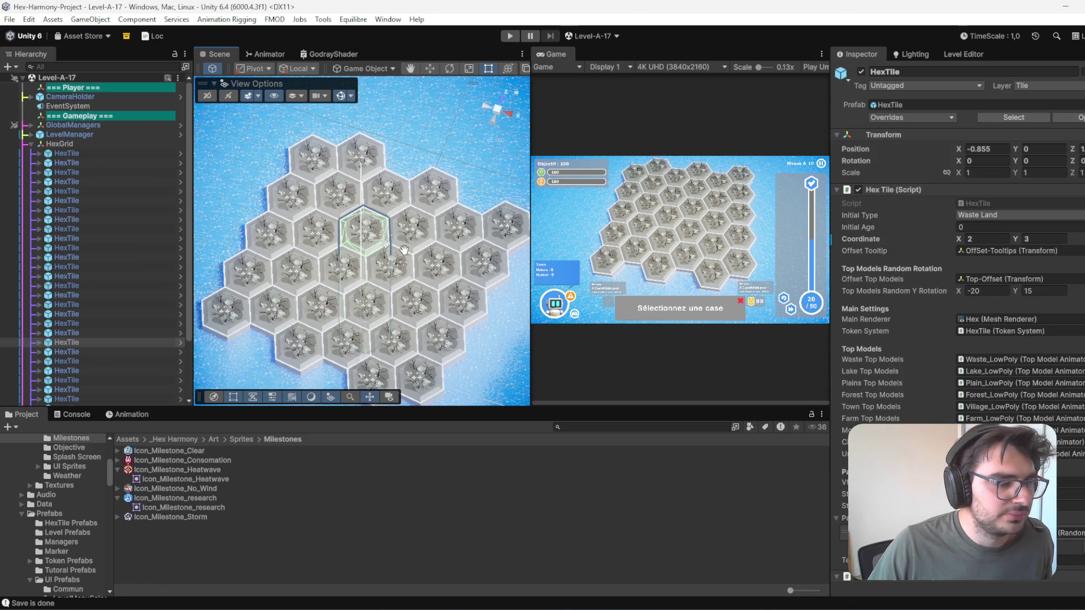
{"action": "left_click_drag", "start_coordinate": [410, 263], "coordinate": [413, 236]}
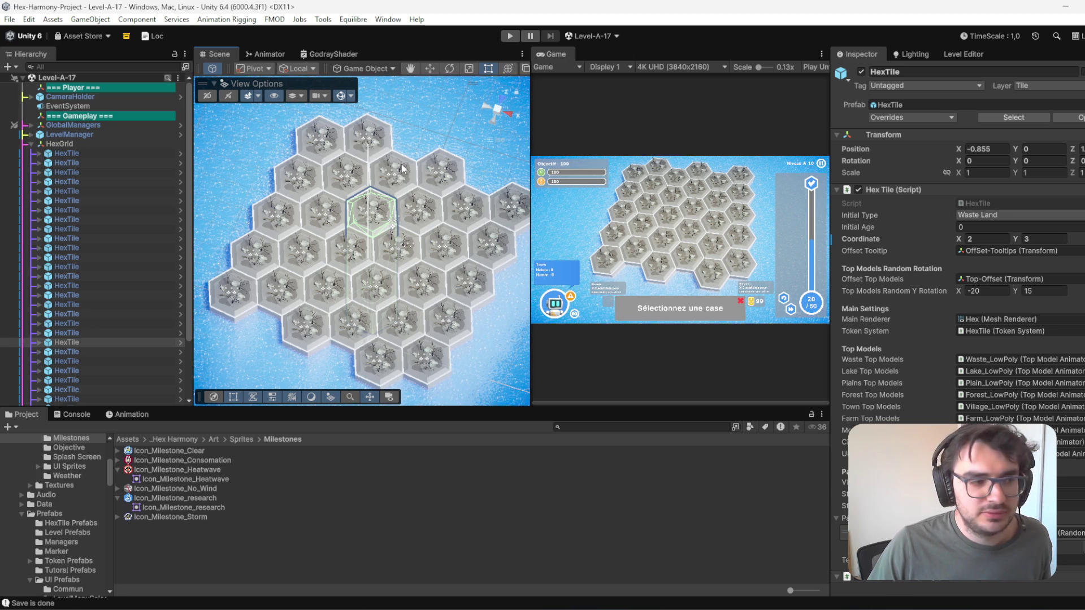
{"action": "left_click", "coordinate": [375, 141]}
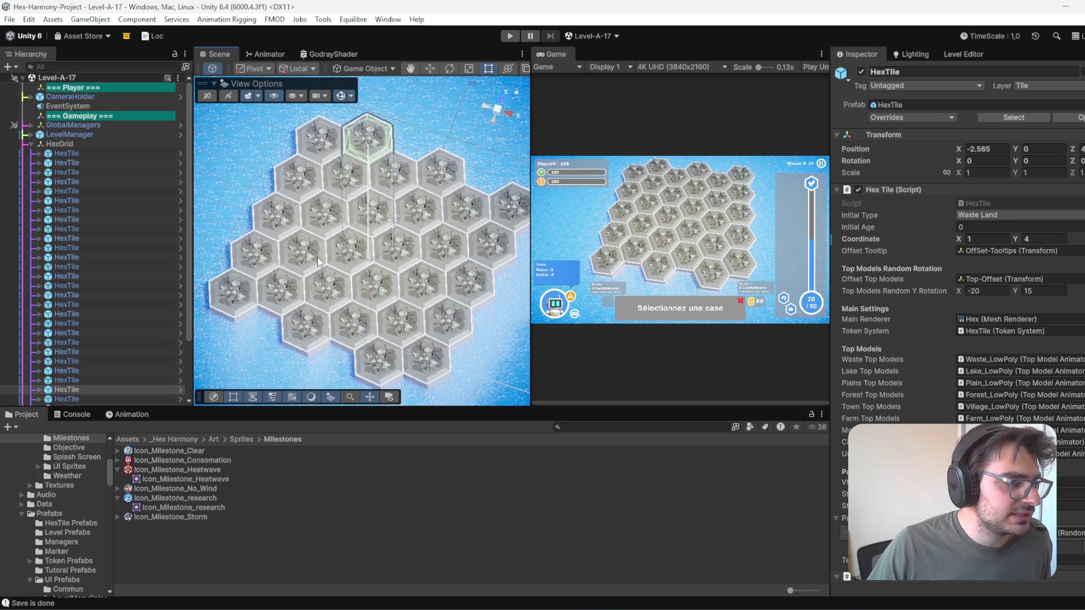
{"action": "key", "text": "Delete"}
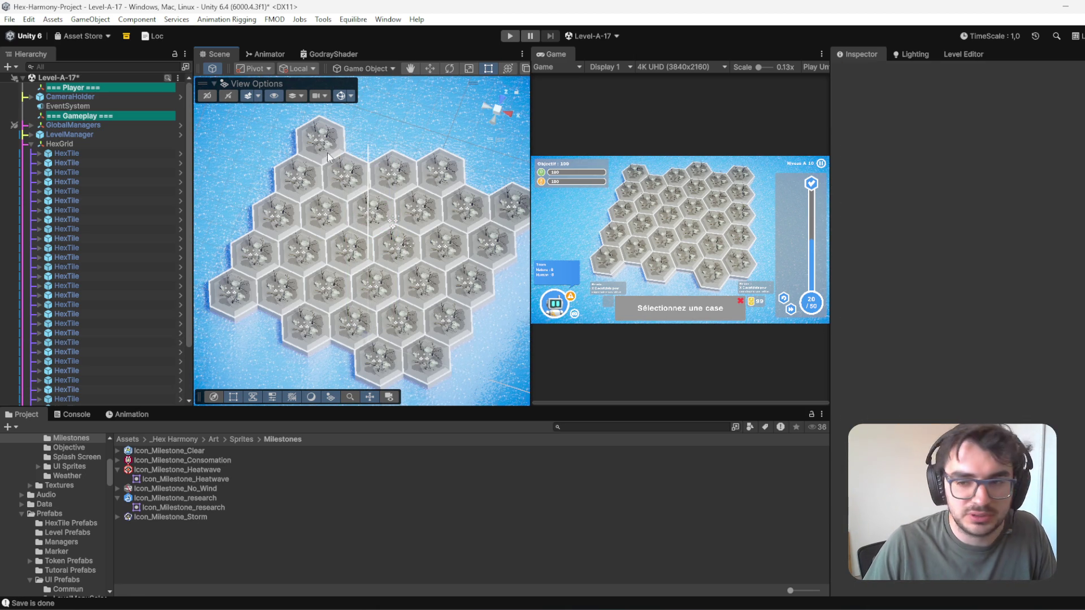
- Delete the left-edge tile at 0,1 and the right tile of the top row
{"action": "left_click", "coordinate": [256, 264]}
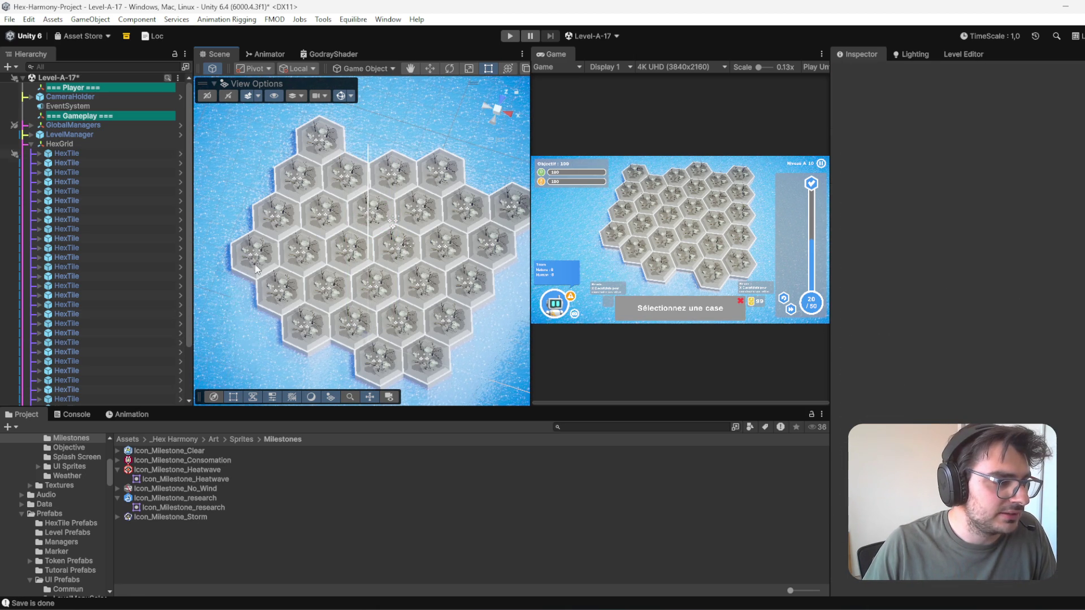
{"action": "key", "text": "Delete"}
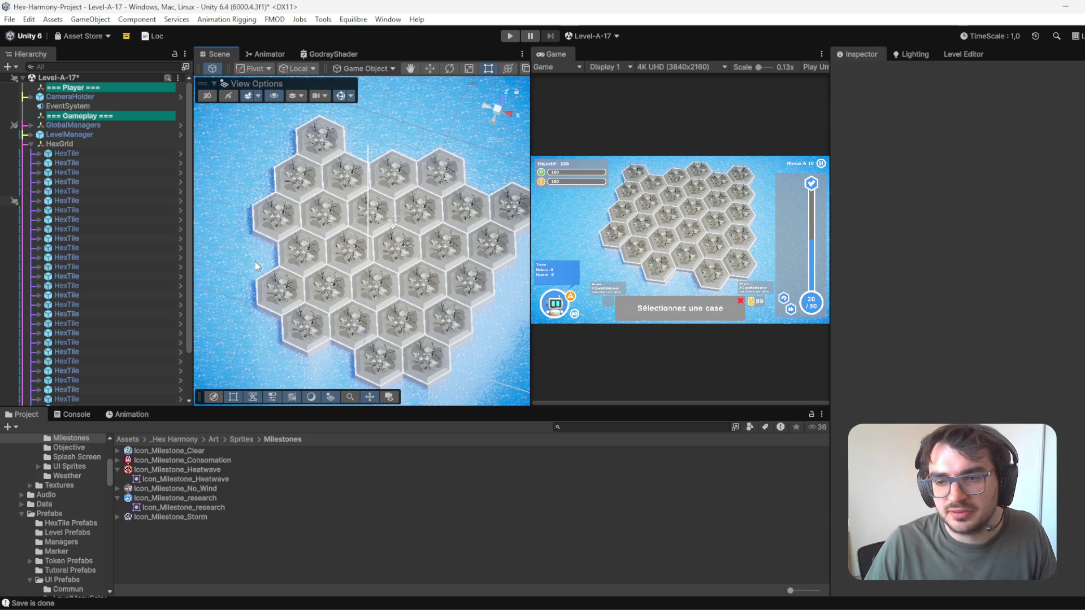
{"action": "left_click_drag", "start_coordinate": [388, 235], "coordinate": [412, 277]}
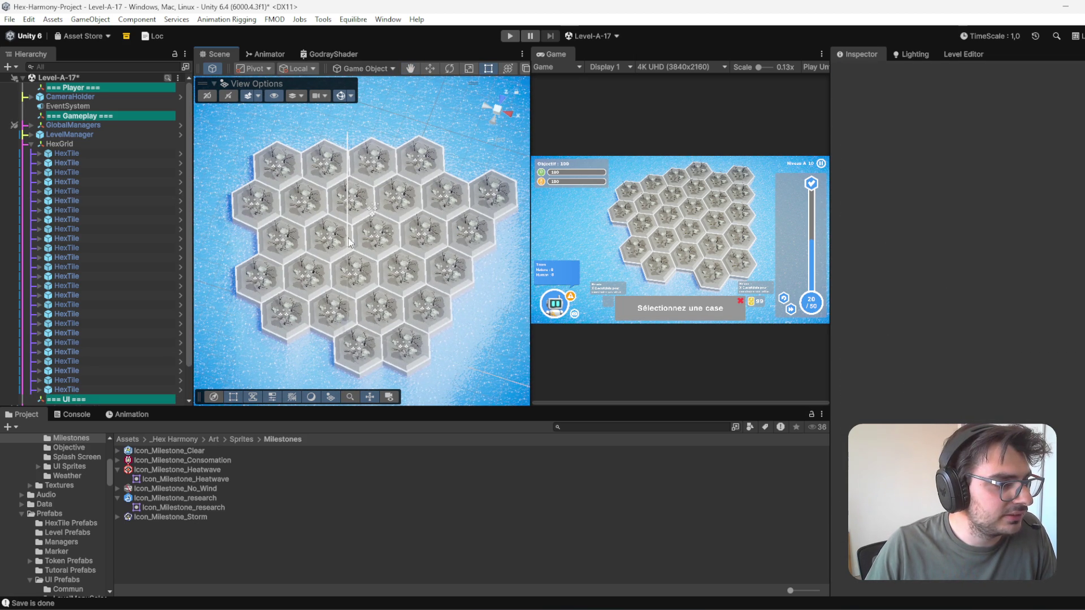
{"action": "left_click", "coordinate": [428, 159]}
{"action": "key", "text": "Delete"}
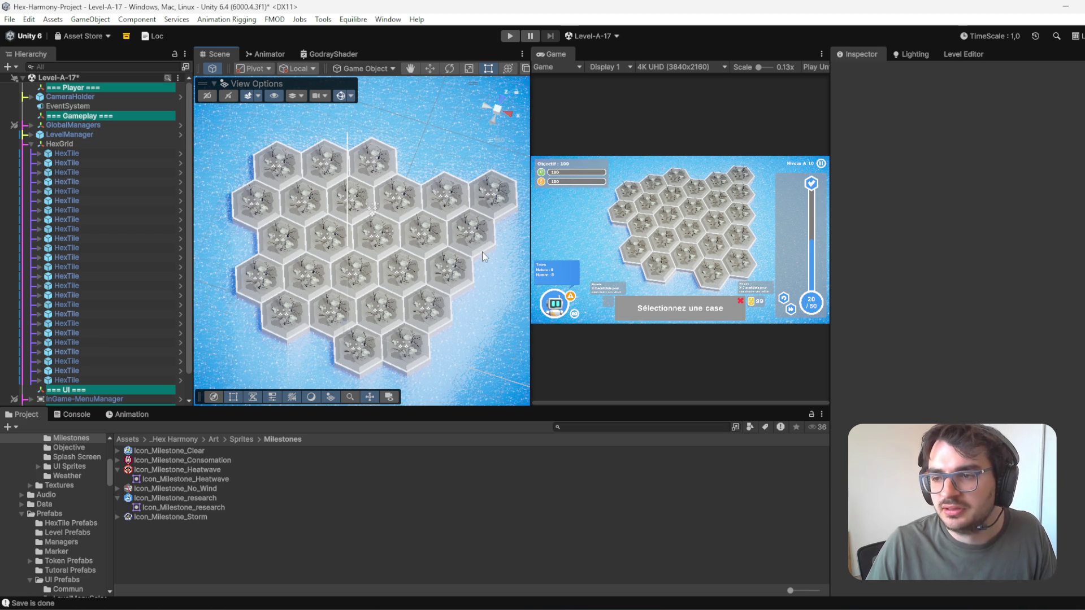
- Delete the bottom-left, bottom (4,1 and 5,1) and rightmost second-row edge tiles
{"action": "left_click", "coordinate": [359, 344]}
{"action": "key", "text": "Delete"}
{"action": "left_click", "coordinate": [380, 315]}
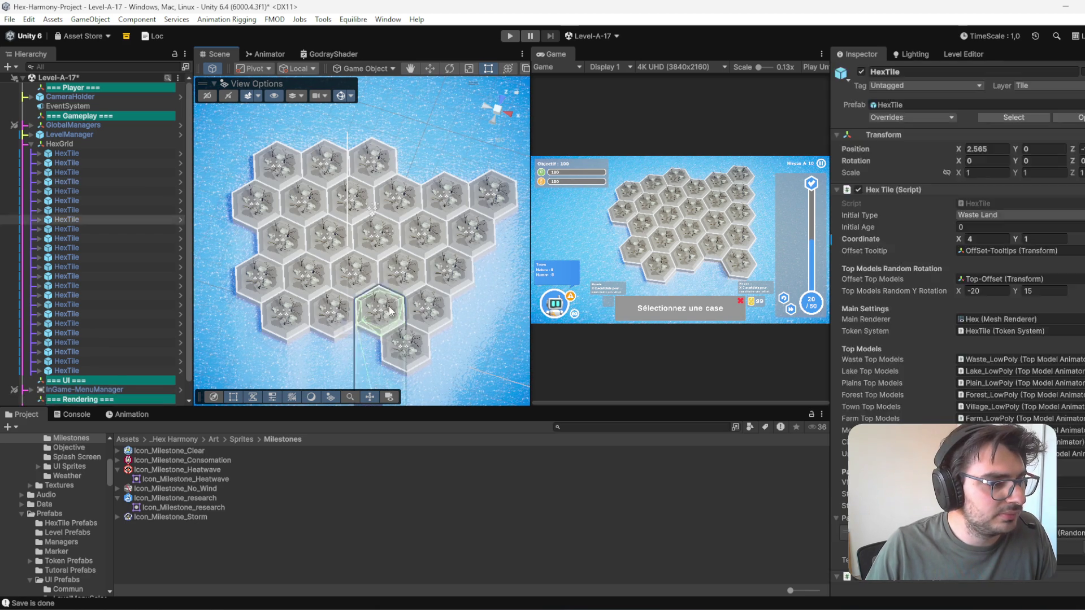
{"action": "key", "text": "Delete"}
{"action": "left_click", "coordinate": [410, 359]}
{"action": "key", "text": "Delete"}
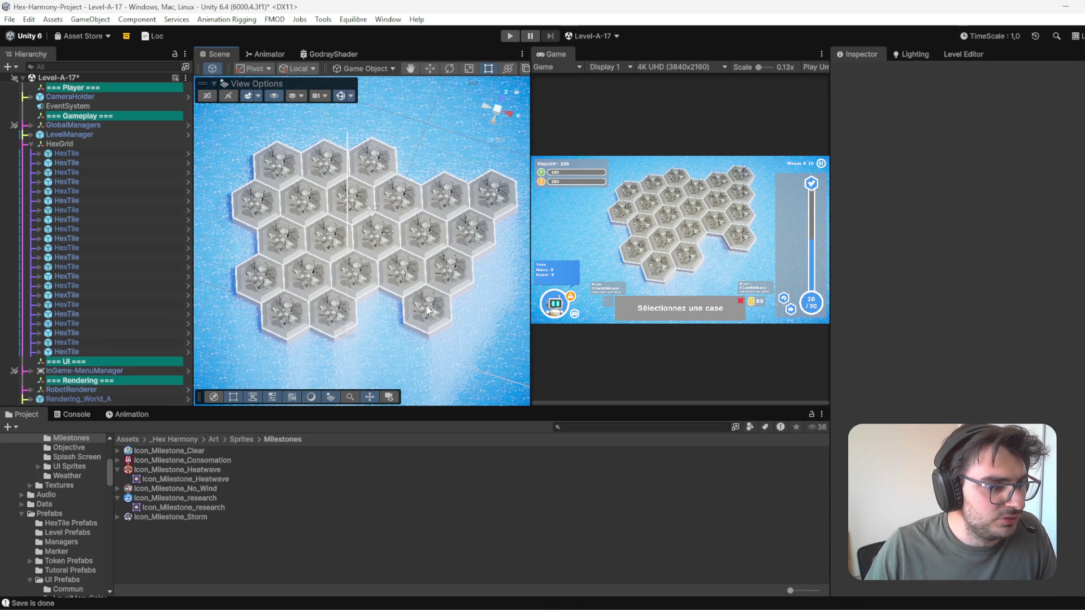
{"action": "left_click", "coordinate": [430, 318]}
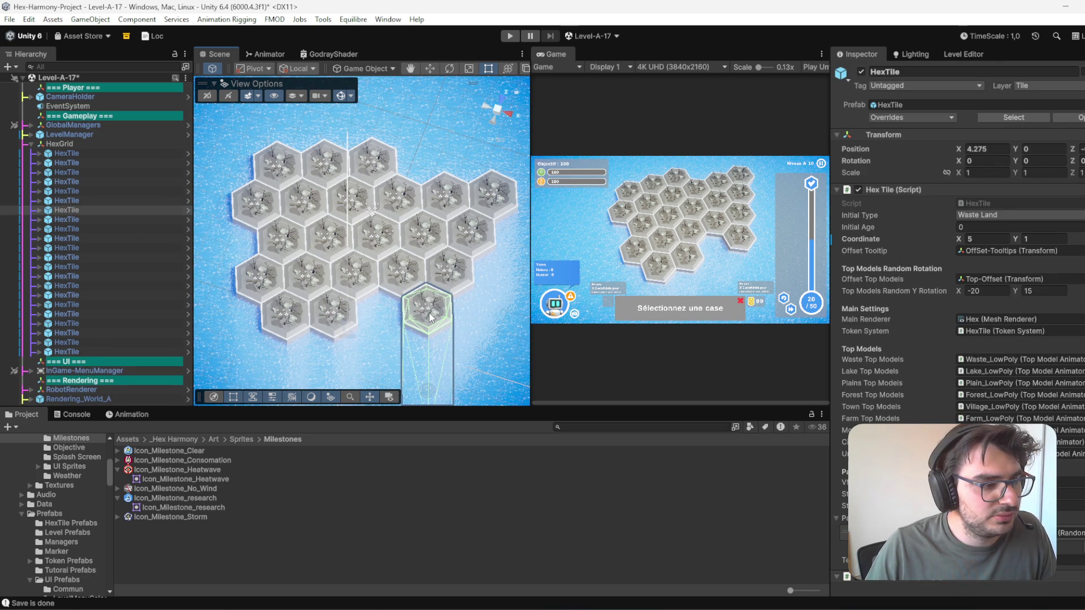
{"action": "key", "text": "Delete"}
{"action": "left_click", "coordinate": [493, 195]}
{"action": "key", "text": "Delete"}
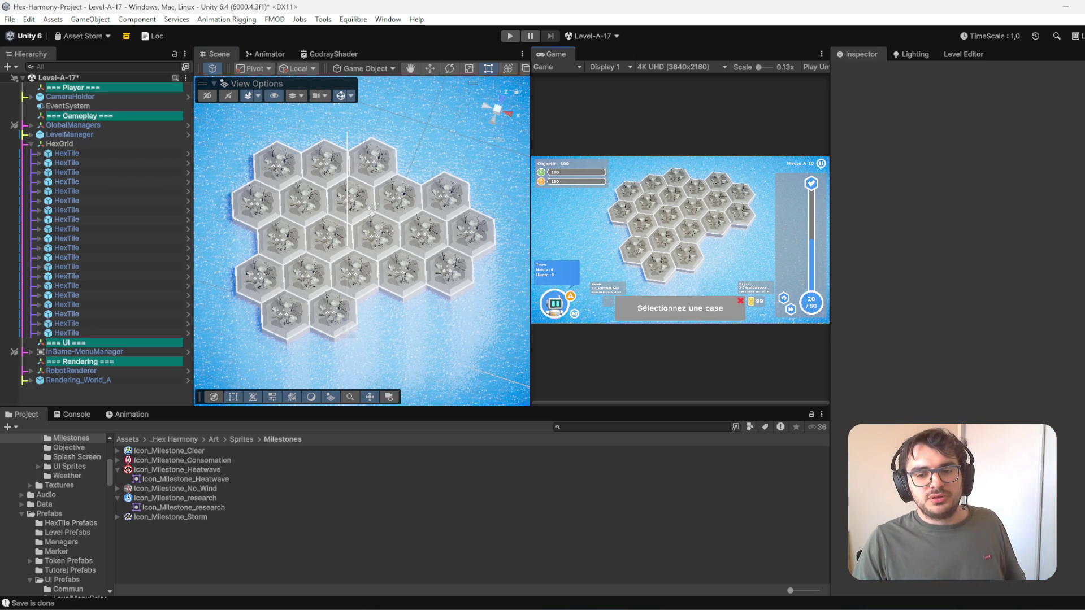
- Save the scene and look straight down on the hex grid with the Move tool active
{"action": "key", "text": "ctrl+s"}
{"action": "left_click", "coordinate": [90, 141]}
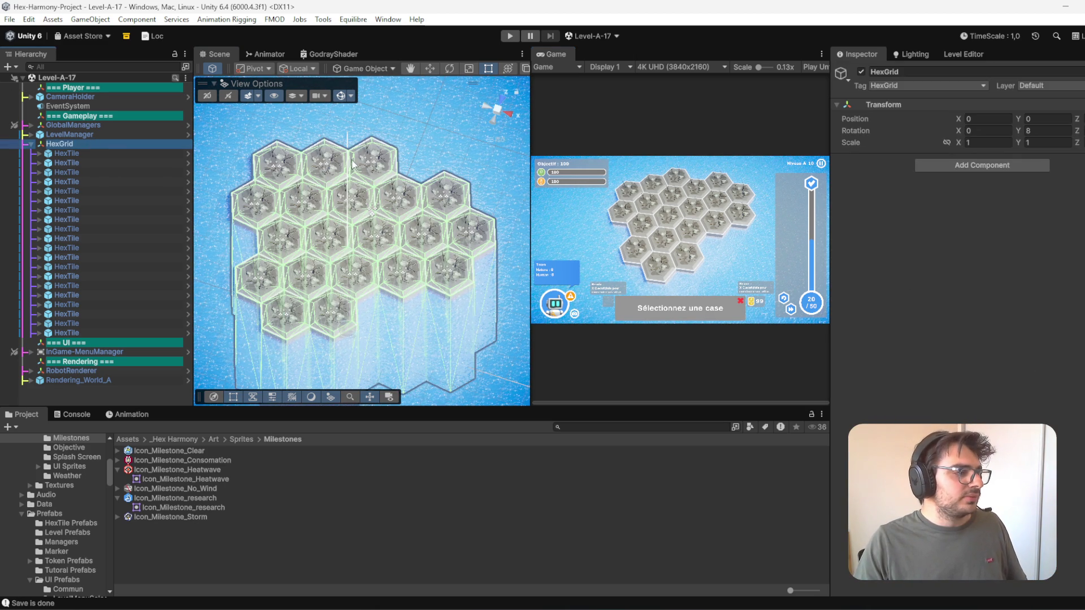
{"action": "left_click", "coordinate": [625, 237]}
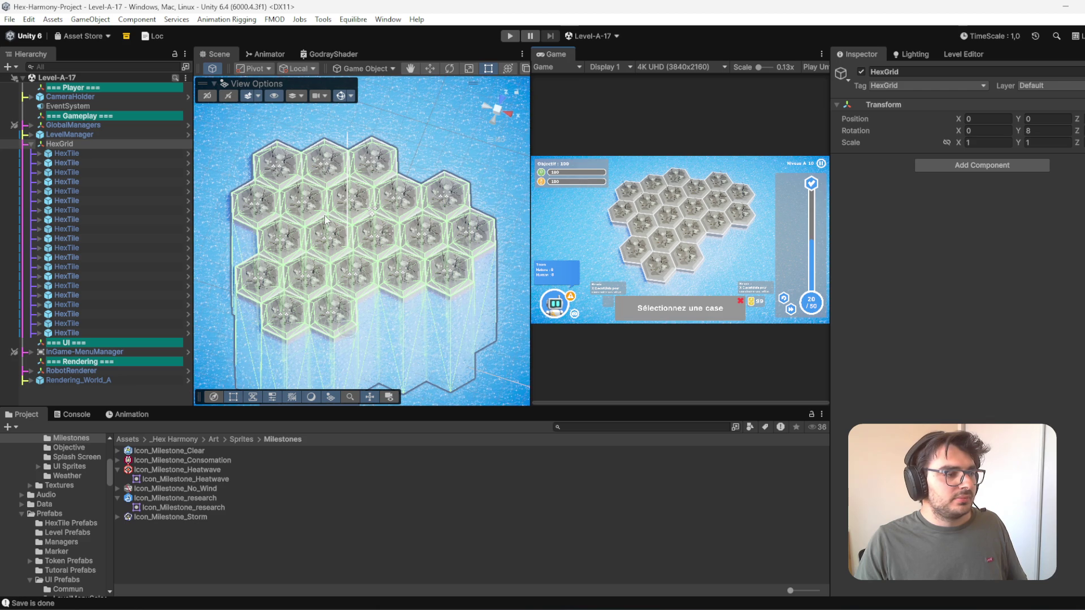
{"action": "scroll", "coordinate": [405, 251], "scroll_direction": "down", "scroll_amount": 5}
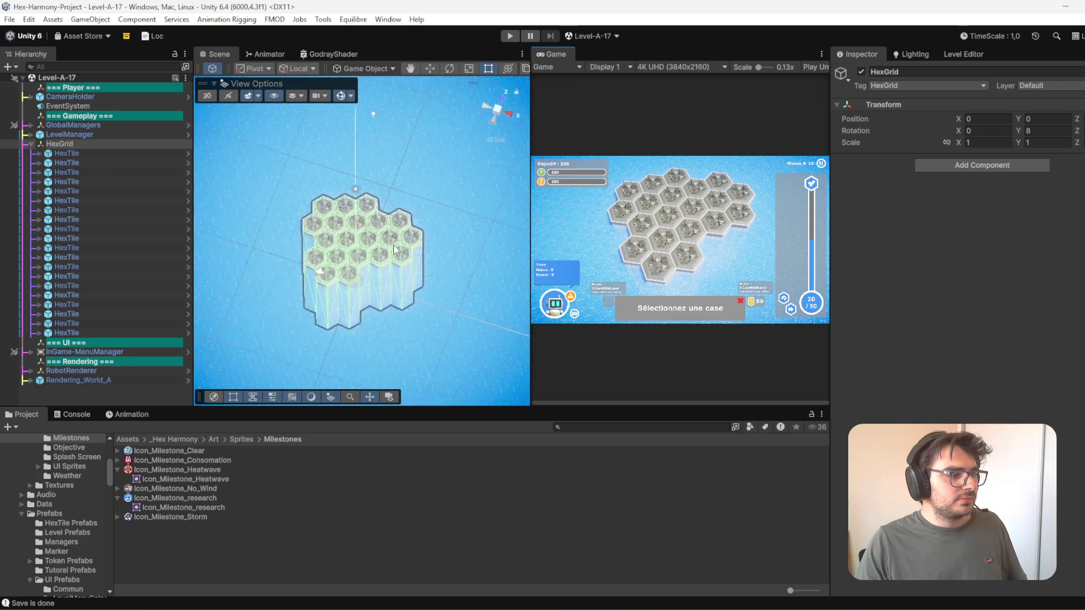
{"action": "key", "text": "w"}
{"action": "scroll", "coordinate": [423, 232], "scroll_direction": "up", "scroll_amount": 2}
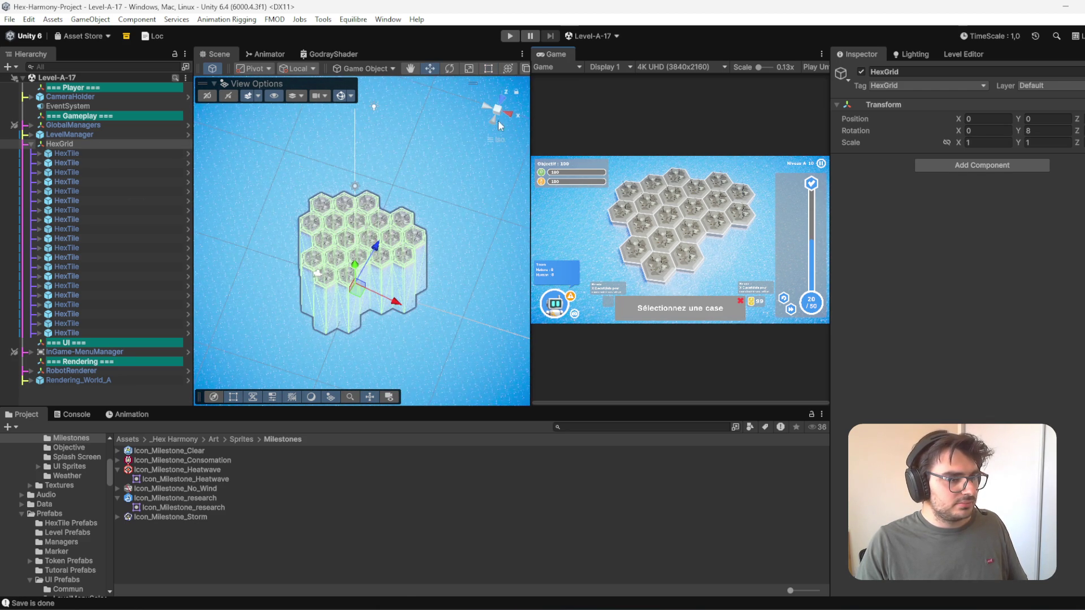
{"action": "left_click", "coordinate": [485, 109]}
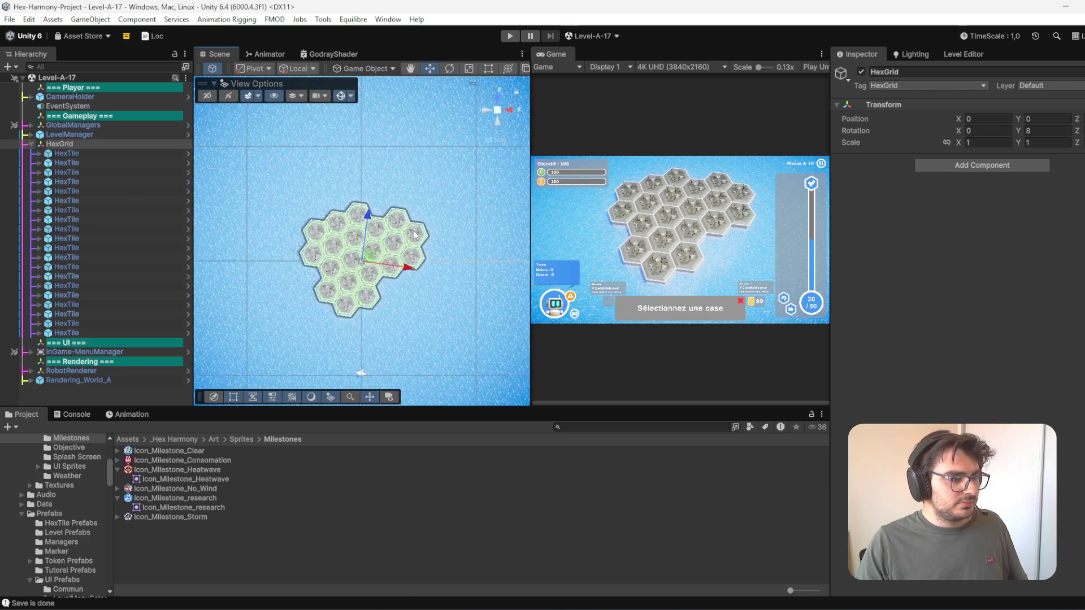
{"action": "scroll", "coordinate": [414, 303], "scroll_direction": "up", "scroll_amount": 2}
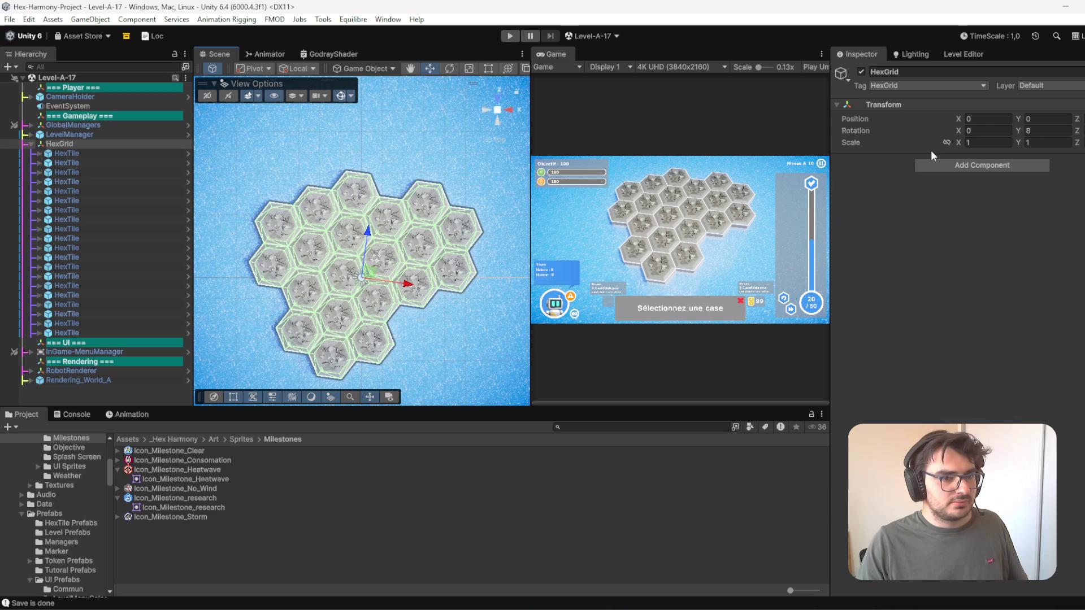
{"action": "left_click", "coordinate": [982, 278]}
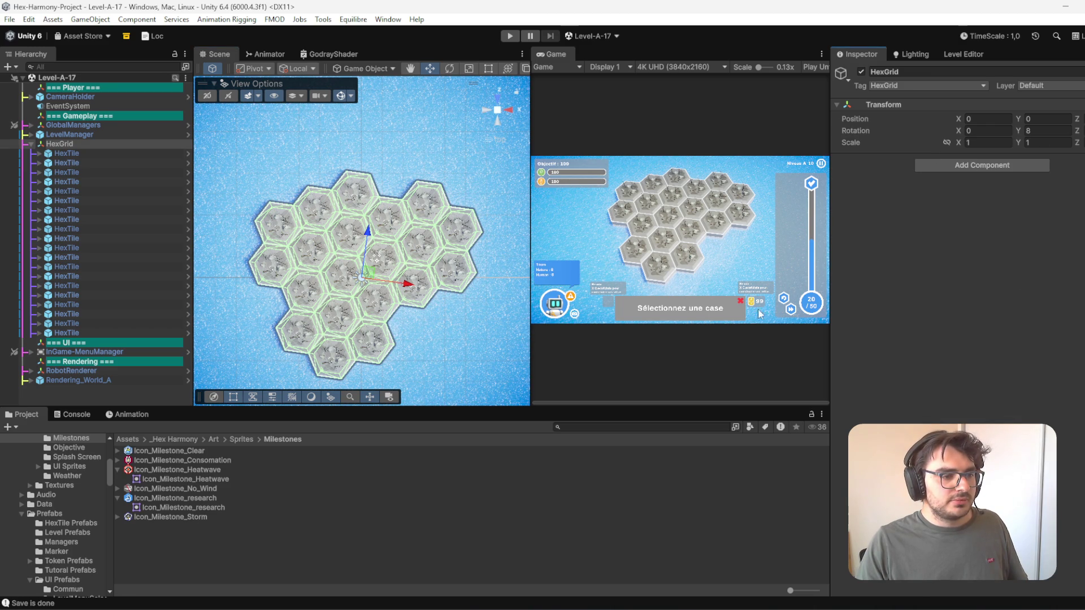
- Select all 20 hex tiles, set handles to Global and shift them together along Z
{"action": "left_click", "coordinate": [59, 142]}
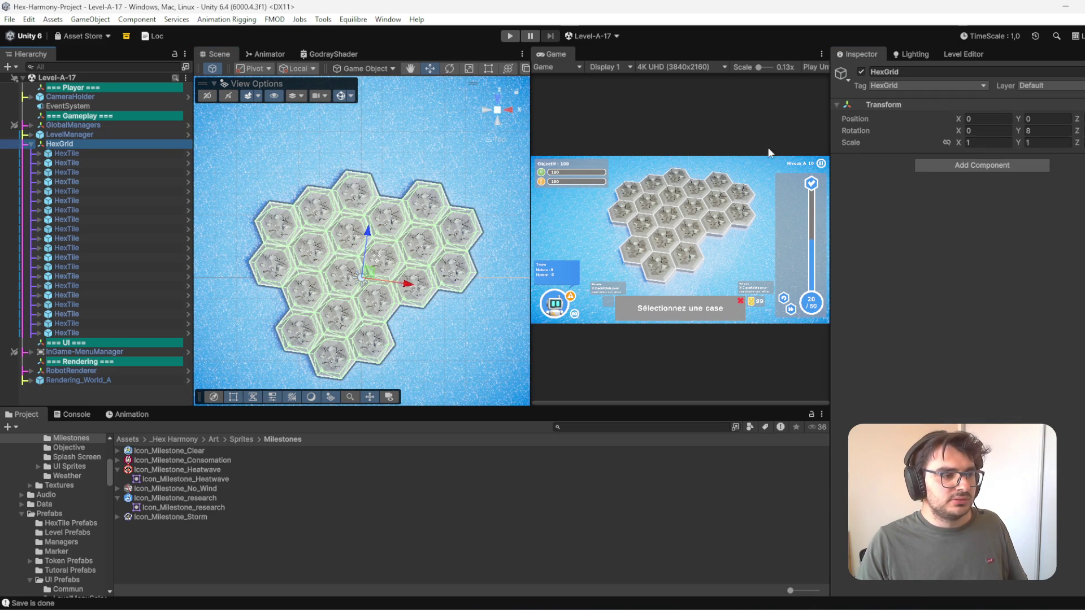
{"action": "left_click", "coordinate": [152, 156]}
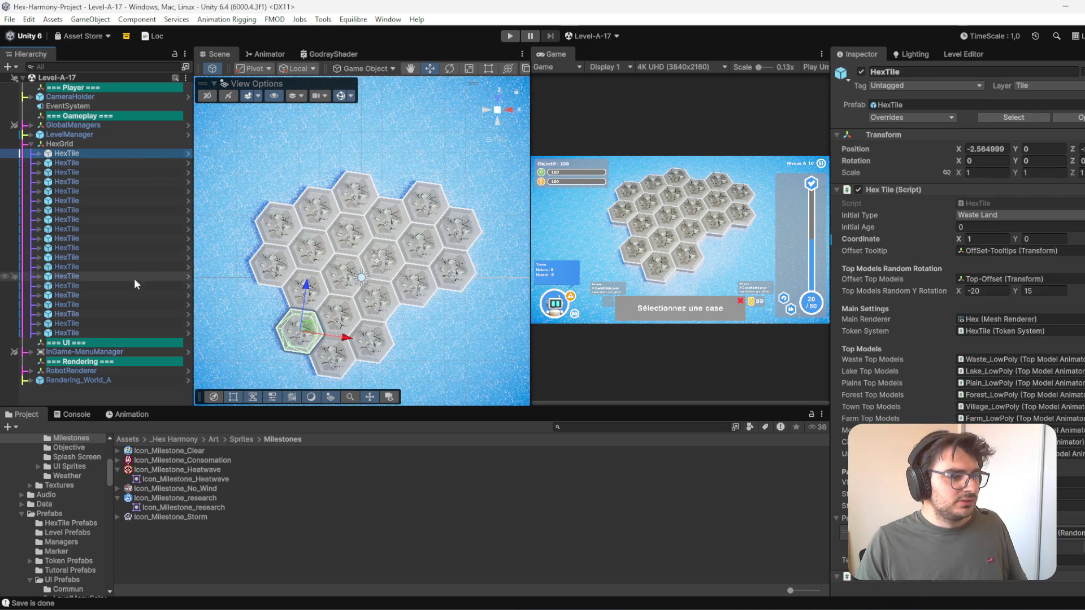
{"action": "left_click", "coordinate": [112, 331], "text": "shift"}
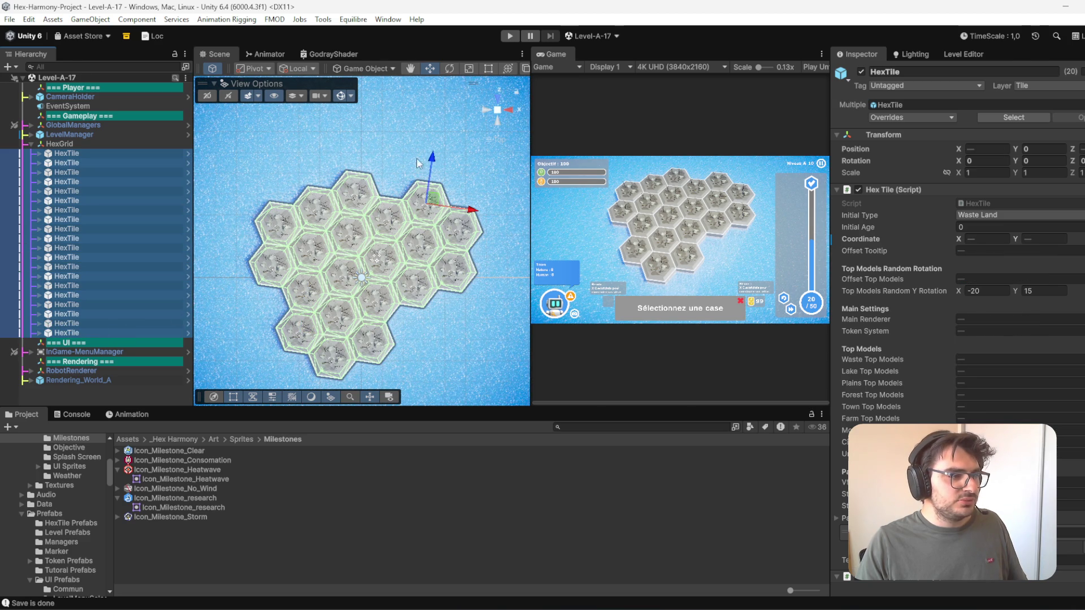
{"action": "left_click", "coordinate": [313, 70]}
{"action": "left_click", "coordinate": [328, 86]}
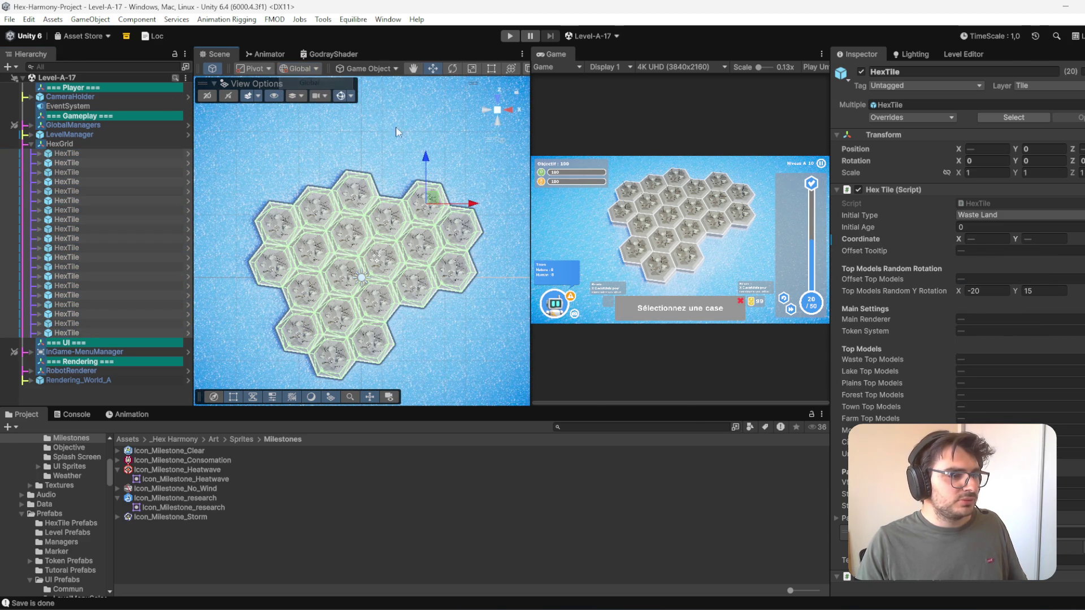
{"action": "left_click_drag", "start_coordinate": [428, 159], "coordinate": [431, 159]}
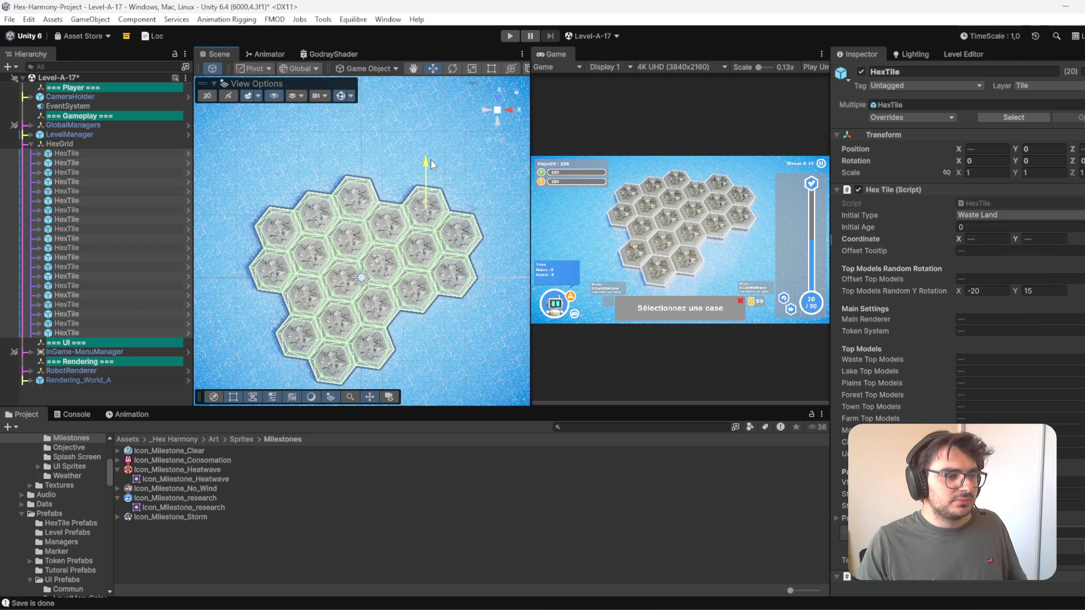
{"action": "left_click_drag", "start_coordinate": [431, 160], "coordinate": [431, 160]}
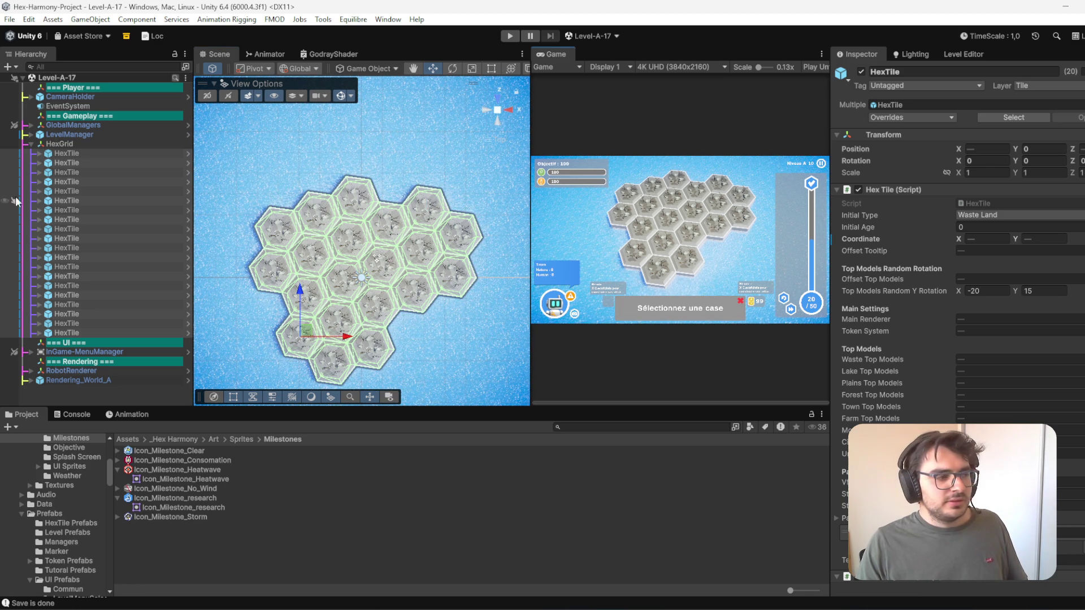
{"action": "left_click", "coordinate": [76, 165]}
{"action": "left_click", "coordinate": [976, 55]}
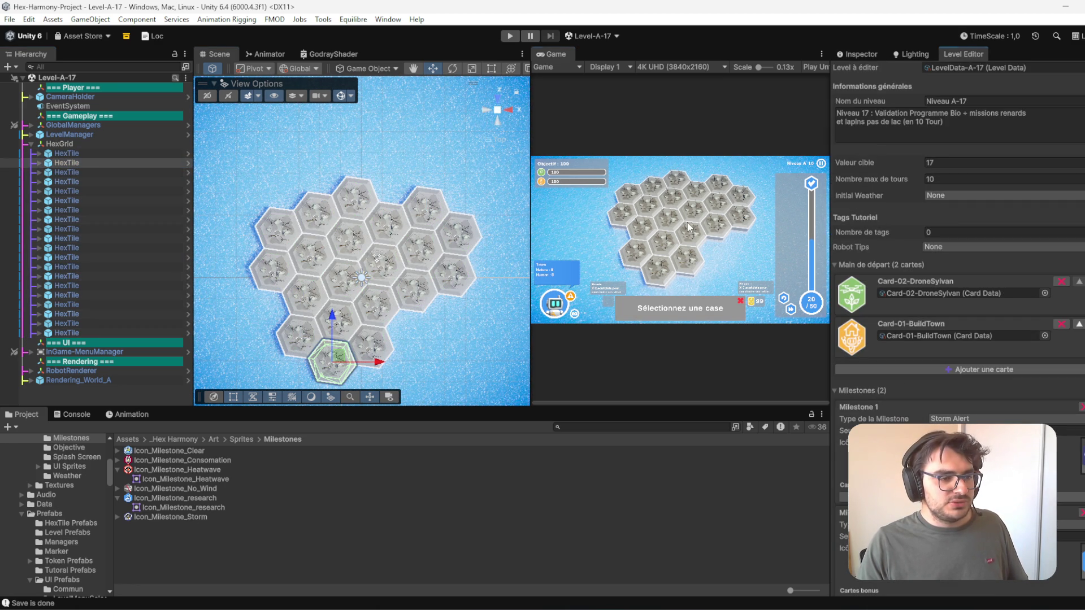
- Remove the Storm Alert milestone, keeping the Turn Reached 6 milestone
{"action": "scroll", "coordinate": [955, 311], "scroll_direction": "down", "scroll_amount": 5}
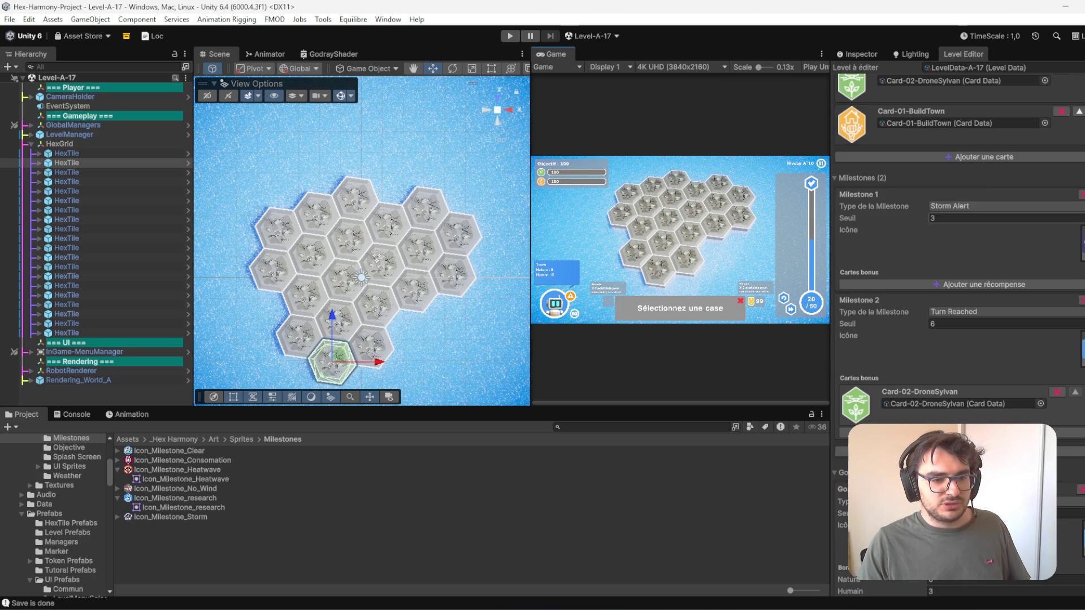
{"action": "left_click", "coordinate": [1080, 194]}
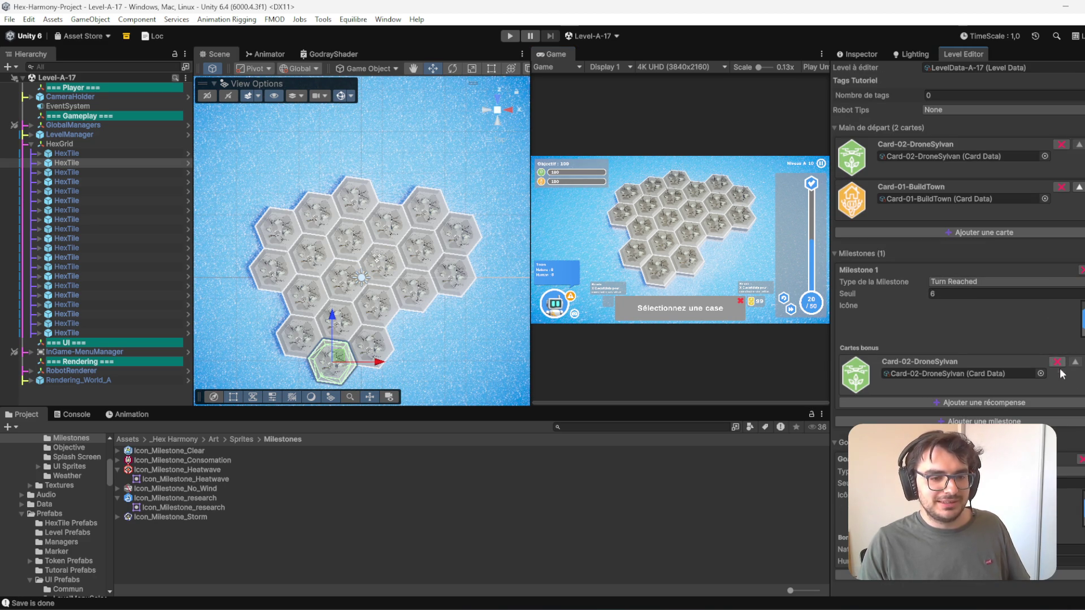
{"action": "scroll", "coordinate": [1081, 464], "scroll_direction": "up", "scroll_amount": 3}
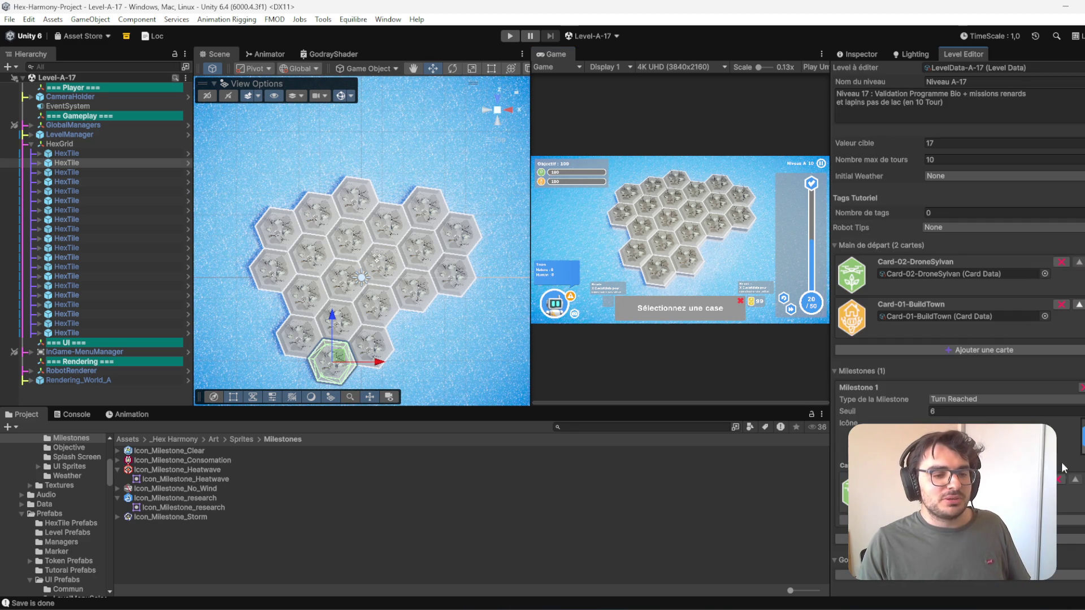
{"action": "scroll", "coordinate": [981, 589], "scroll_direction": "down", "scroll_amount": 3}
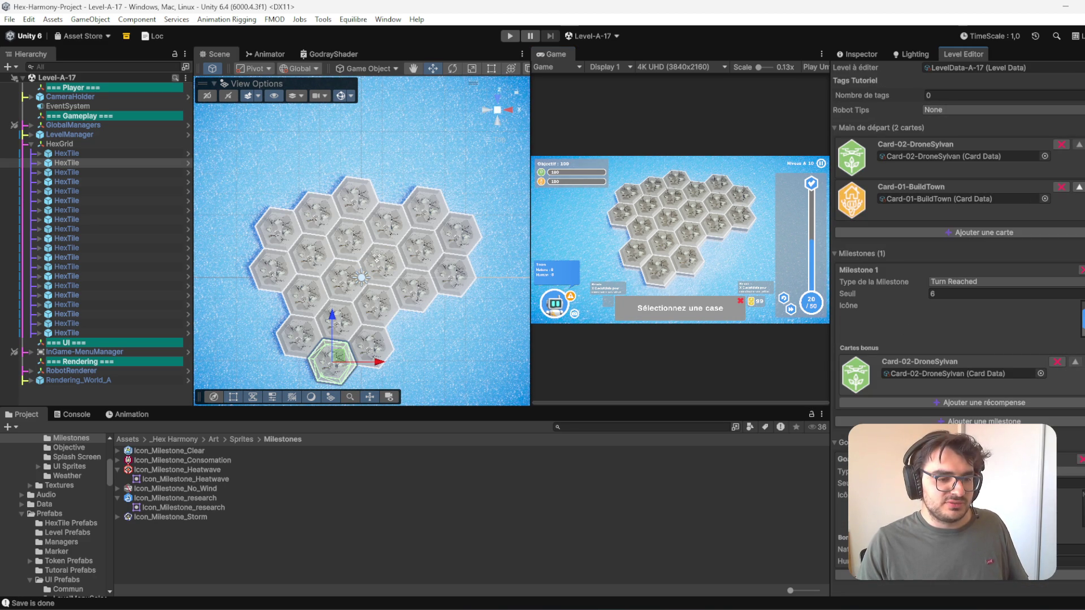
- Make the objective Plains Count Reached with the Plain sprite icon, then edit its threshold and bonus
{"action": "left_click", "coordinate": [972, 281]}
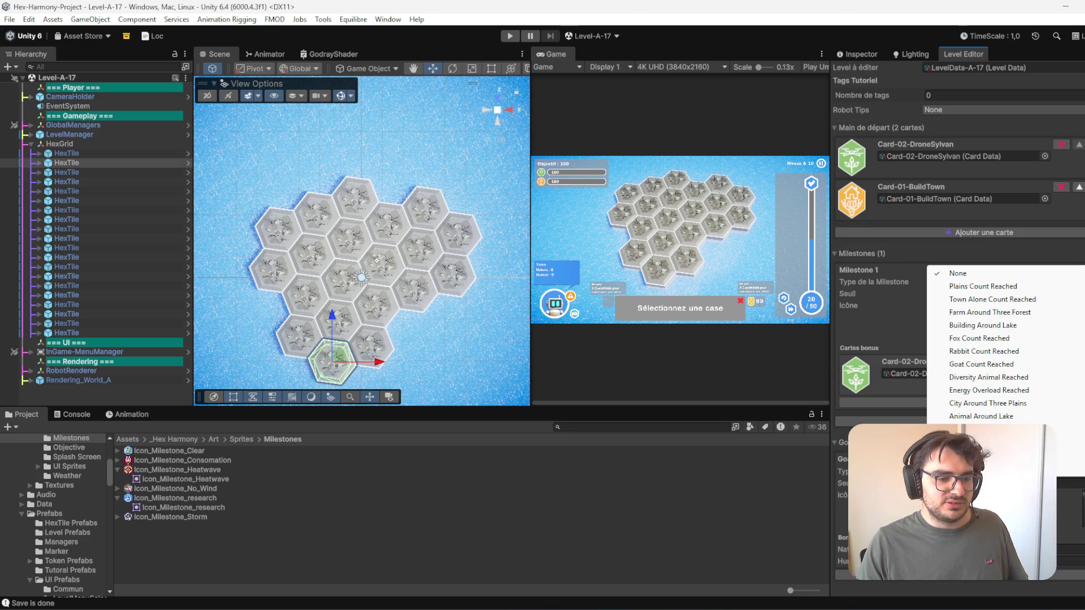
{"action": "left_click", "coordinate": [986, 287]}
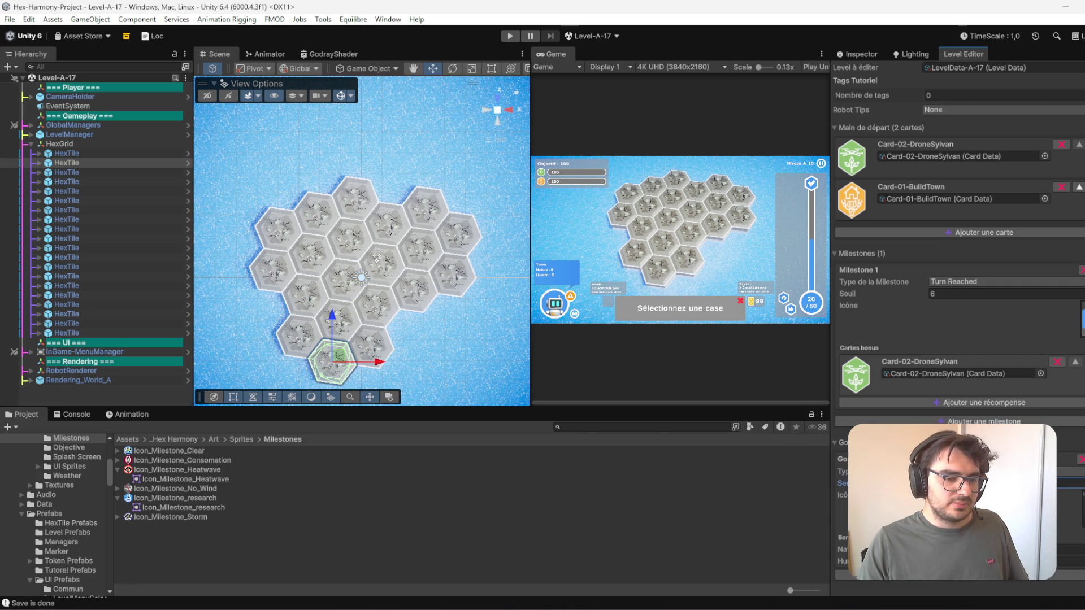
{"action": "left_click", "coordinate": [1081, 526]}
{"action": "key", "text": "BackSpace"}
{"action": "type", "text": "plai"}
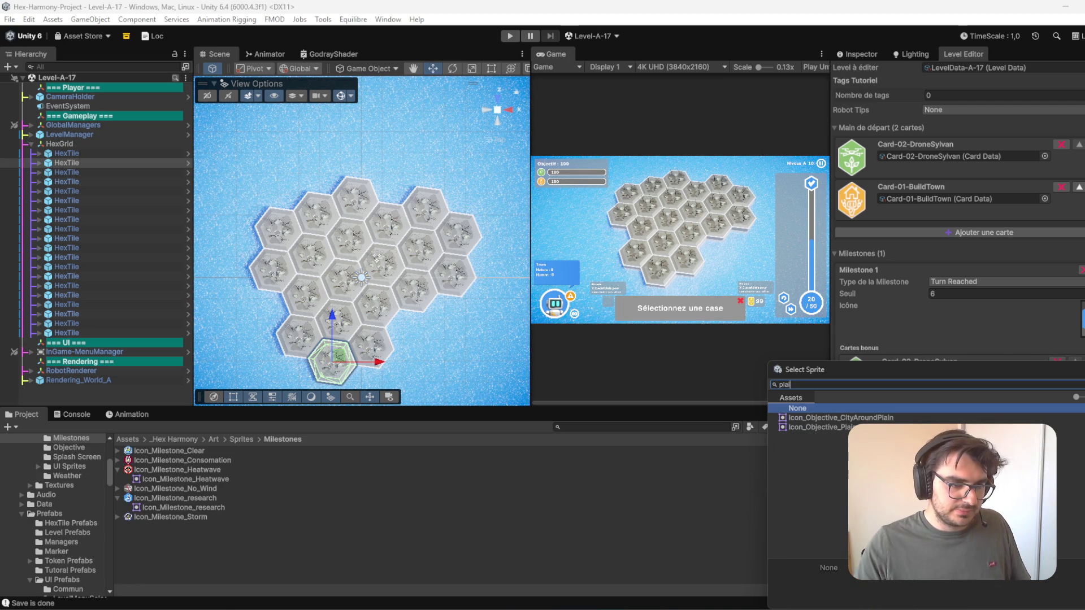
{"action": "key", "text": "Down"}
{"action": "key", "text": "Return"}
{"action": "left_click", "coordinate": [1068, 484]}
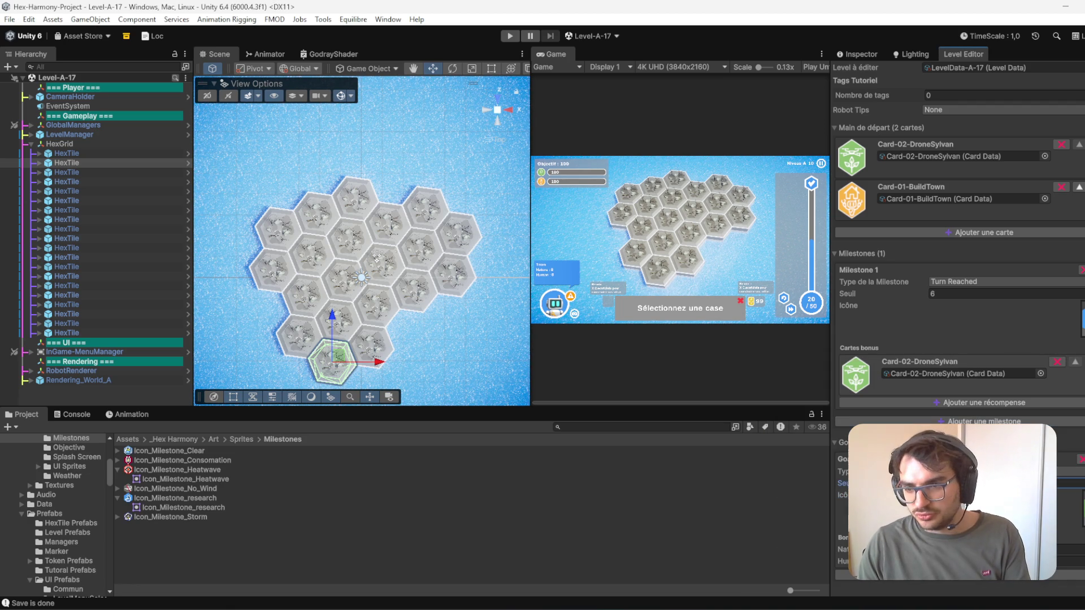
{"action": "left_click", "coordinate": [1068, 549]}
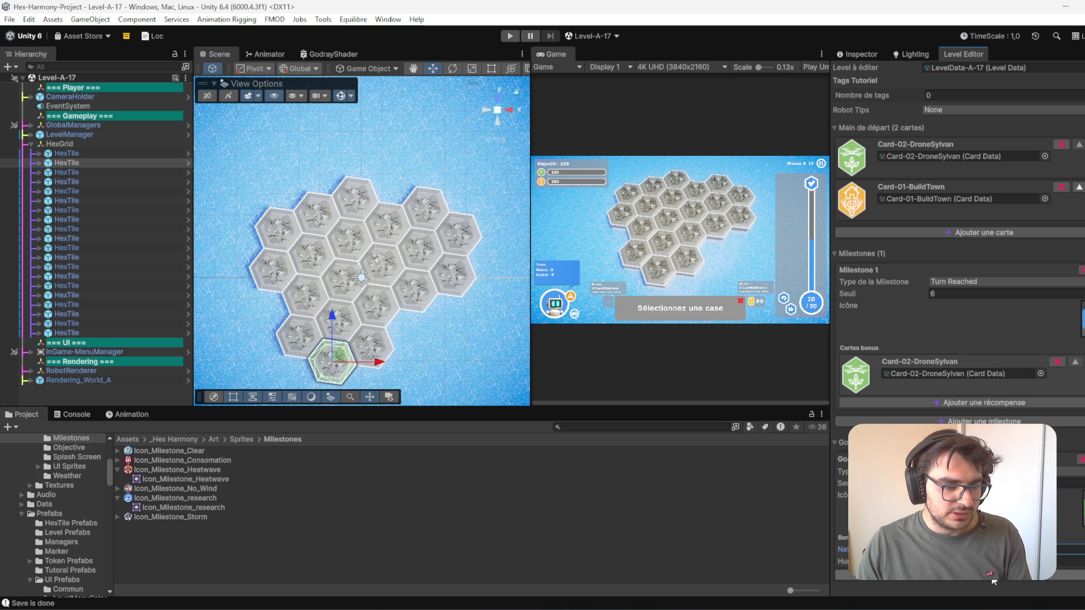
- Set Goal 1 to Plains Count Reached and give Goal 2 the rabbit icon and threshold
{"action": "scroll", "coordinate": [993, 581], "scroll_direction": "down", "scroll_amount": 4}
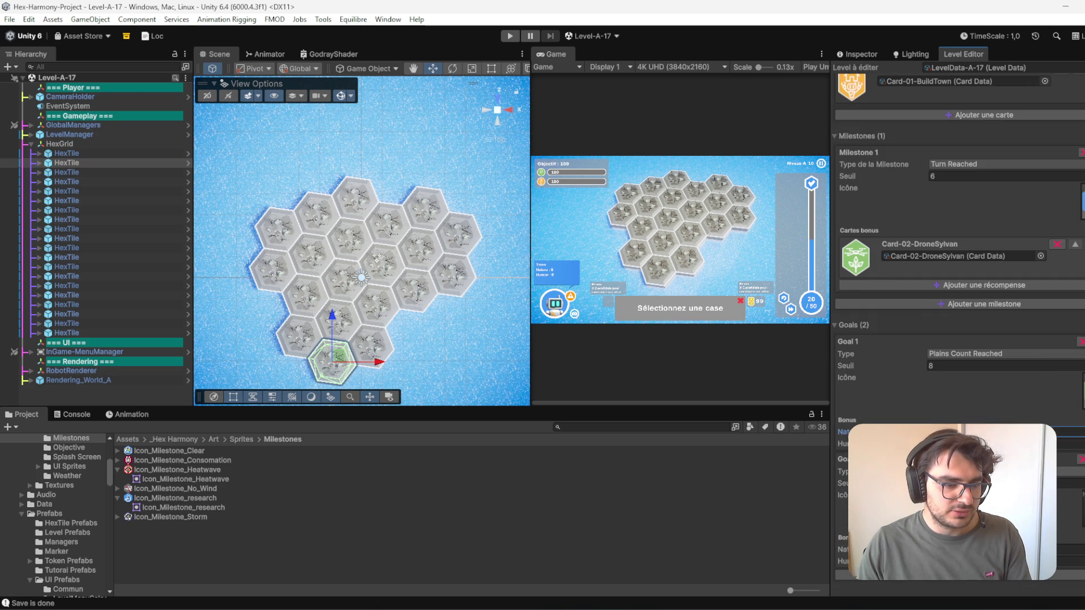
{"action": "left_click", "coordinate": [972, 472]}
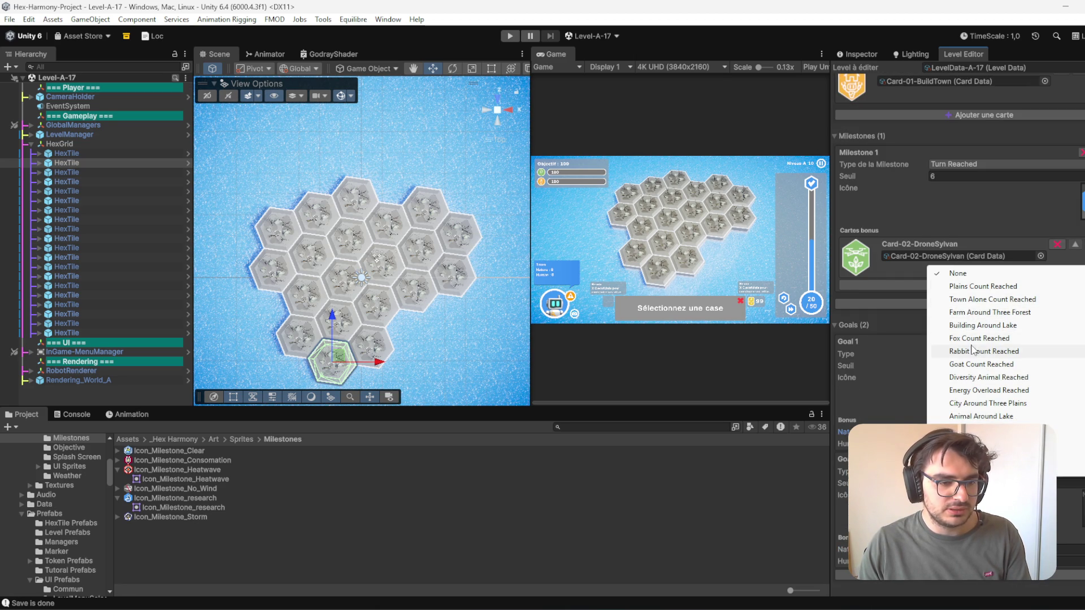
{"action": "left_click", "coordinate": [983, 287]}
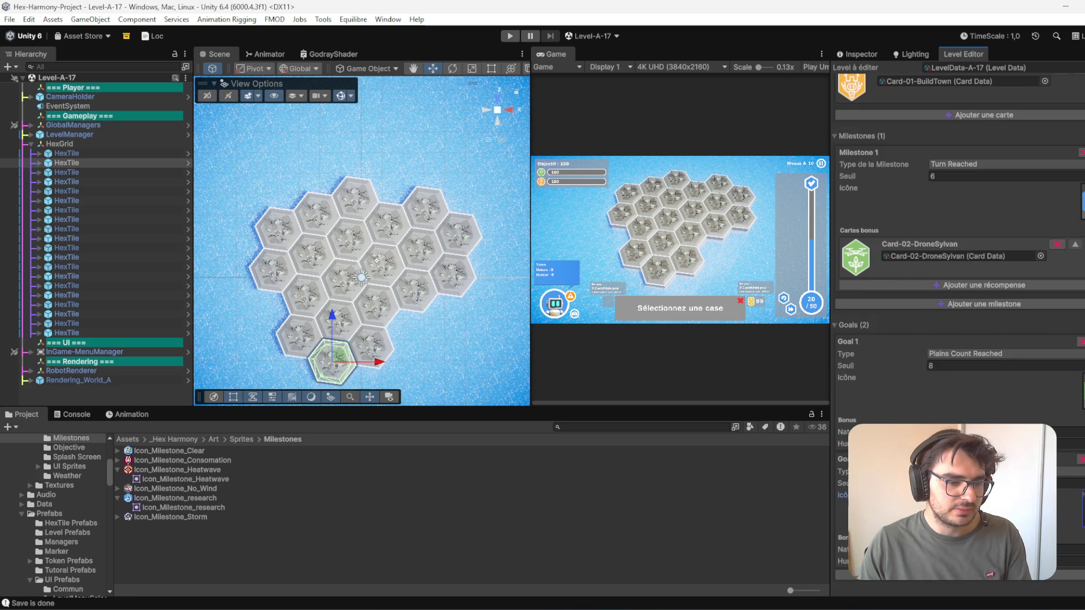
{"action": "left_click", "coordinate": [1081, 508]}
{"action": "type", "text": "a"}
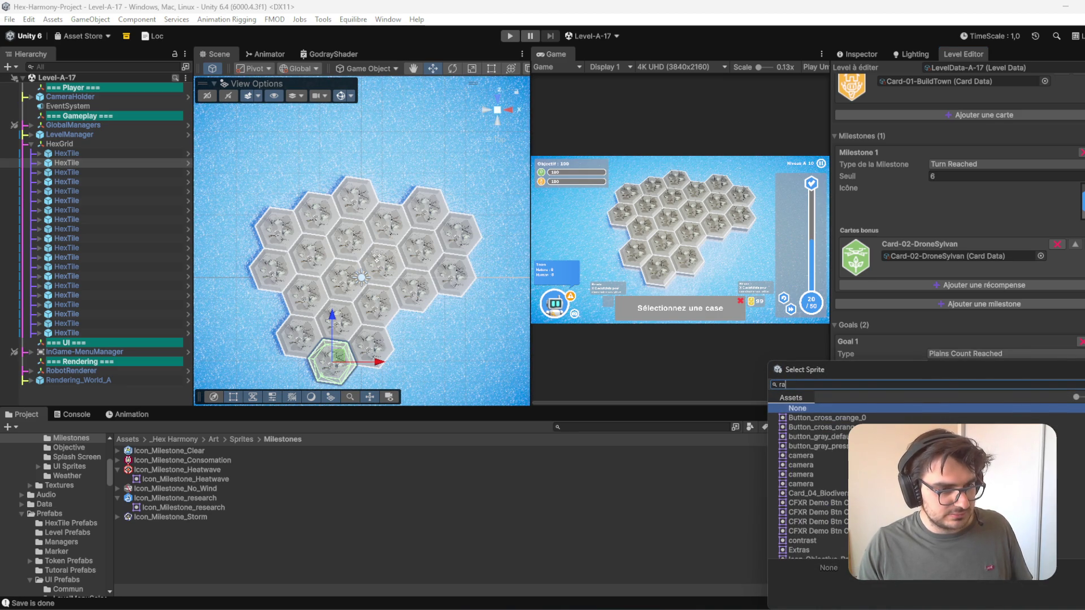
{"action": "type", "text": "b"}
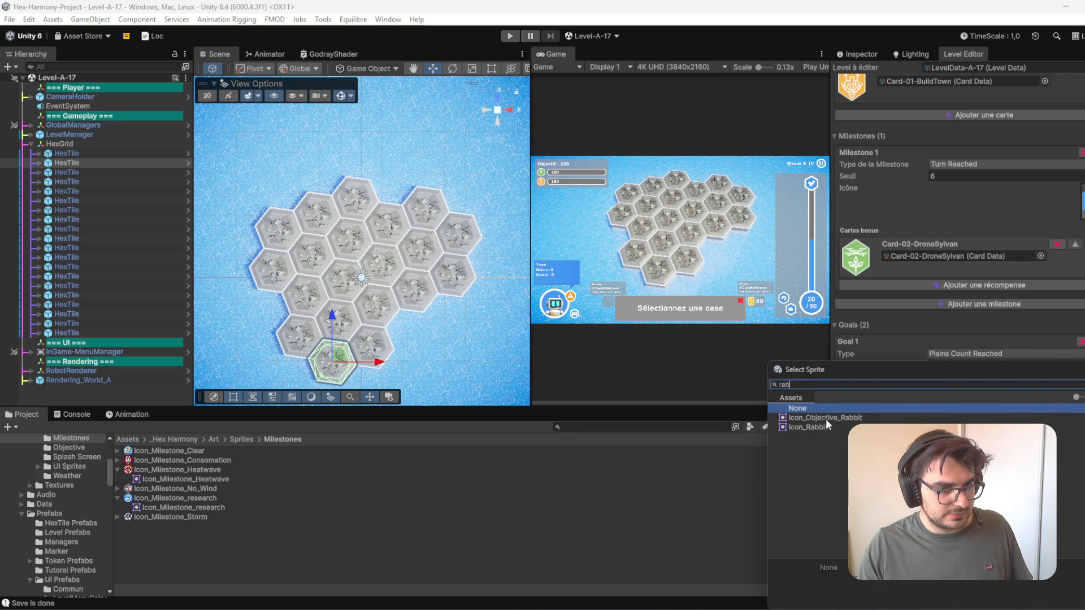
{"action": "double_click", "coordinate": [826, 419]}
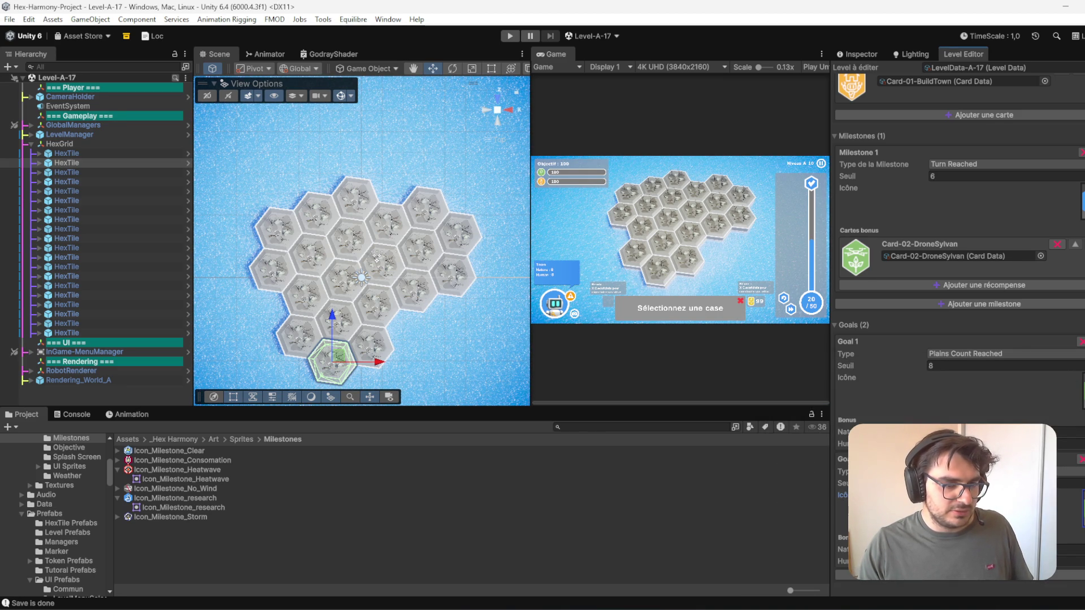
{"action": "left_click", "coordinate": [1068, 483]}
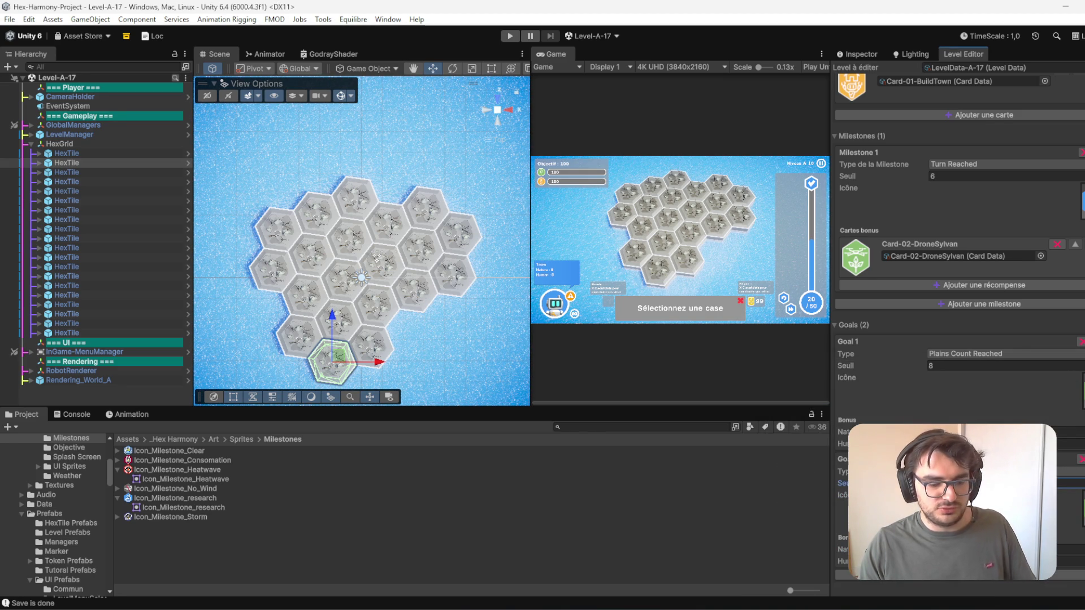
{"action": "key", "text": "Tab"}
{"action": "key", "text": "Tab"}
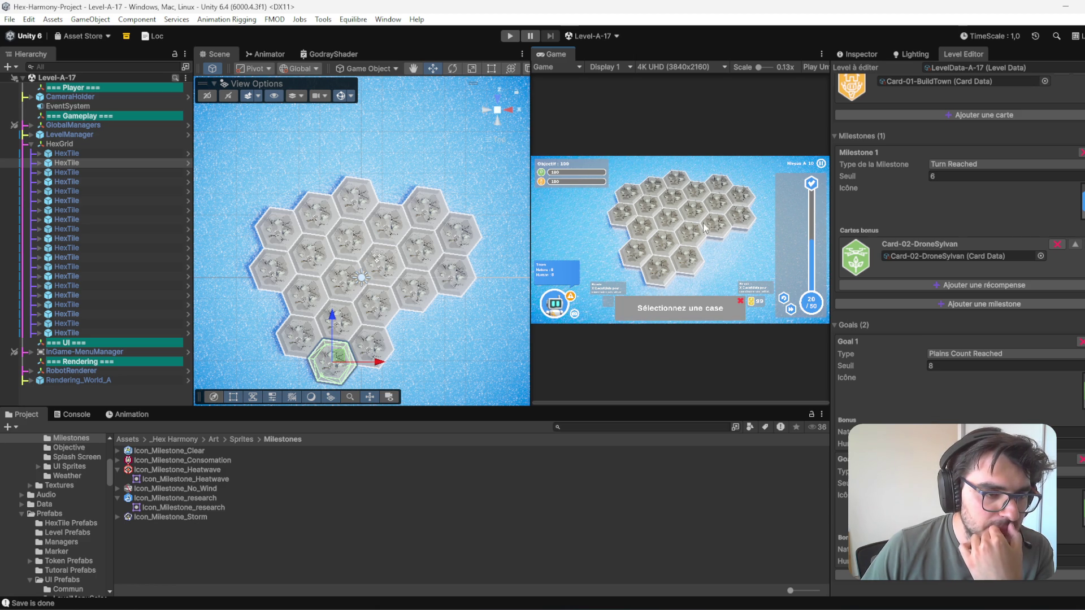
- Change the level's target value (Valeur cible) from 17 to 20
{"action": "scroll", "coordinate": [973, 303], "scroll_direction": "up", "scroll_amount": 5}
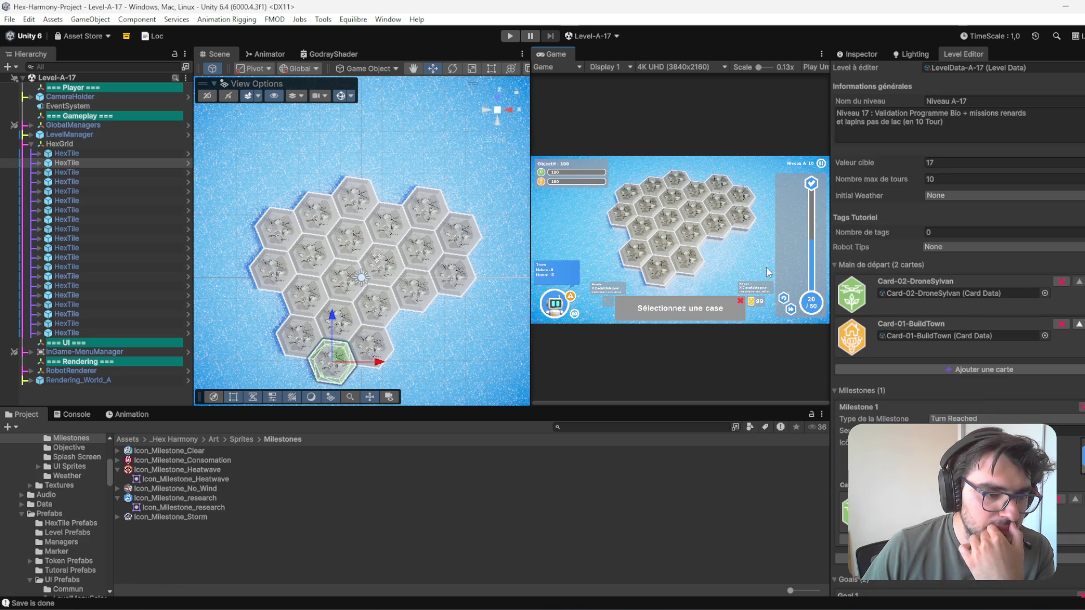
{"action": "scroll", "coordinate": [991, 421], "scroll_direction": "down", "scroll_amount": 5}
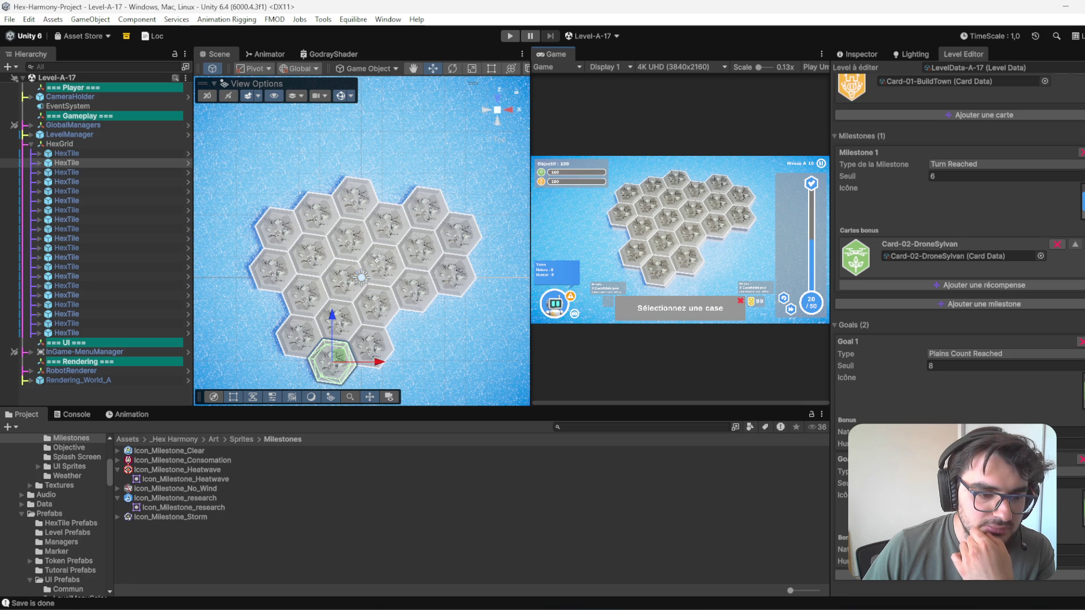
{"action": "scroll", "coordinate": [1043, 359], "scroll_direction": "up", "scroll_amount": 5}
{"action": "scroll", "coordinate": [1044, 361], "scroll_direction": "up", "scroll_amount": 1}
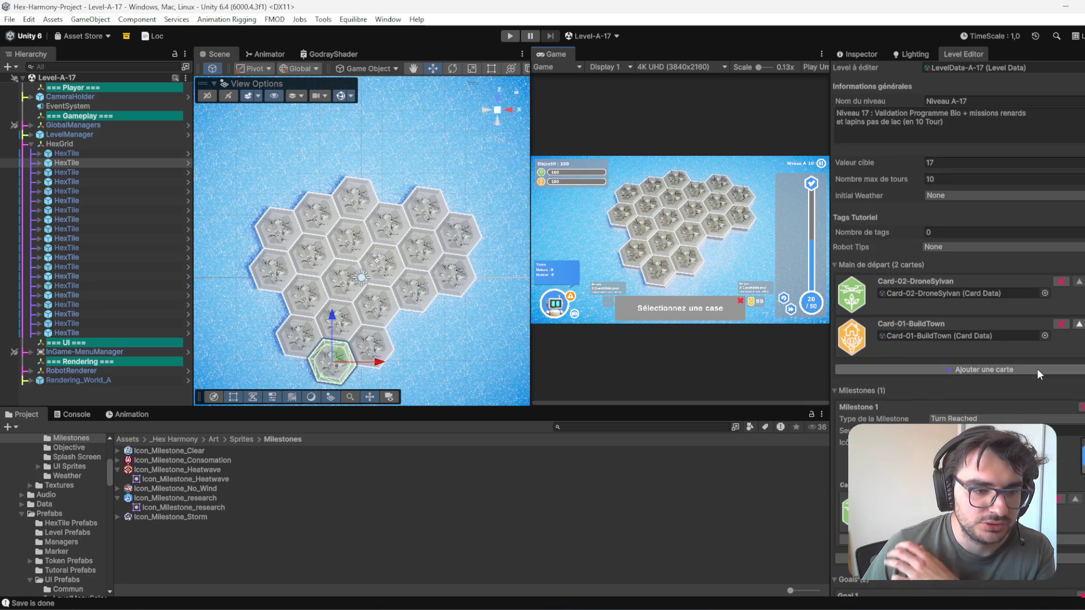
{"action": "left_click", "coordinate": [945, 182]}
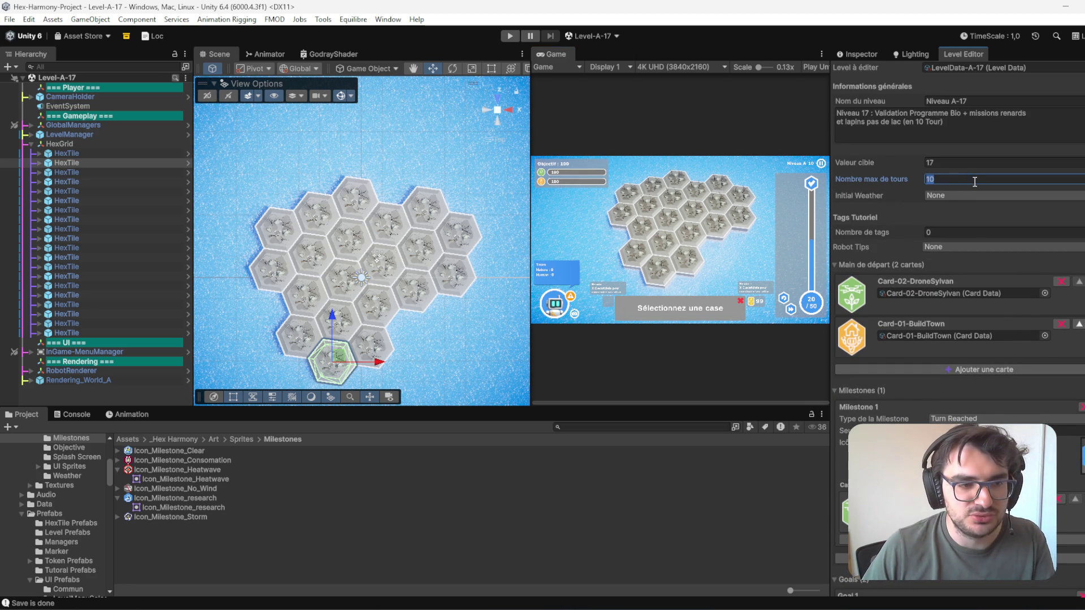
{"action": "left_click", "coordinate": [964, 163]}
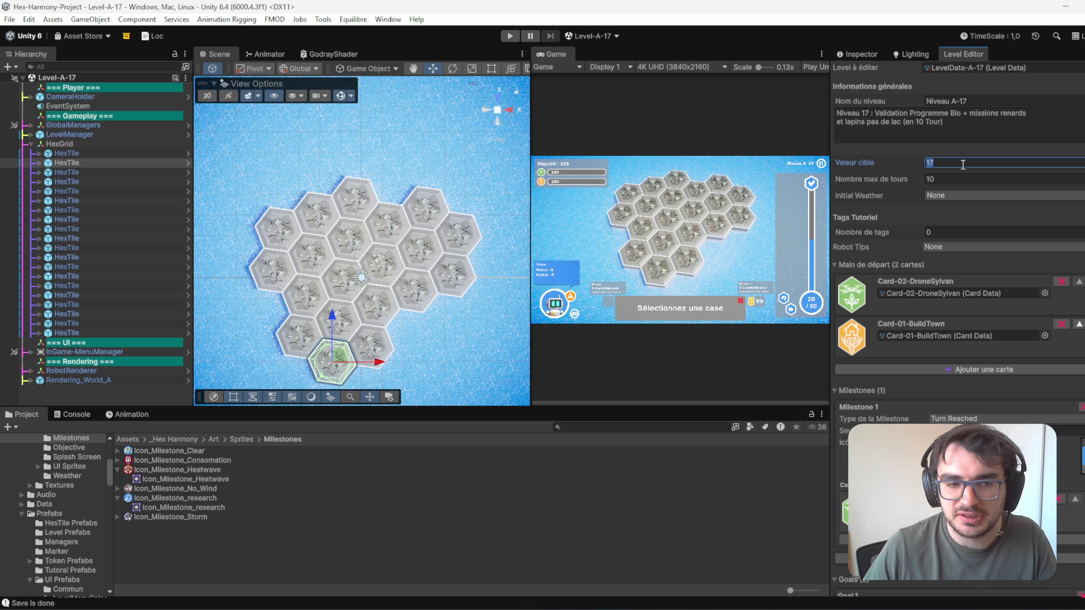
{"action": "type", "text": "20"}
{"action": "left_click", "coordinate": [971, 128]}
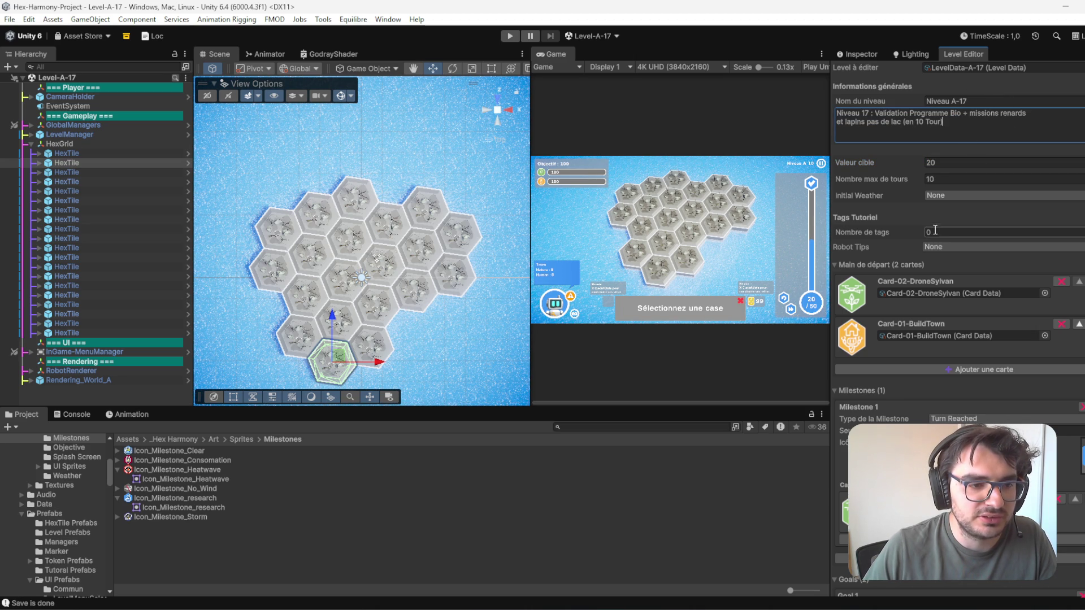
- Add a third starting card, another Card-02-DroneSylvan
{"action": "scroll", "coordinate": [870, 257], "scroll_direction": "down", "scroll_amount": 4}
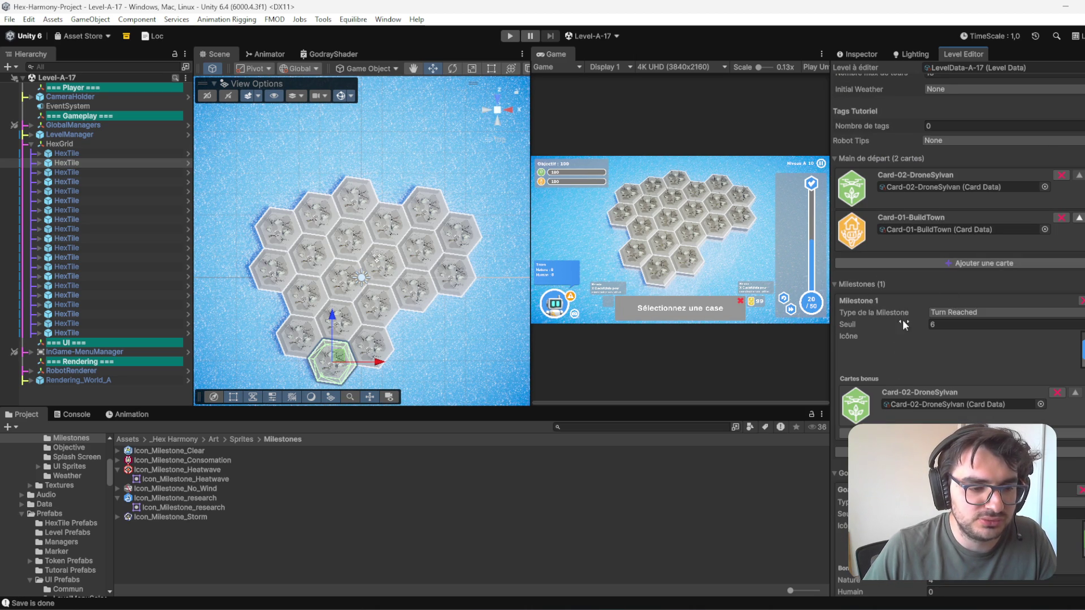
{"action": "scroll", "coordinate": [902, 318], "scroll_direction": "down", "scroll_amount": 5}
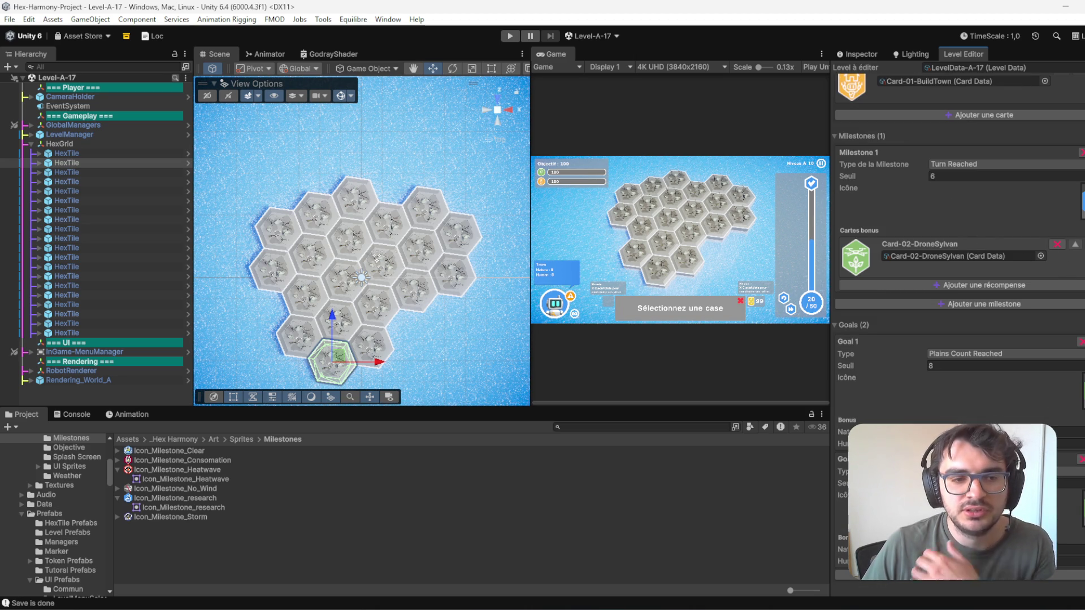
{"action": "scroll", "coordinate": [981, 296], "scroll_direction": "up", "scroll_amount": 5}
{"action": "left_click", "coordinate": [984, 256]}
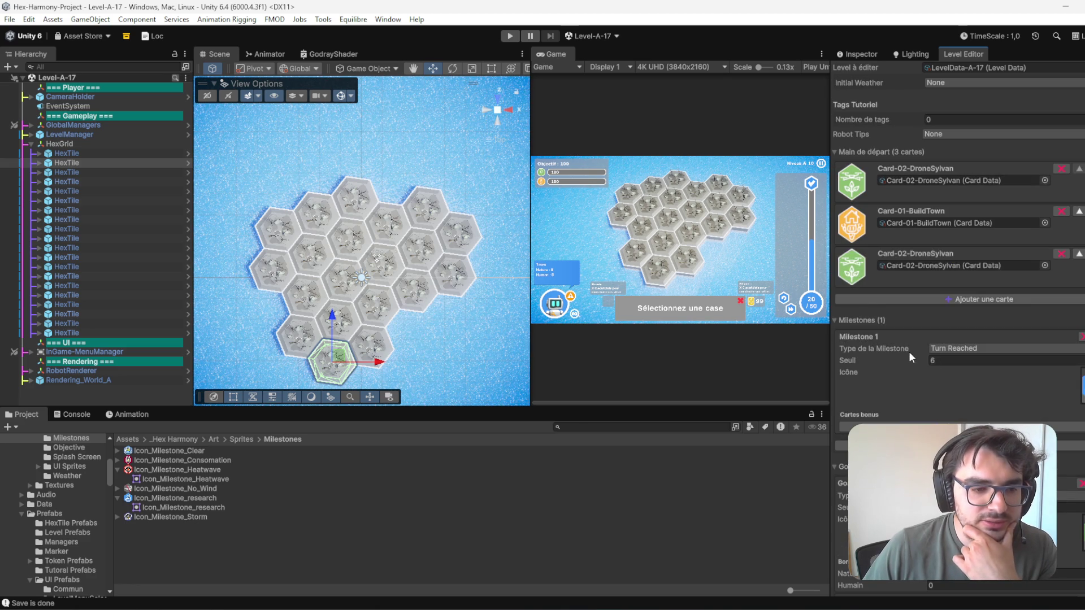
- Add three Card-04-Biodiversity_Program cards to the starting hand and remove a Card-01-BuildTown
{"action": "scroll", "coordinate": [898, 340], "scroll_direction": "up", "scroll_amount": 4}
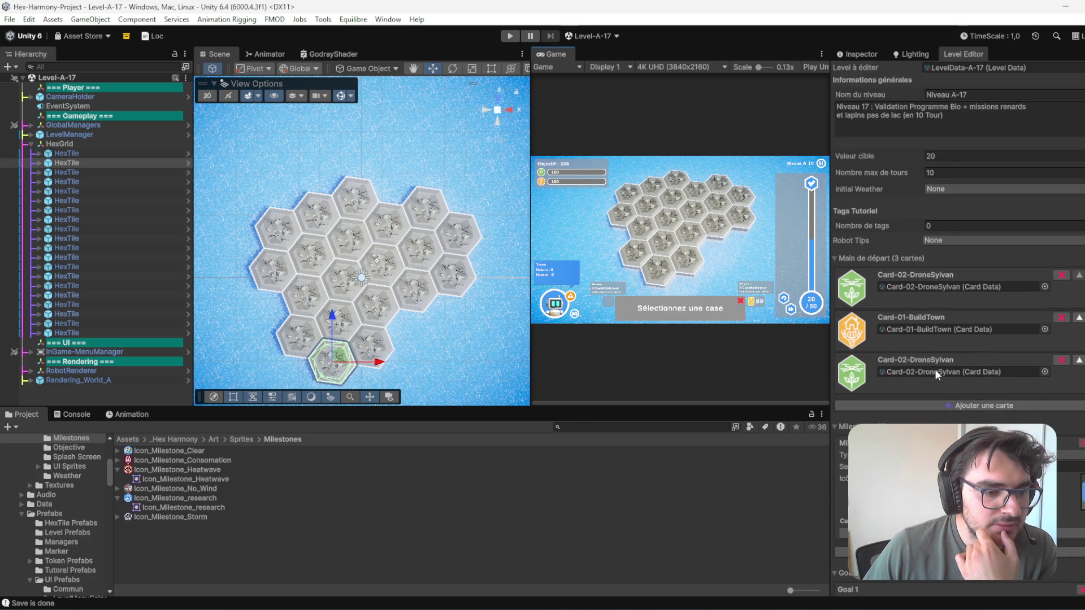
{"action": "left_click", "coordinate": [958, 407]}
{"action": "scroll", "coordinate": [1054, 339], "scroll_direction": "down", "scroll_amount": 4}
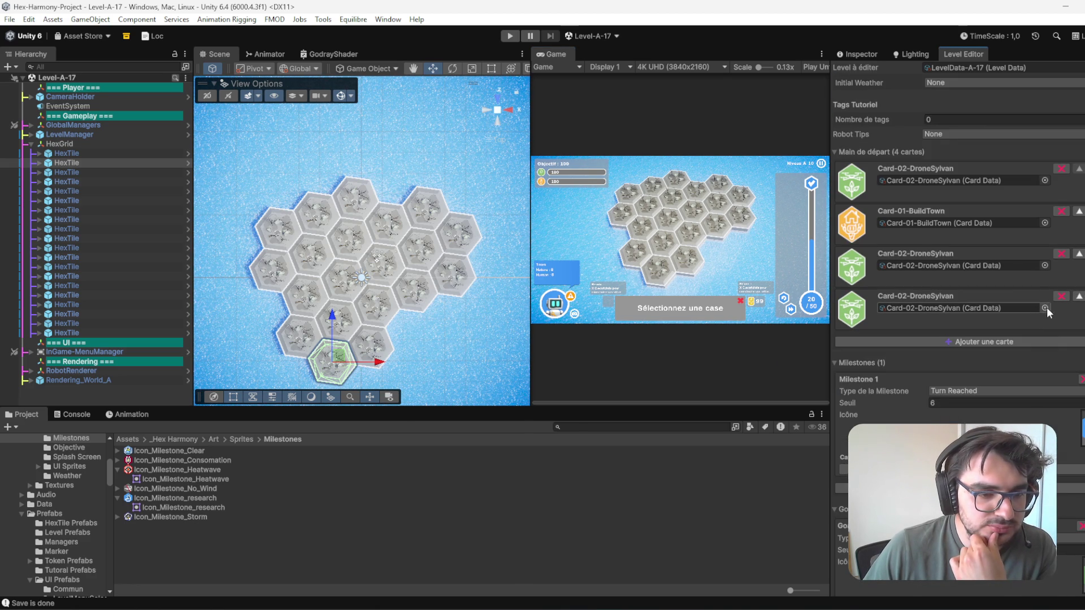
{"action": "left_click", "coordinate": [1045, 308]}
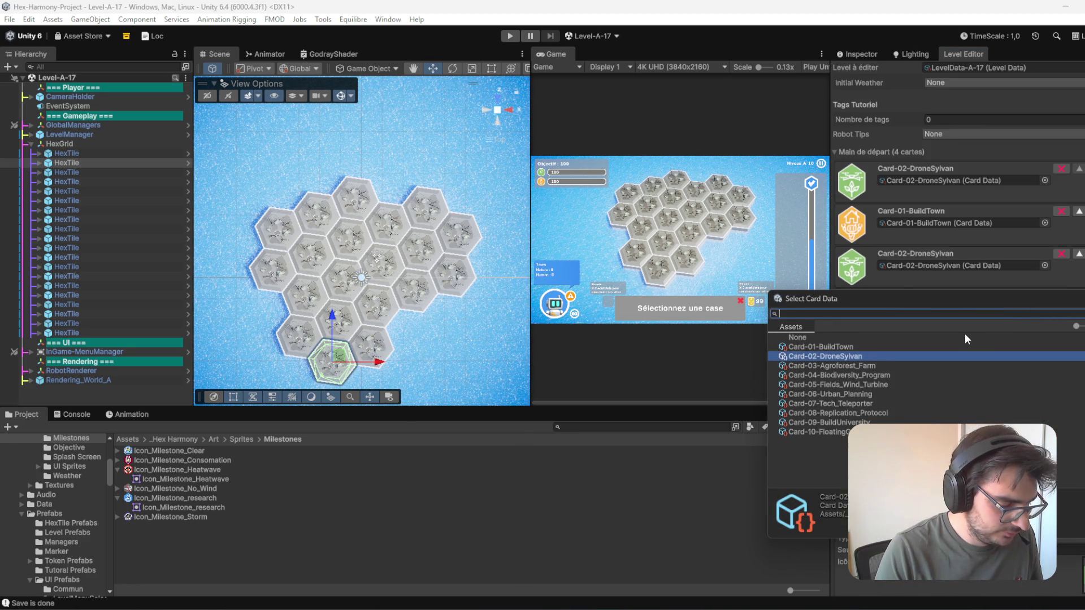
{"action": "type", "text": "bio"}
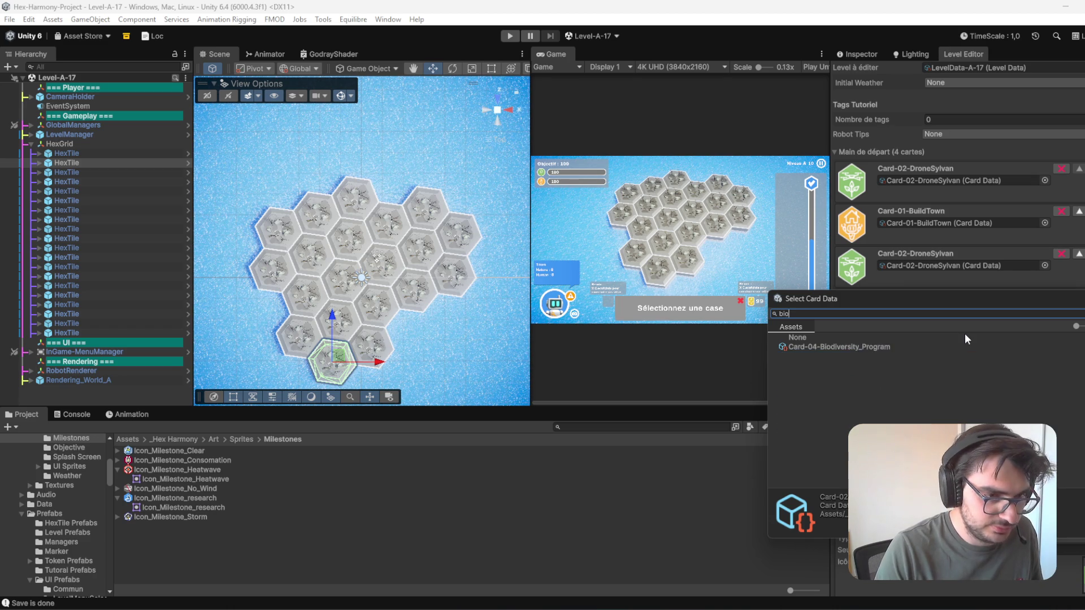
{"action": "double_click", "coordinate": [863, 348]}
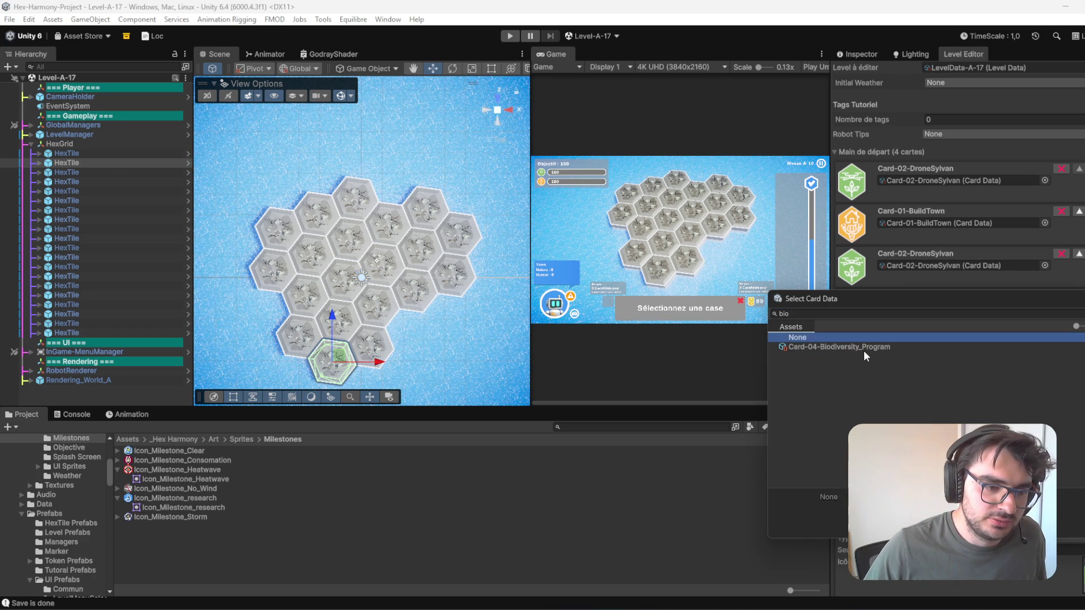
{"action": "left_click", "coordinate": [958, 343]}
{"action": "left_click", "coordinate": [986, 384]}
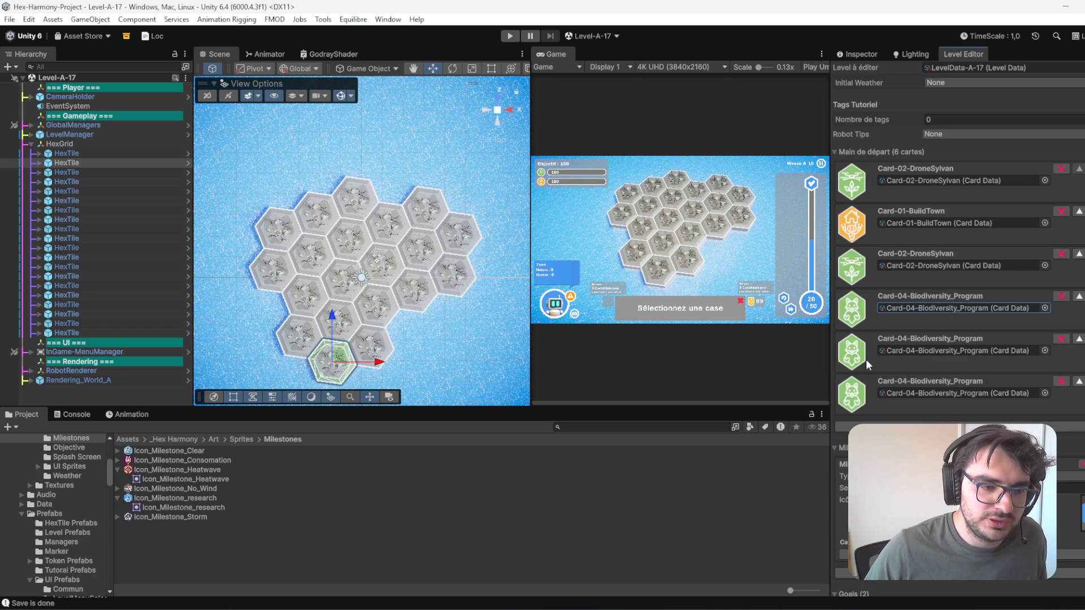
{"action": "left_click", "coordinate": [1062, 212]}
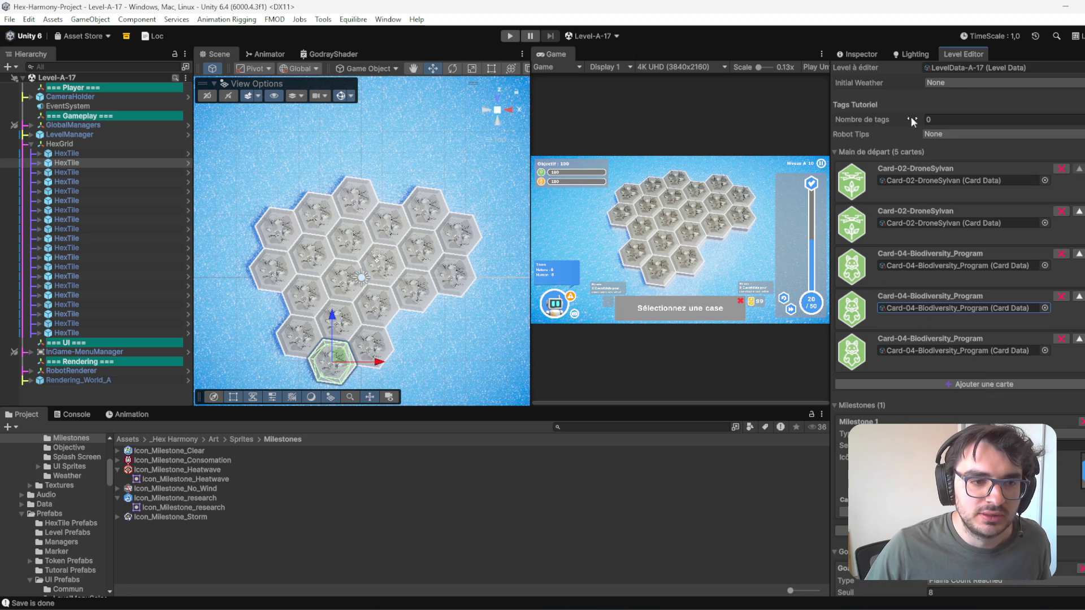
- Add further Card-01-BuildTown slots and make the last card Card-03-Agroforest_Farm
{"action": "left_click", "coordinate": [972, 384]}
{"action": "scroll", "coordinate": [972, 385], "scroll_direction": "down", "scroll_amount": 3}
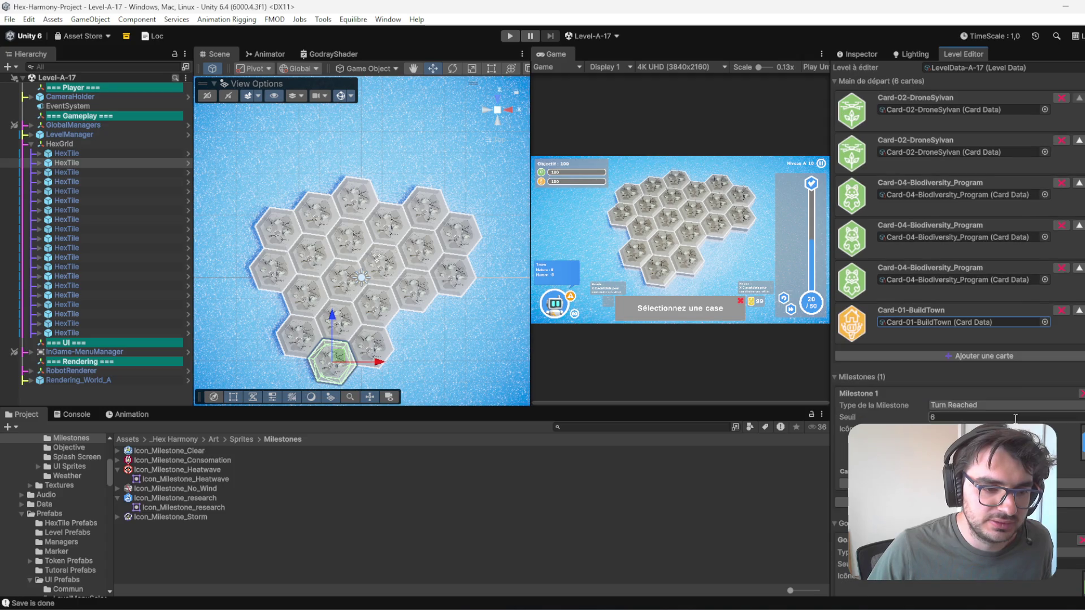
{"action": "left_click", "coordinate": [971, 353]}
{"action": "left_click", "coordinate": [988, 398]}
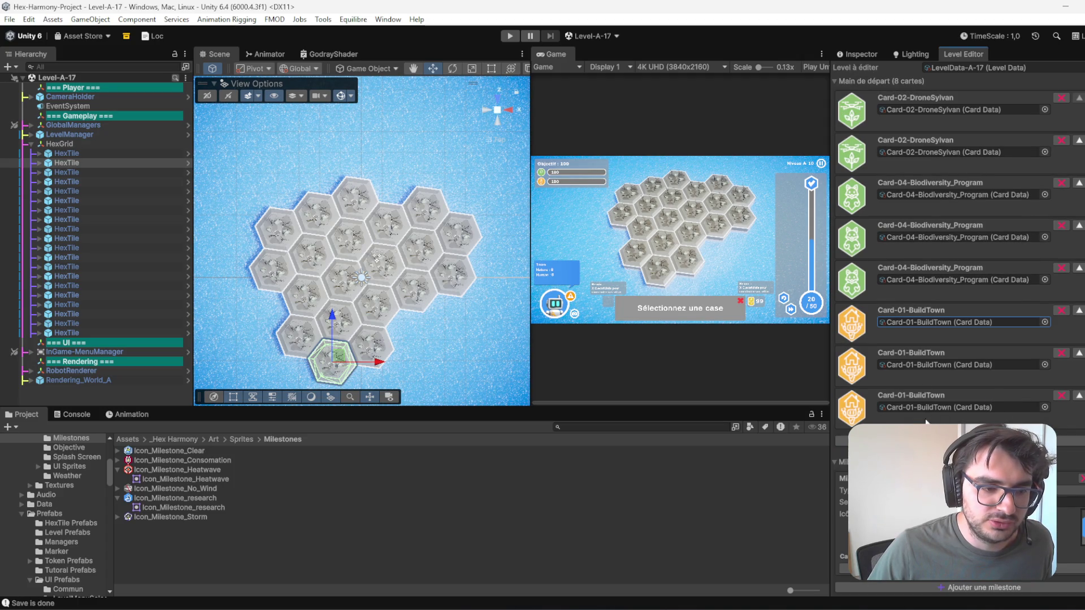
{"action": "scroll", "coordinate": [907, 254], "scroll_direction": "up", "scroll_amount": 3}
{"action": "scroll", "coordinate": [927, 282], "scroll_direction": "down", "scroll_amount": 5}
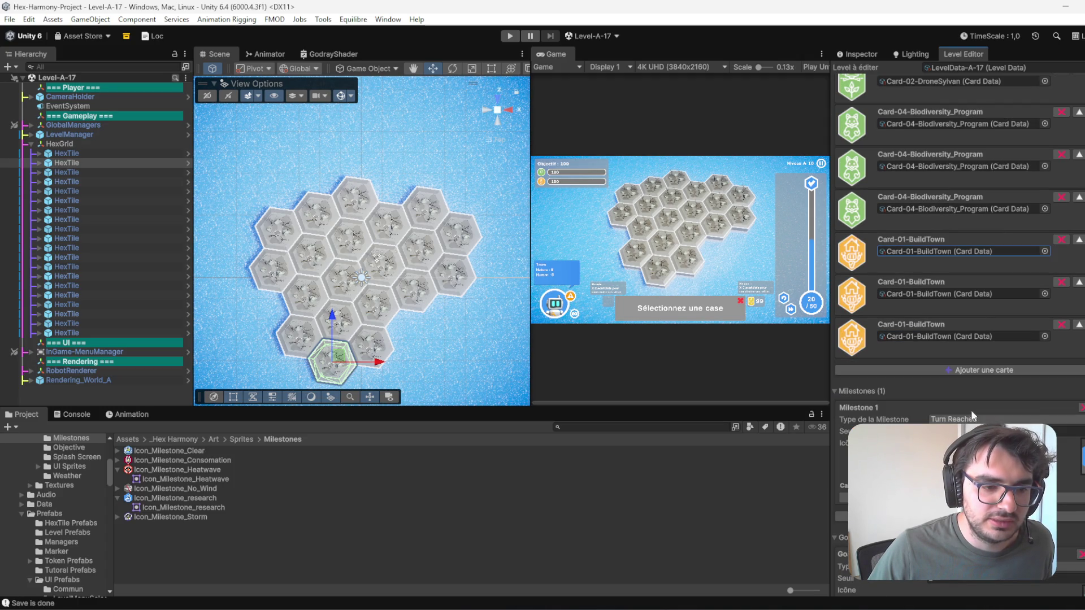
{"action": "left_click", "coordinate": [1045, 379]}
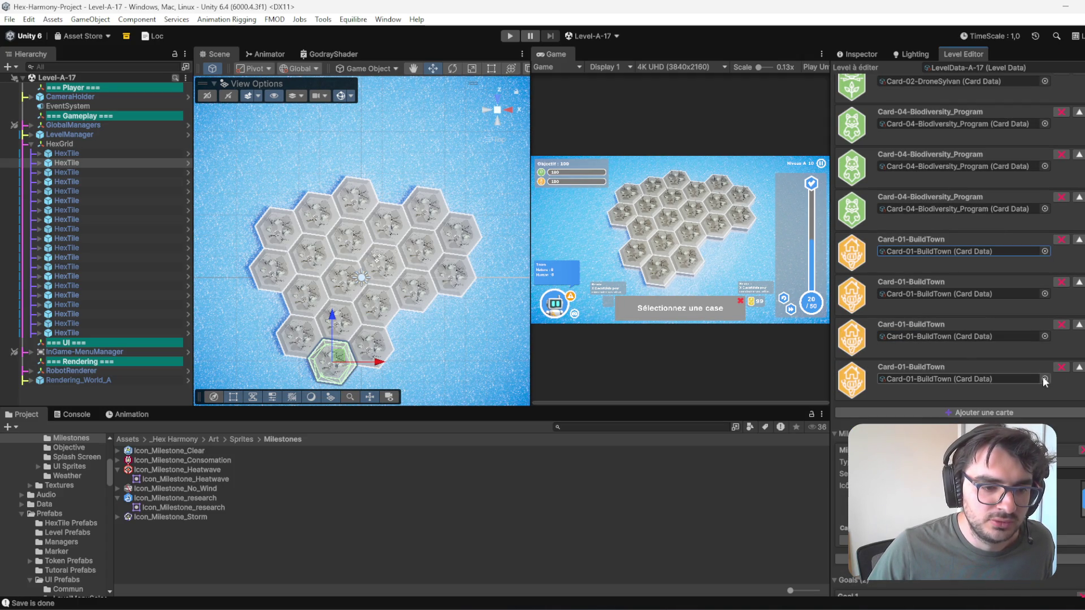
{"action": "double_click", "coordinate": [816, 435]}
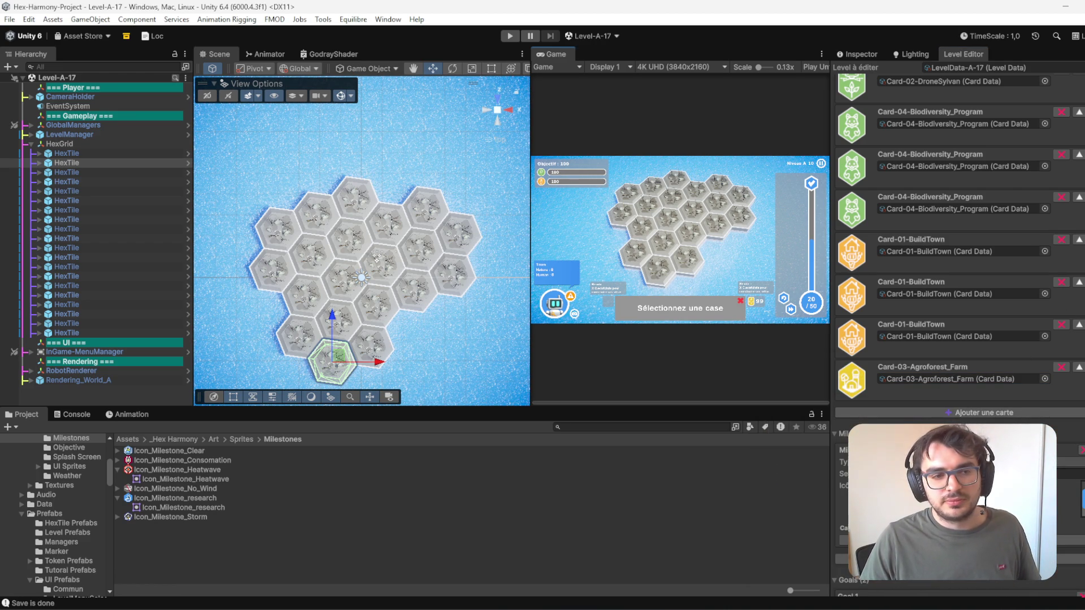
{"action": "scroll", "coordinate": [971, 286], "scroll_direction": "up", "scroll_amount": 5}
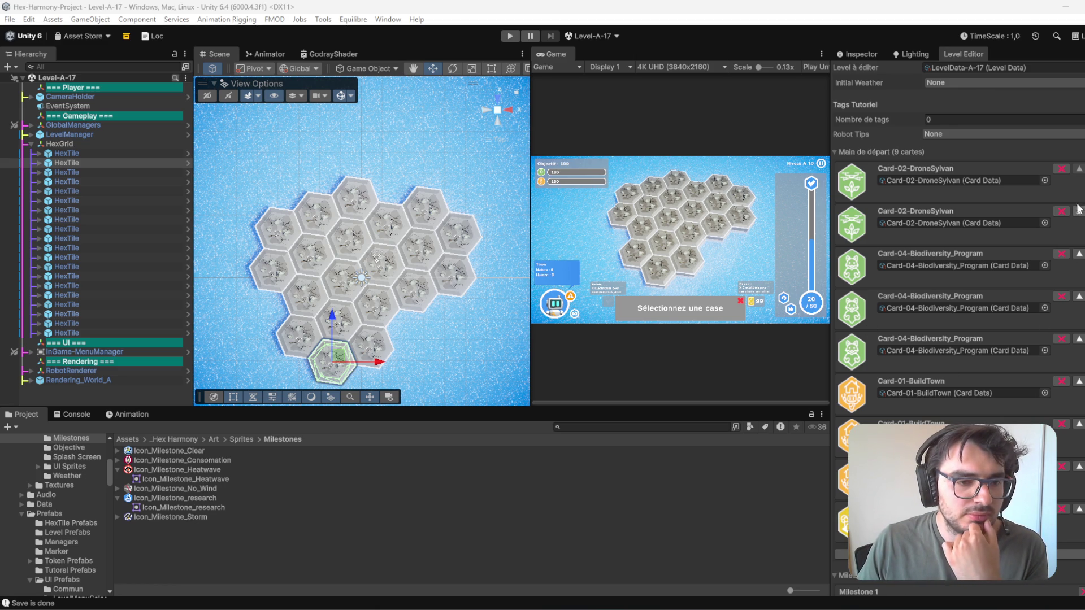
- Remove the second Card-02-DroneSylvan, append a new card, then select hex tiles on the grid
{"action": "left_click", "coordinate": [1061, 214]}
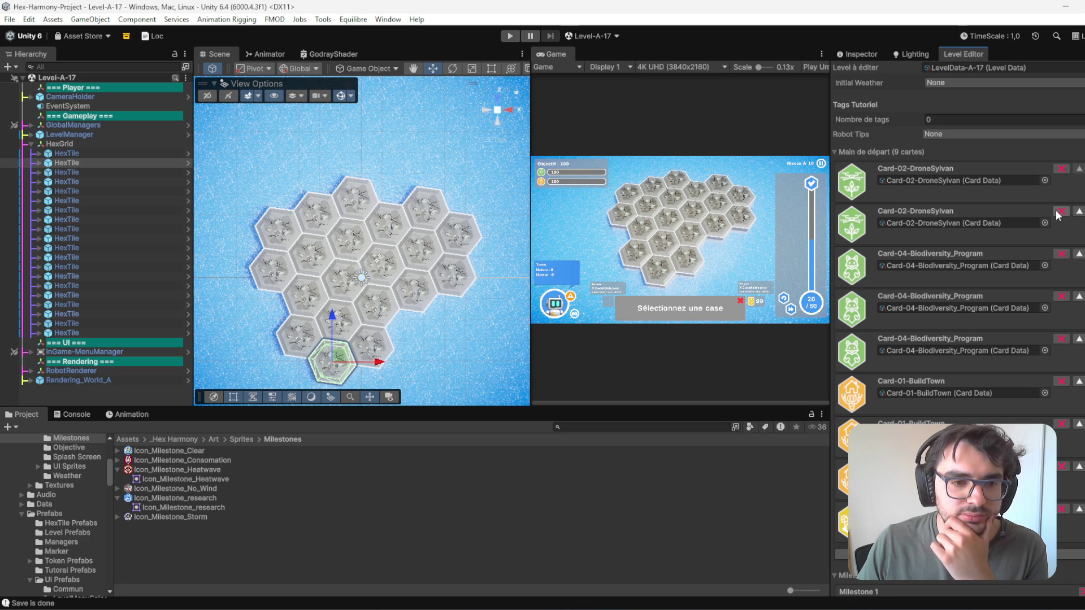
{"action": "left_click", "coordinate": [1061, 212]}
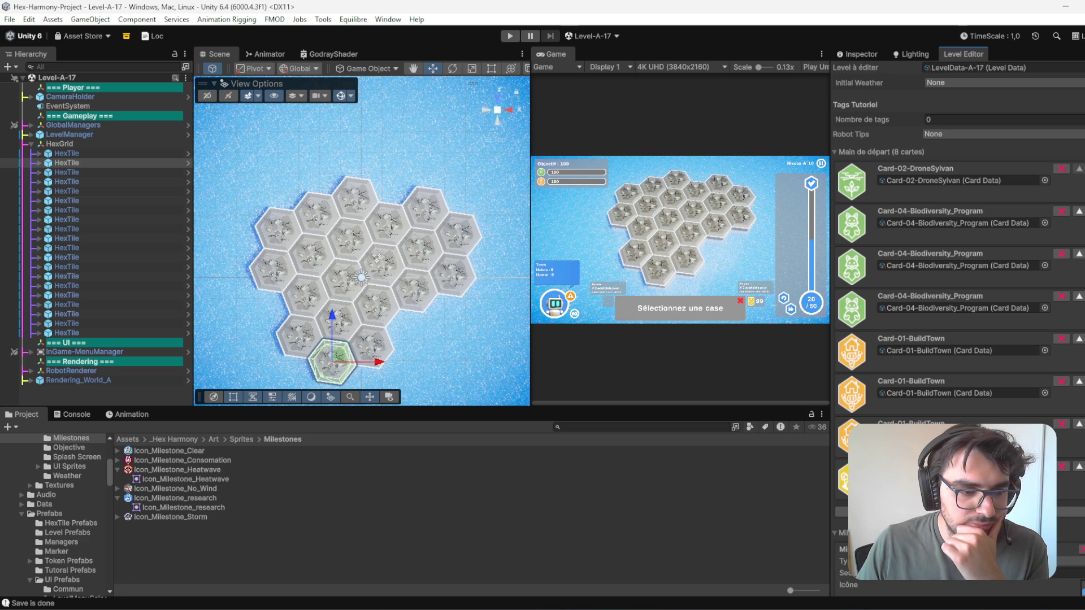
{"action": "left_click", "coordinate": [955, 511]}
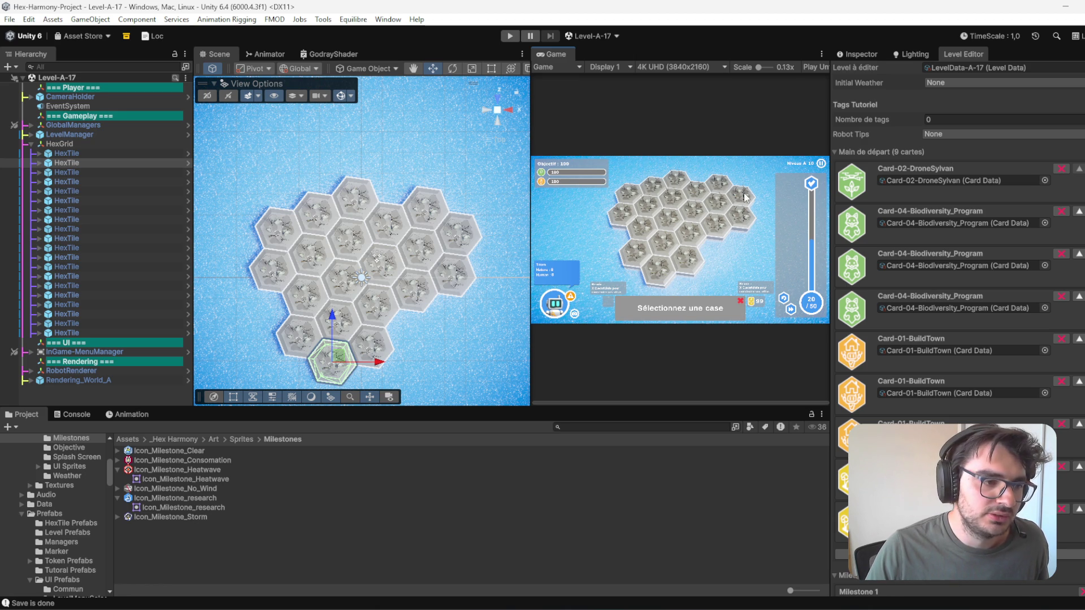
{"action": "left_click", "coordinate": [466, 242]}
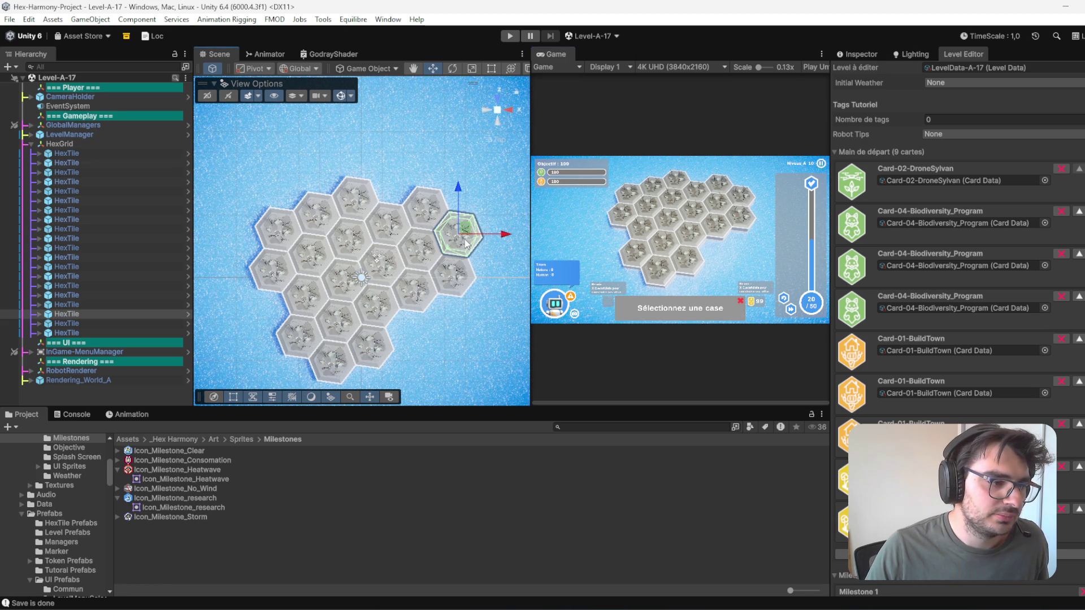
{"action": "left_click", "coordinate": [346, 200]}
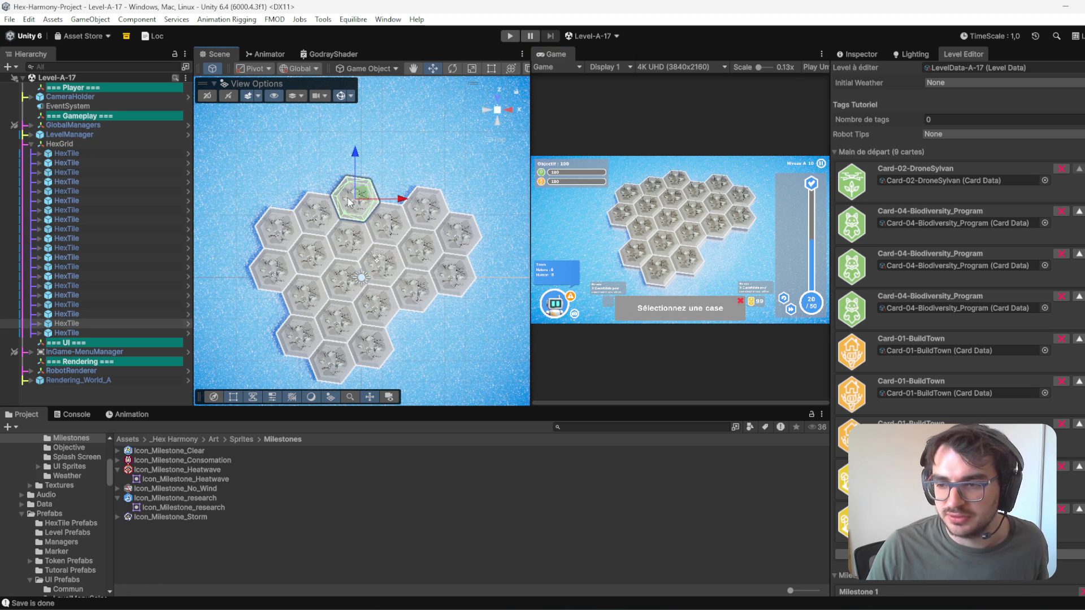
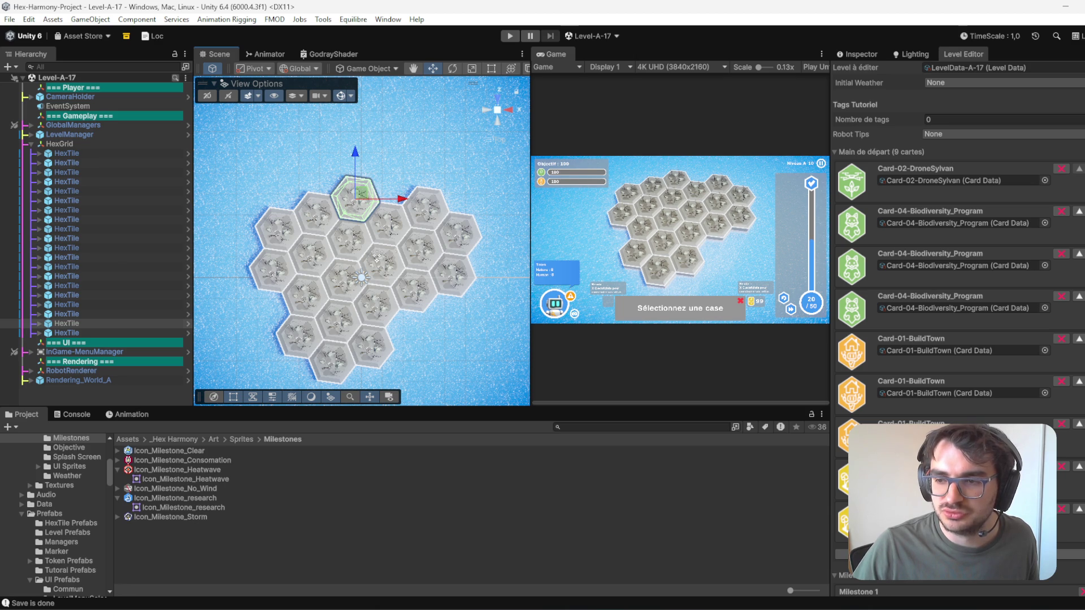
- Turn the top hex of the Level-A-17 grid into a plains tile
{"action": "mouse_move", "coordinate": [445, 253]}
{"action": "left_mouse_down"}
{"action": "mouse_move", "coordinate": [414, 213]}
{"action": "mouse_move", "coordinate": [467, 239]}
{"action": "left_mouse_up"}
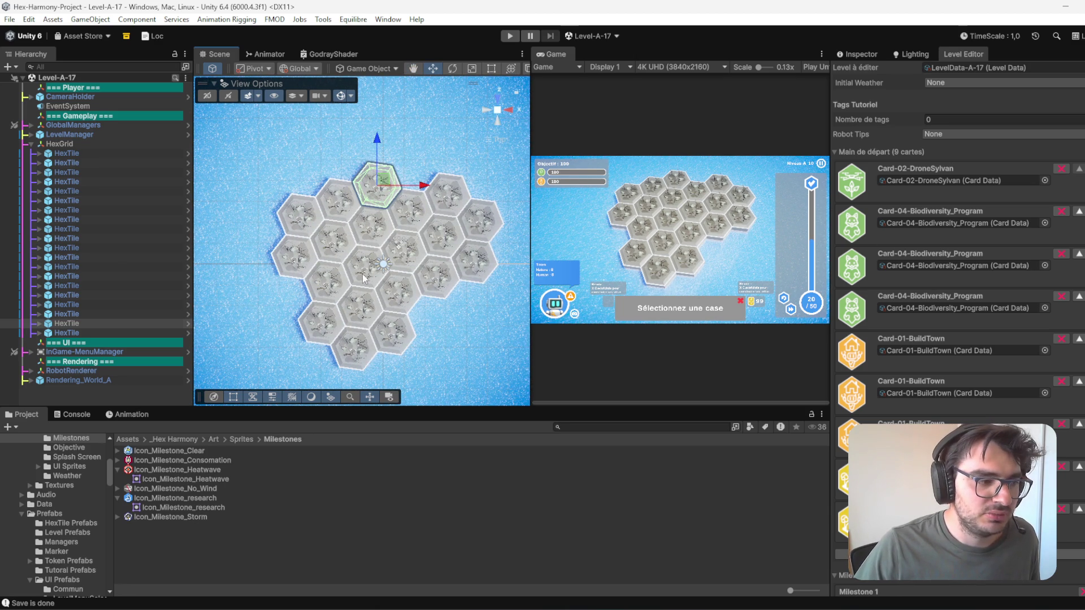
{"action": "right_click", "coordinate": [362, 188]}
{"action": "mouse_move", "coordinate": [428, 314]}
{"action": "left_click", "coordinate": [537, 343]}
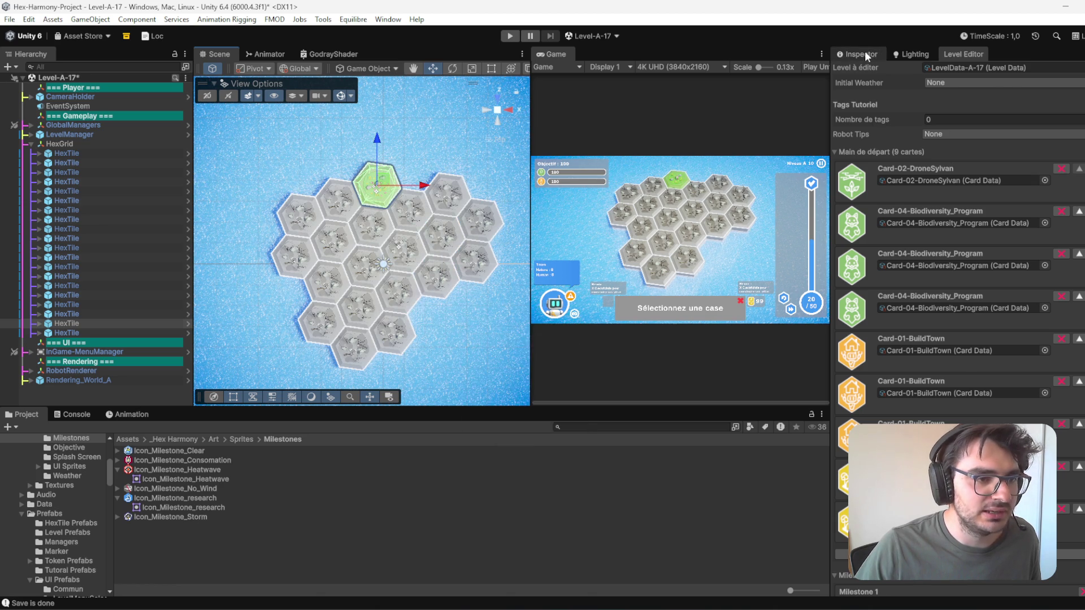
- Inspect the new plains tile's Hex Tile script in the Inspector
{"action": "left_click", "coordinate": [870, 48]}
{"action": "scroll", "coordinate": [1039, 236], "scroll_direction": "down", "scroll_amount": 5}
{"action": "scroll", "coordinate": [984, 334], "scroll_direction": "up", "scroll_amount": 4}
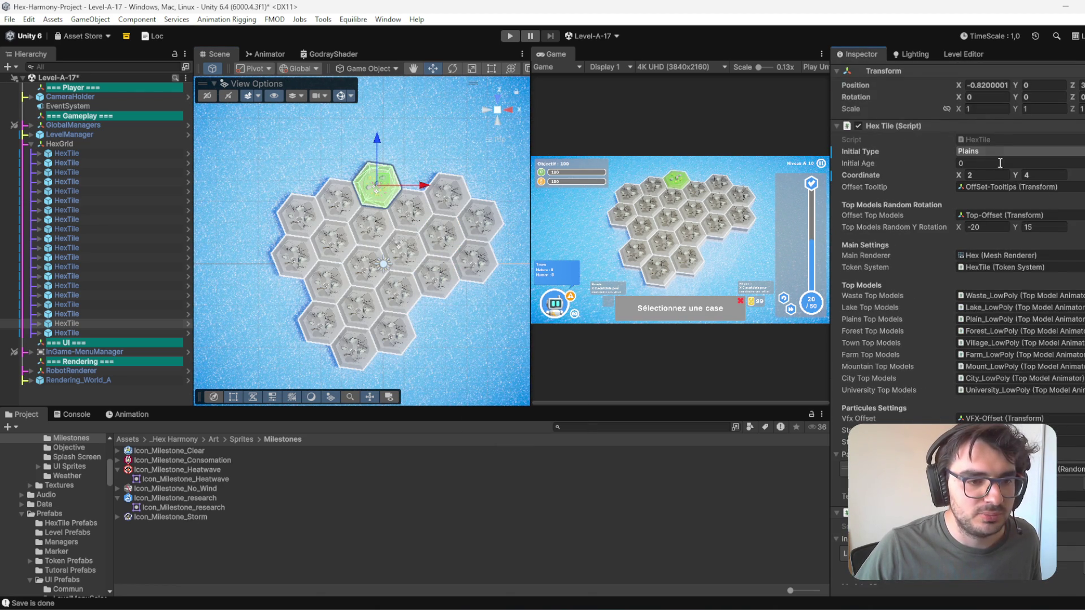
{"action": "scroll", "coordinate": [993, 169], "scroll_direction": "down", "scroll_amount": 4}
{"action": "left_click", "coordinate": [1070, 431]}
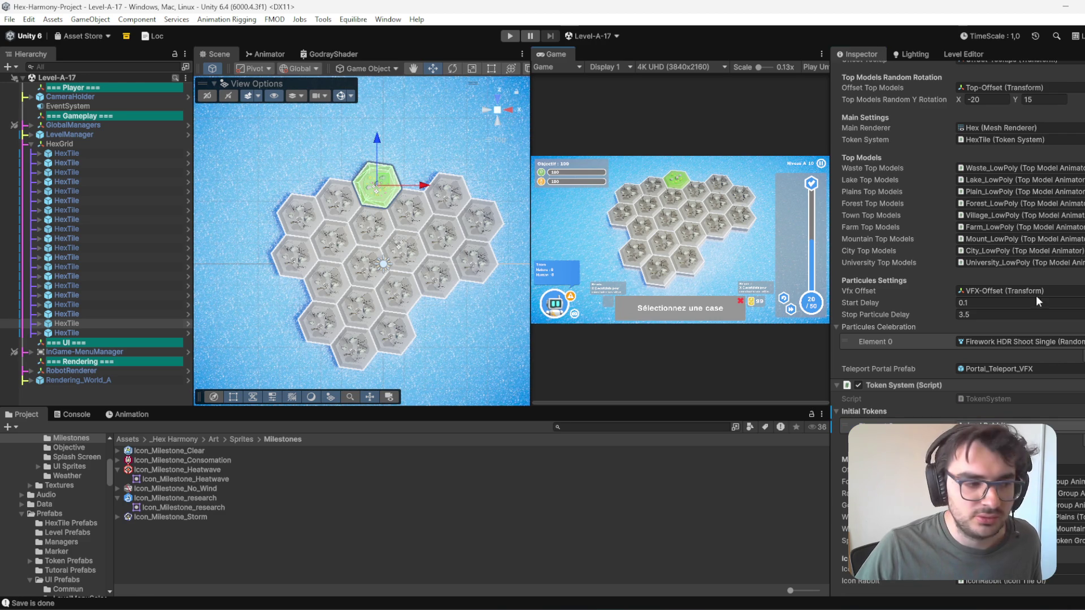
- Select two central hexes for the next tile change
{"action": "left_click_drag", "start_coordinate": [412, 311], "coordinate": [420, 309]}
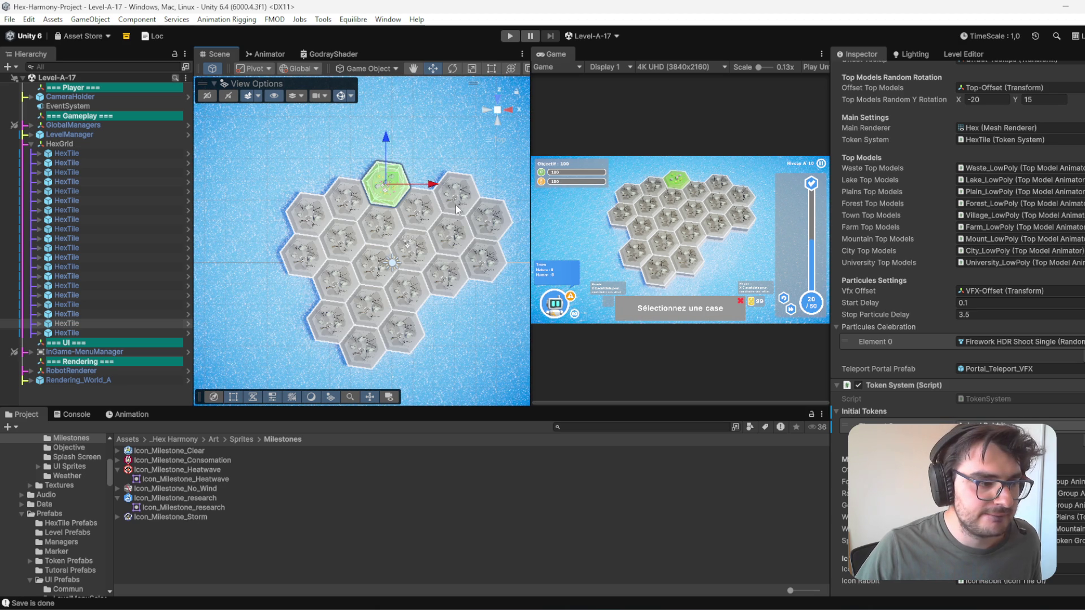
{"action": "left_click_drag", "start_coordinate": [421, 271], "coordinate": [409, 278]}
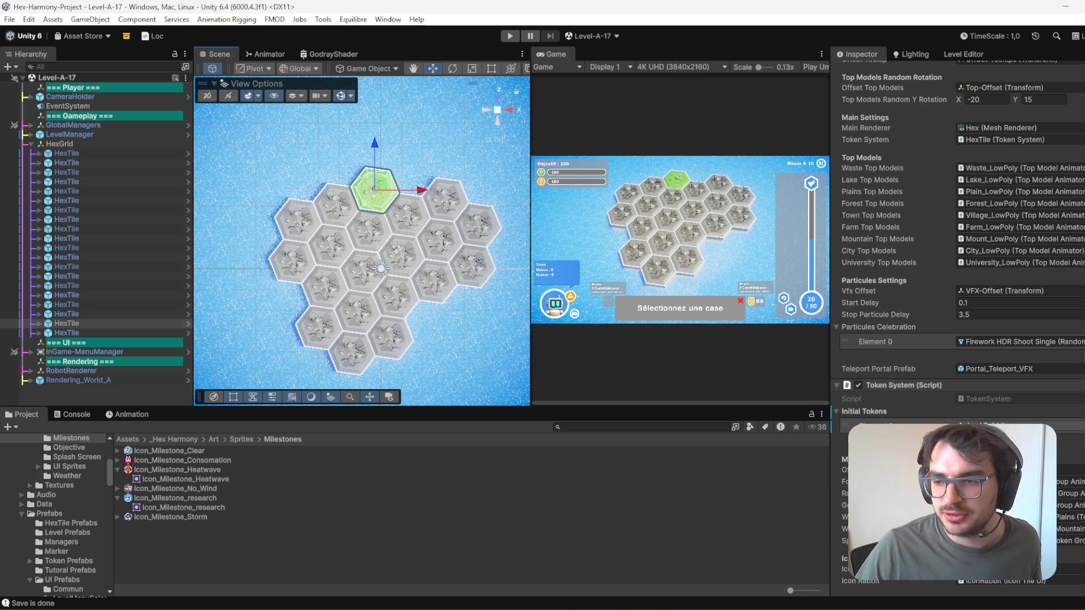
{"action": "left_click", "coordinate": [446, 247]}
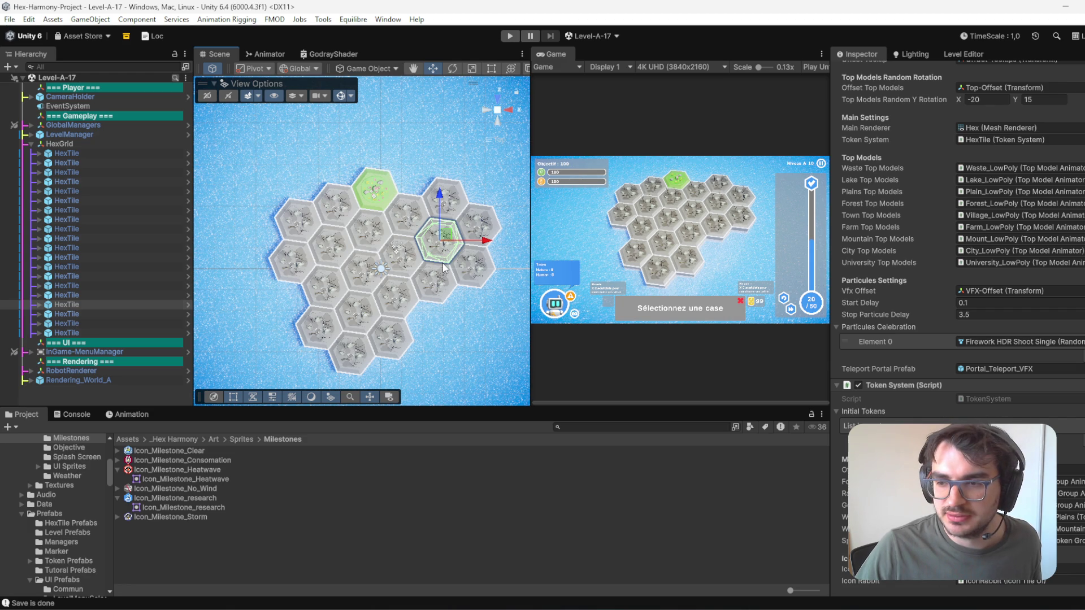
{"action": "left_click", "coordinate": [362, 273]}
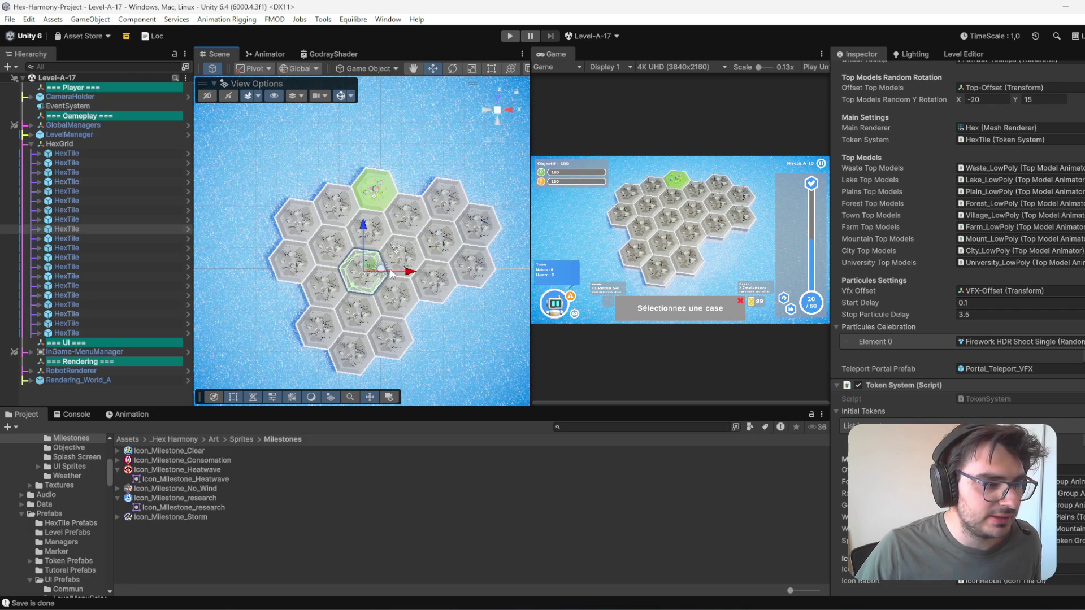
{"action": "left_click", "coordinate": [446, 248], "text": "shift"}
- Turn both selected central hexes into plains tiles
{"action": "right_click", "coordinate": [446, 249]}
{"action": "mouse_move", "coordinate": [526, 376]}
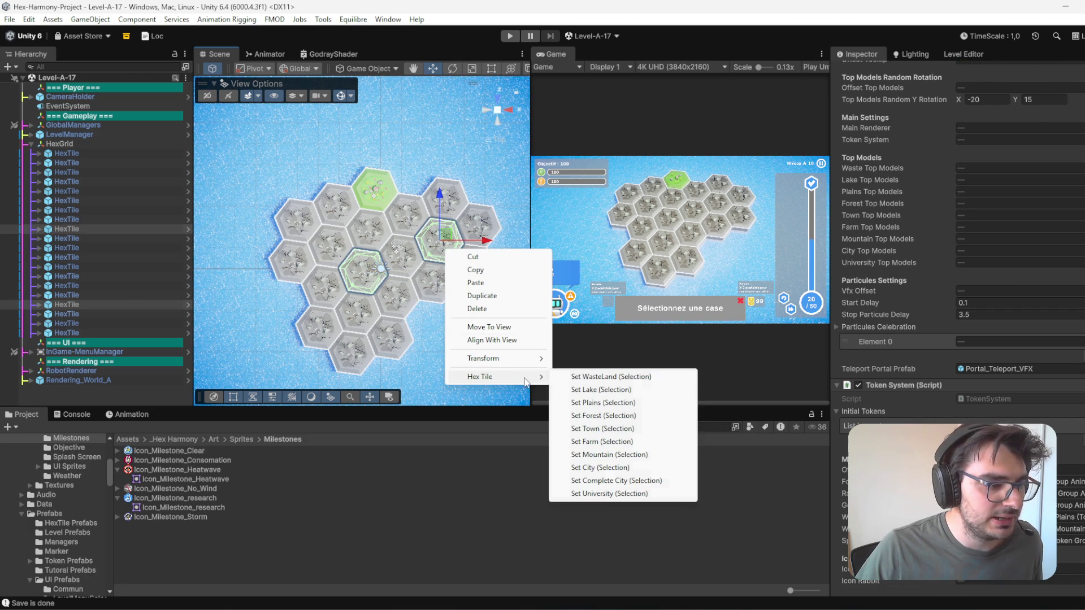
{"action": "left_click", "coordinate": [620, 402]}
- Turn the right-edge hex into a forest tile
{"action": "left_click", "coordinate": [476, 284]}
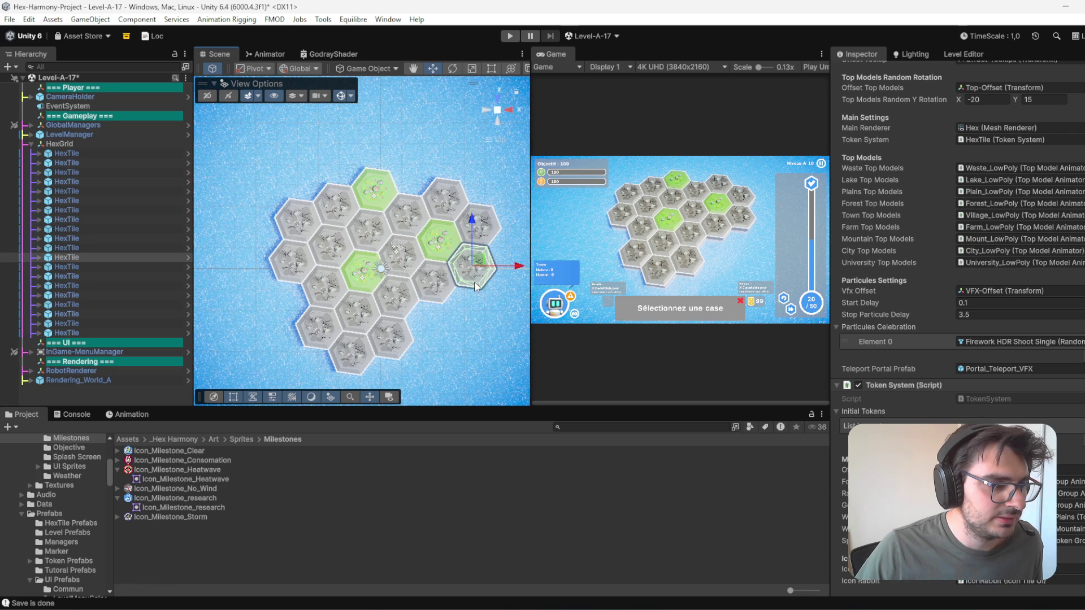
{"action": "right_click", "coordinate": [476, 284]}
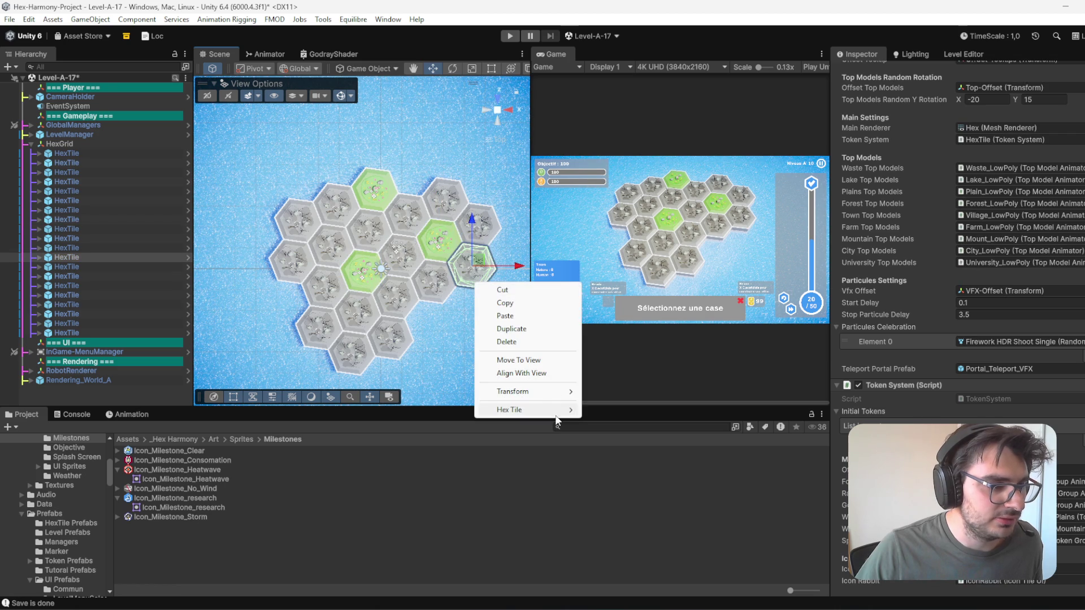
{"action": "left_click", "coordinate": [700, 234]}
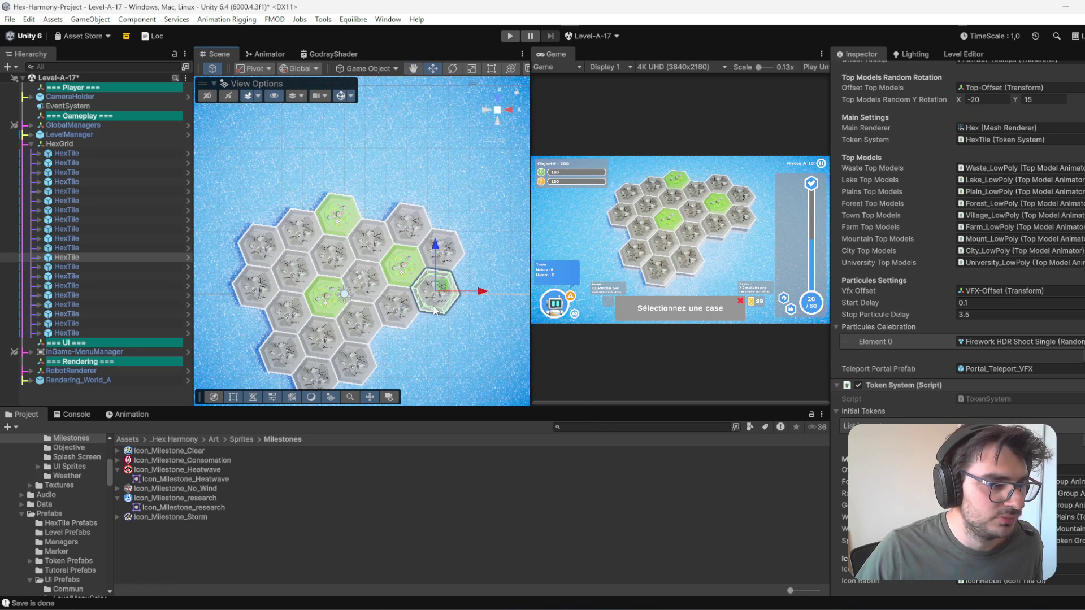
{"action": "right_click", "coordinate": [434, 307]}
{"action": "mouse_move", "coordinate": [515, 436]}
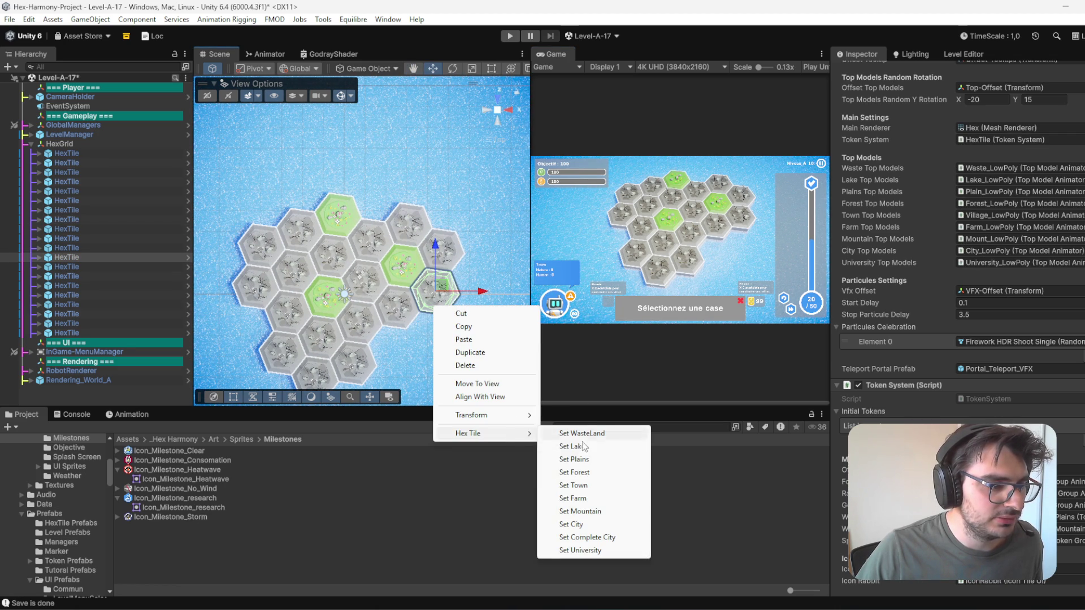
{"action": "left_click", "coordinate": [590, 473]}
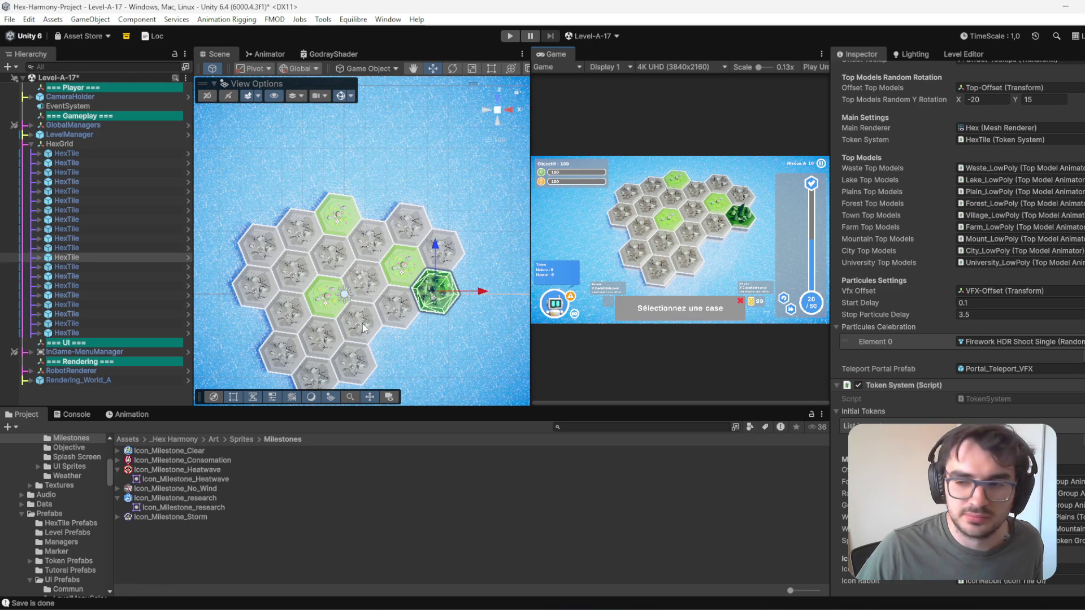
- Make the lower-middle hex a town tile, then select two upper-right hexes
{"action": "left_click", "coordinate": [362, 283]}
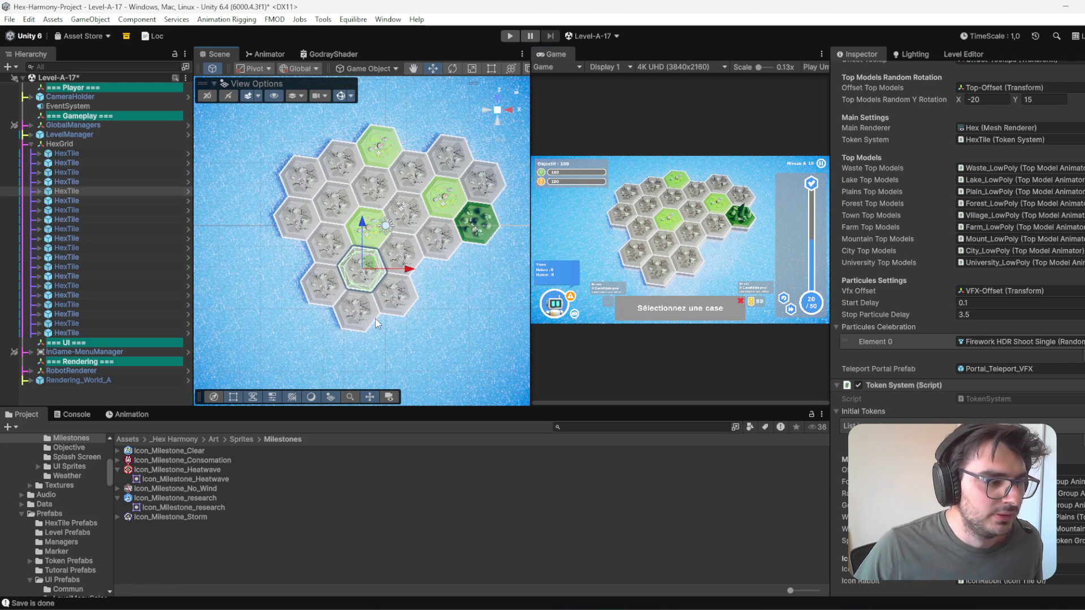
{"action": "left_click", "coordinate": [378, 322]}
{"action": "left_click", "coordinate": [378, 275]}
{"action": "right_click", "coordinate": [377, 272]}
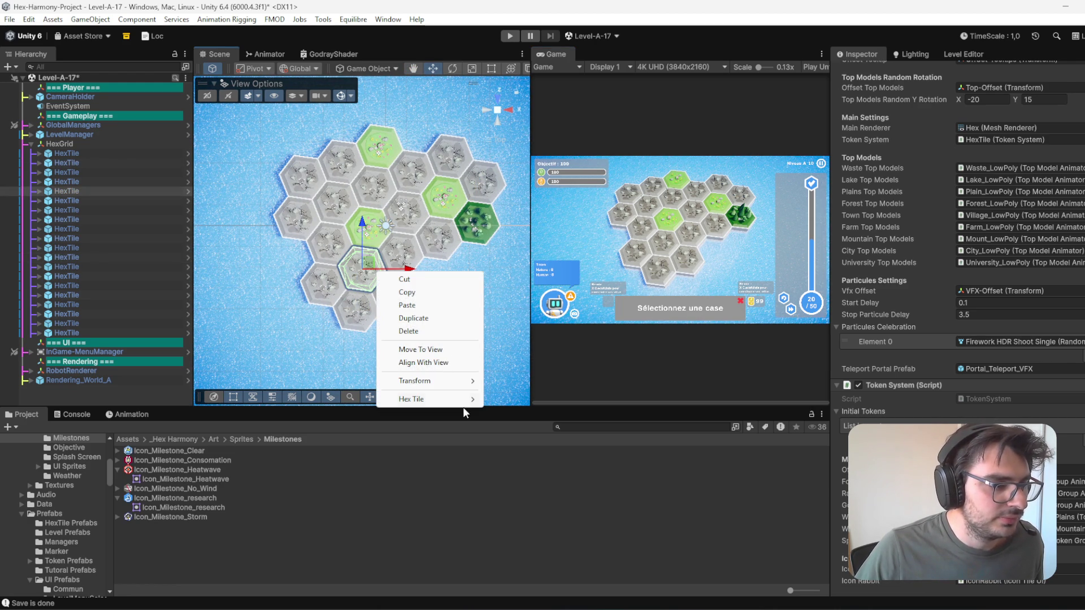
{"action": "mouse_move", "coordinate": [462, 401]}
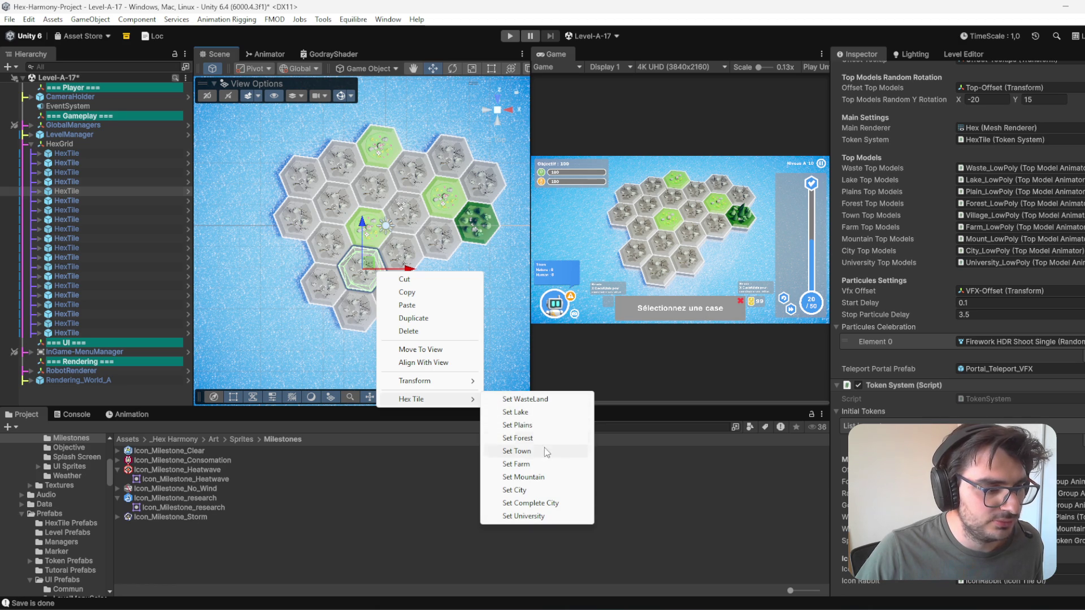
{"action": "left_click", "coordinate": [530, 453]}
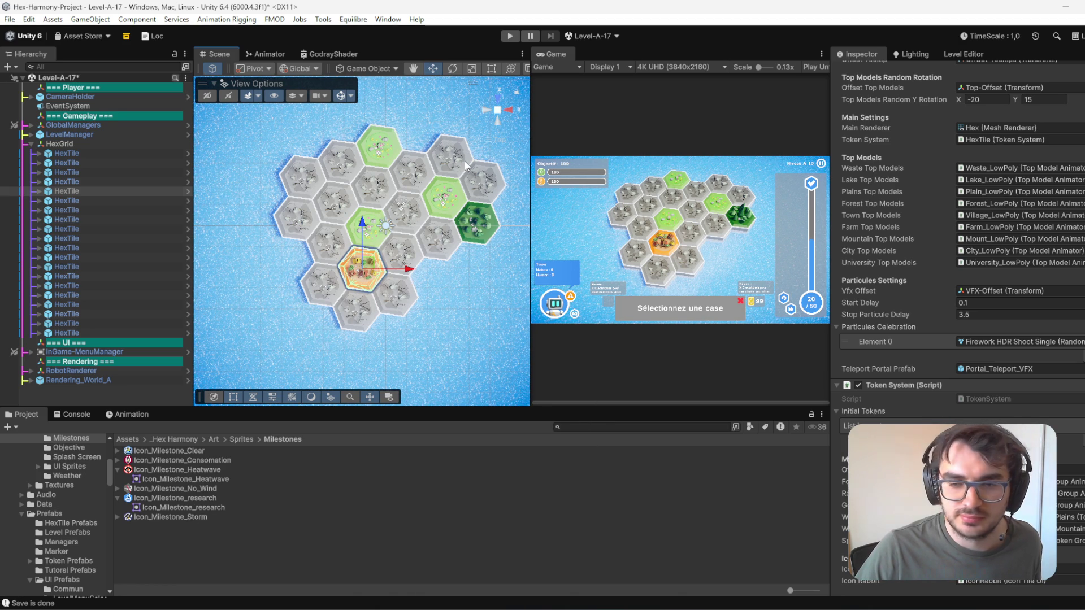
{"action": "left_click", "coordinate": [461, 162]}
{"action": "left_click", "coordinate": [483, 190], "text": "shift"}
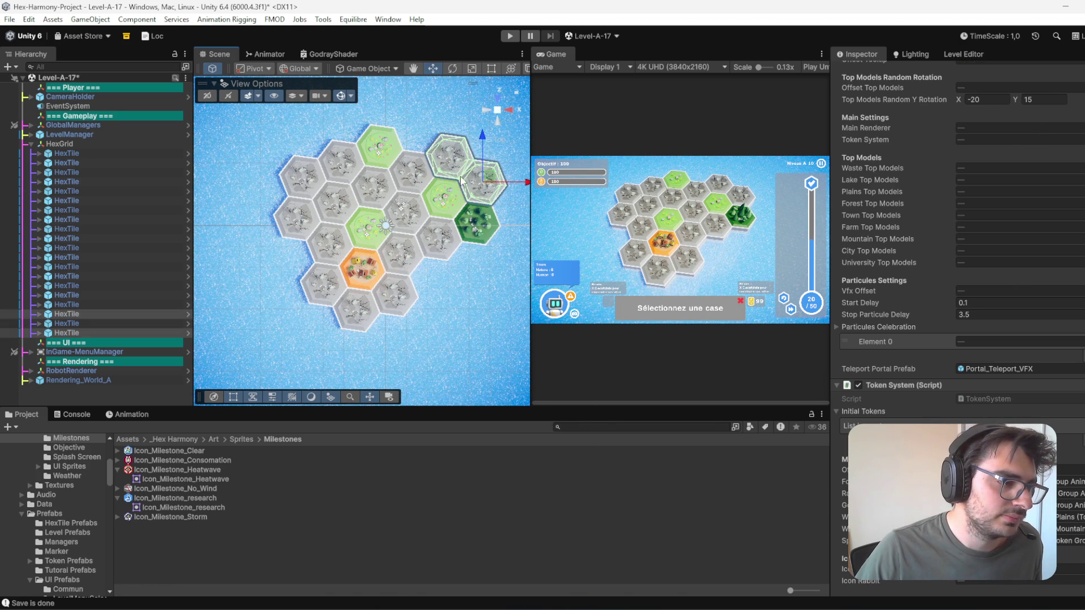
- Turn the lower-left hex into a plains tile
{"action": "left_click", "coordinate": [391, 313]}
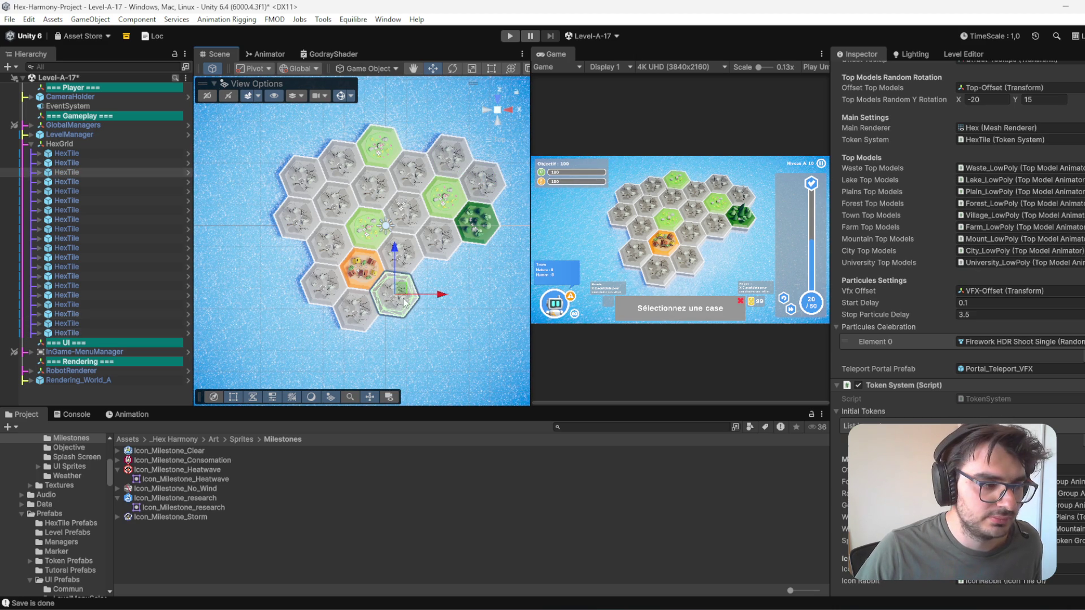
{"action": "left_click", "coordinate": [327, 285]}
{"action": "right_click", "coordinate": [327, 282]}
{"action": "mouse_move", "coordinate": [402, 409]}
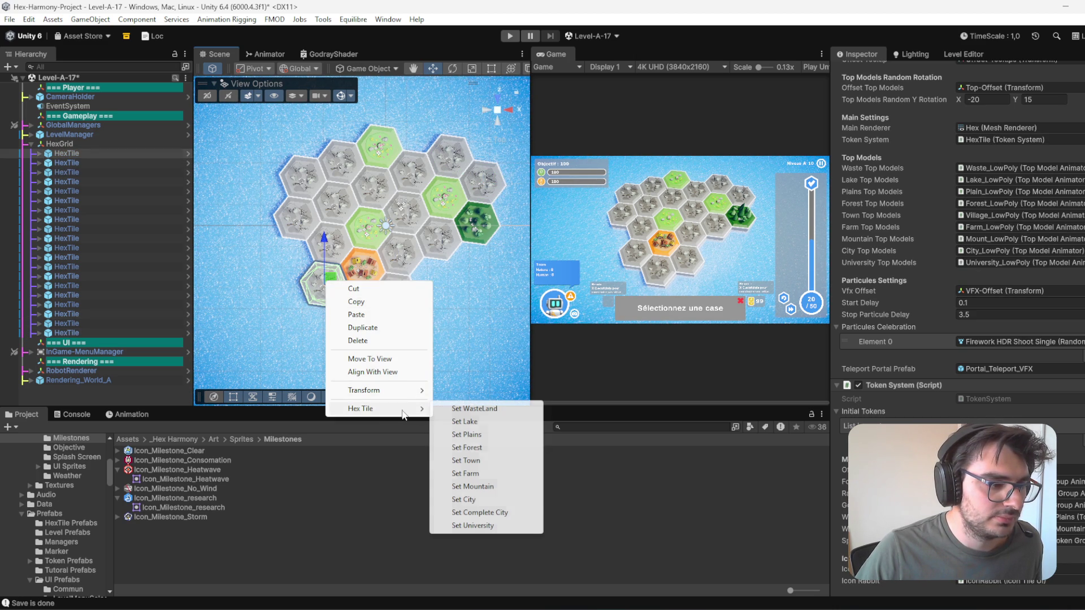
{"action": "left_click", "coordinate": [486, 435]}
- Select candidate hexes at 4,4, 0,2 and 0,3, then the two upper-right hexes
{"action": "left_click", "coordinate": [391, 301]}
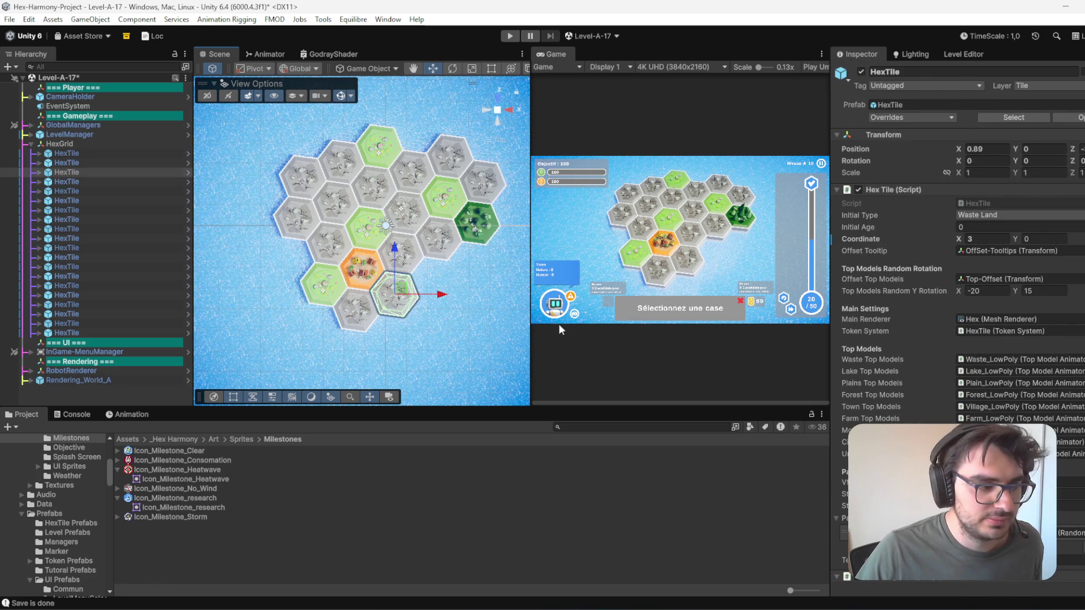
{"action": "left_click", "coordinate": [492, 193]}
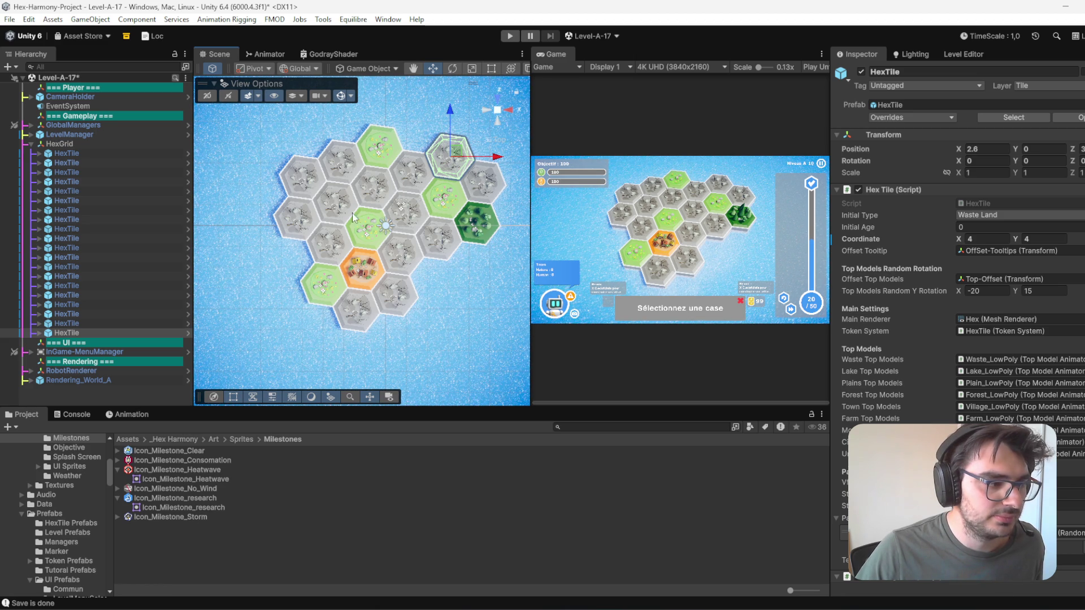
{"action": "left_click", "coordinate": [310, 225]}
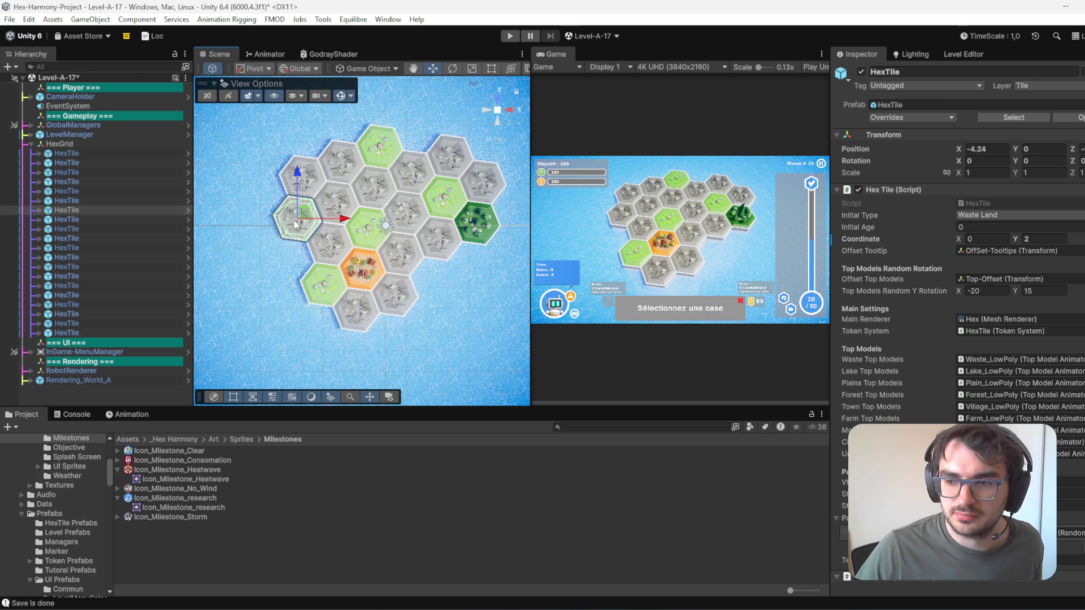
{"action": "left_click", "coordinate": [309, 223]}
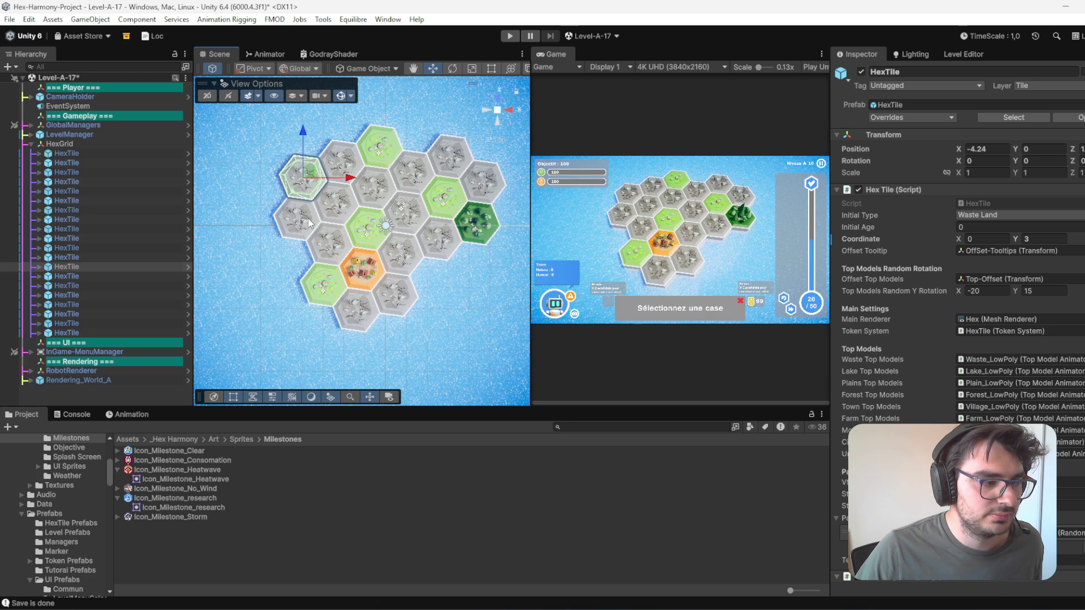
{"action": "right_click", "coordinate": [312, 195]}
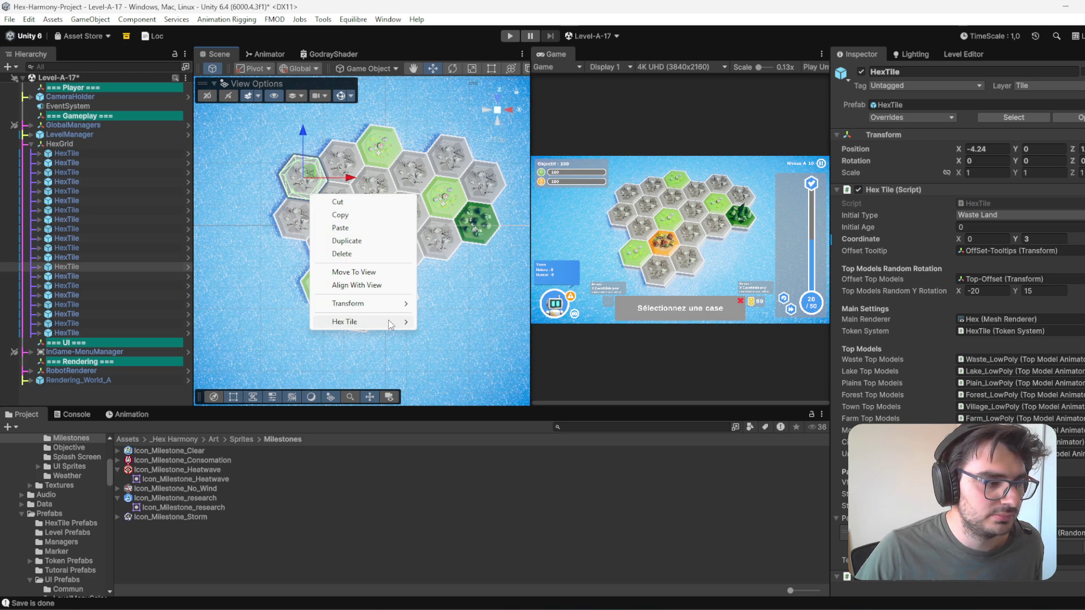
{"action": "mouse_move", "coordinate": [388, 319]}
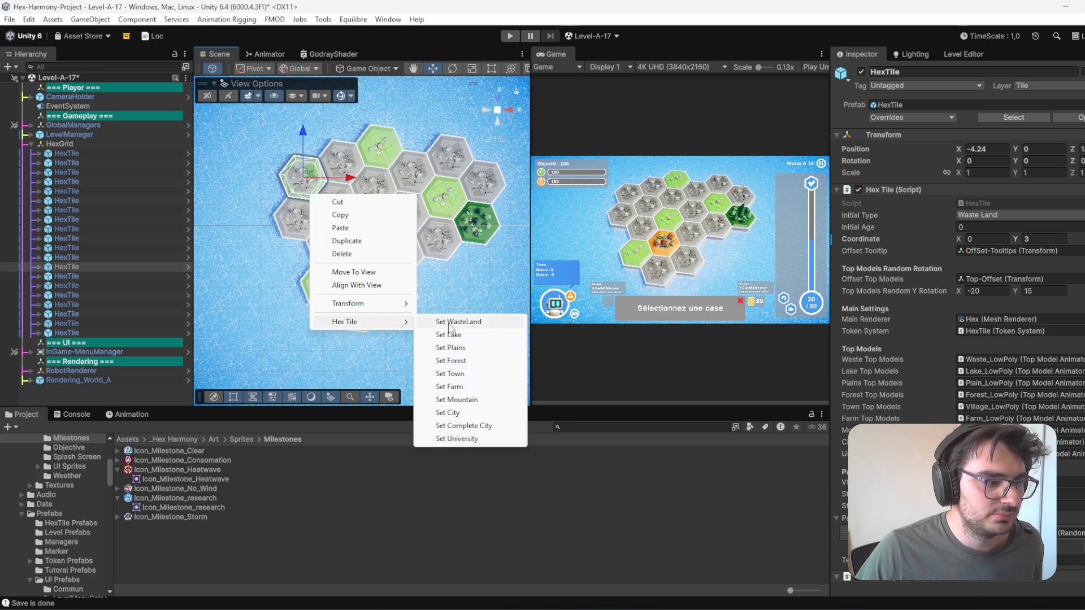
{"action": "left_click", "coordinate": [450, 161]}
{"action": "left_click", "coordinate": [486, 189], "text": "ctrl"}
{"action": "right_click", "coordinate": [486, 186]}
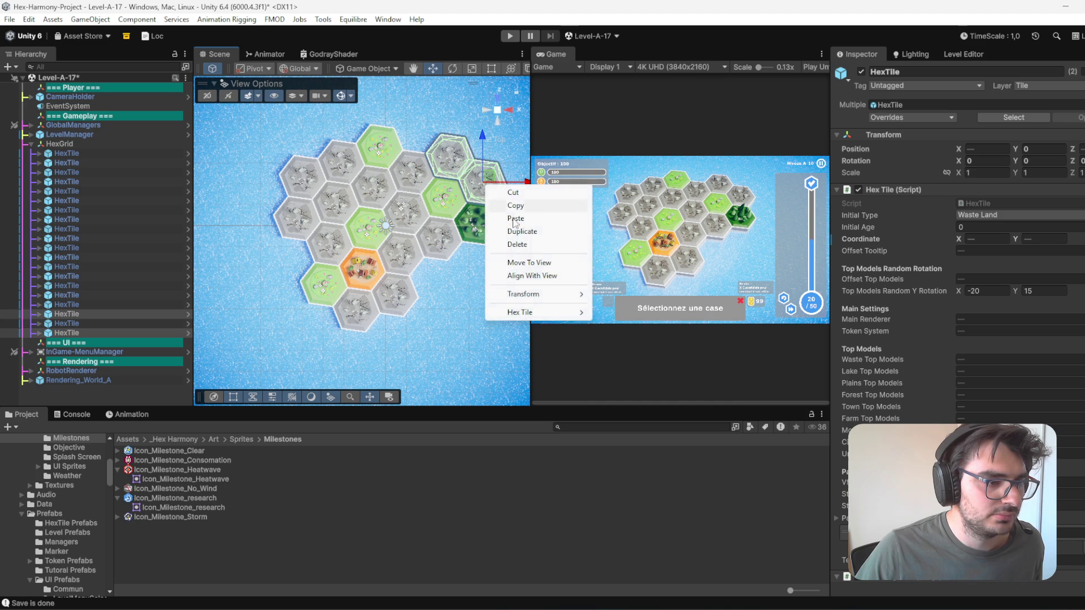
{"action": "mouse_move", "coordinate": [546, 309]}
- Make the two top-right hexes Town tiles and save the scene with Ctrl+S
{"action": "left_click", "coordinate": [313, 176]}
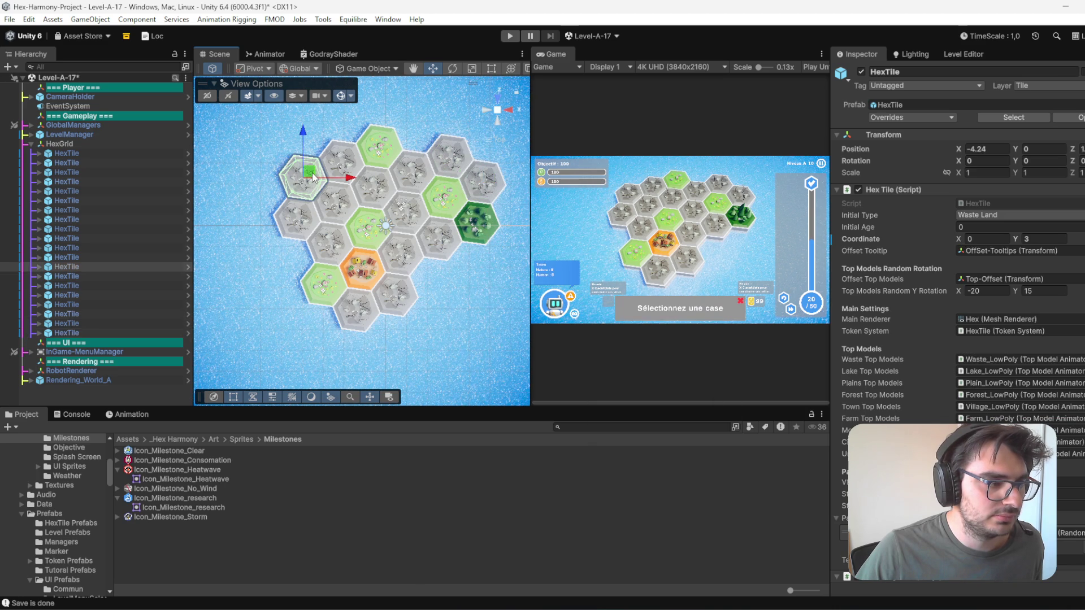
{"action": "left_click", "coordinate": [481, 182]}
{"action": "left_click", "coordinate": [450, 152], "text": "ctrl"}
{"action": "right_click", "coordinate": [450, 156]}
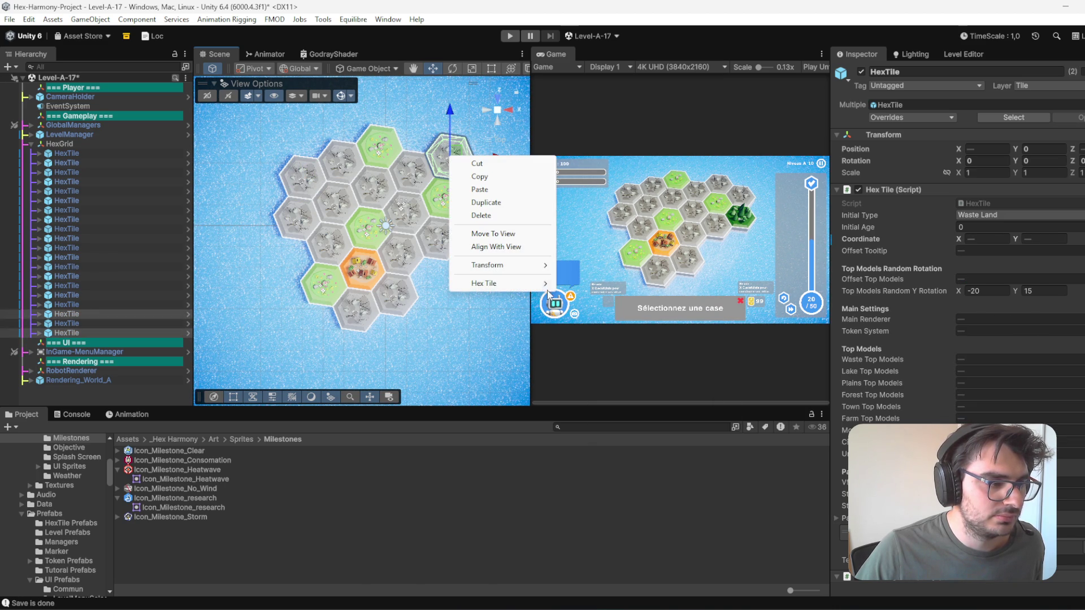
{"action": "mouse_move", "coordinate": [544, 285]}
{"action": "left_click", "coordinate": [636, 334]}
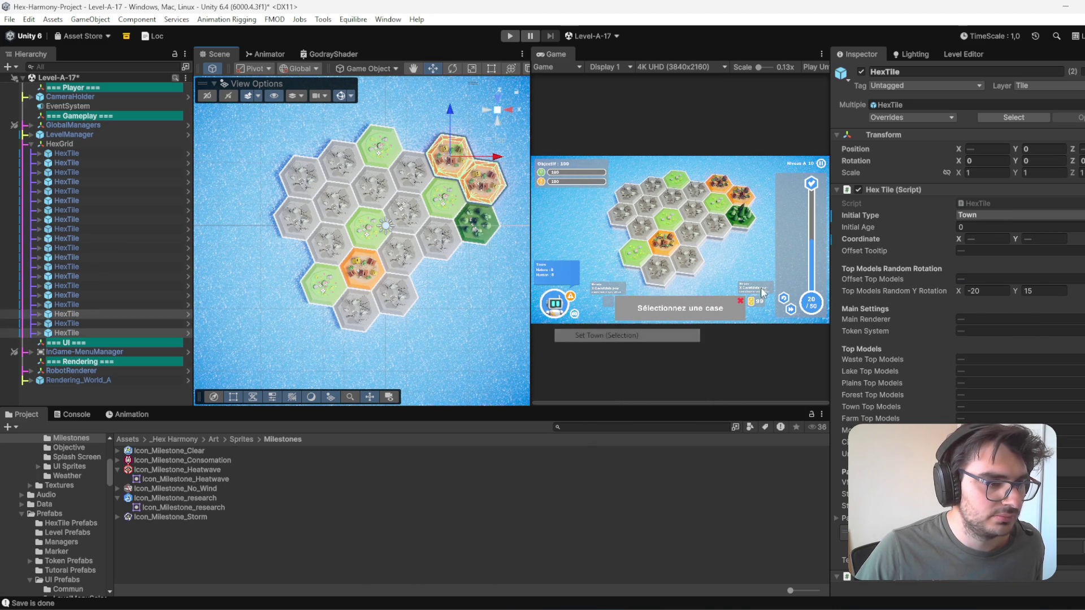
{"action": "key", "text": "ctrl+s"}
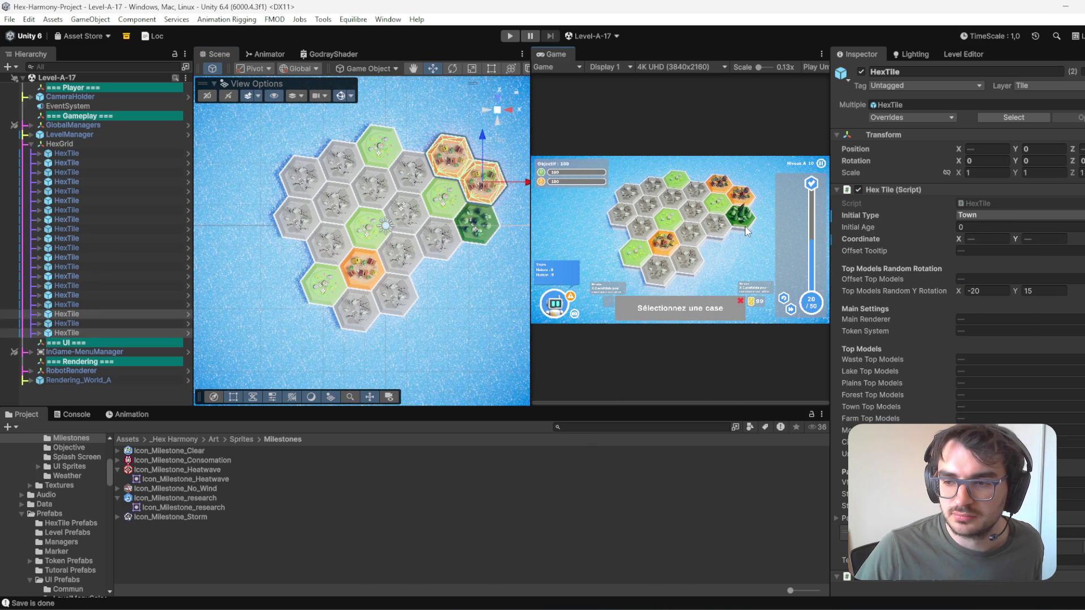
- Turn the upper-left and centre-left grey hexes into Forest tiles
{"action": "left_click", "coordinate": [305, 180]}
{"action": "left_click", "coordinate": [346, 244], "text": "ctrl"}
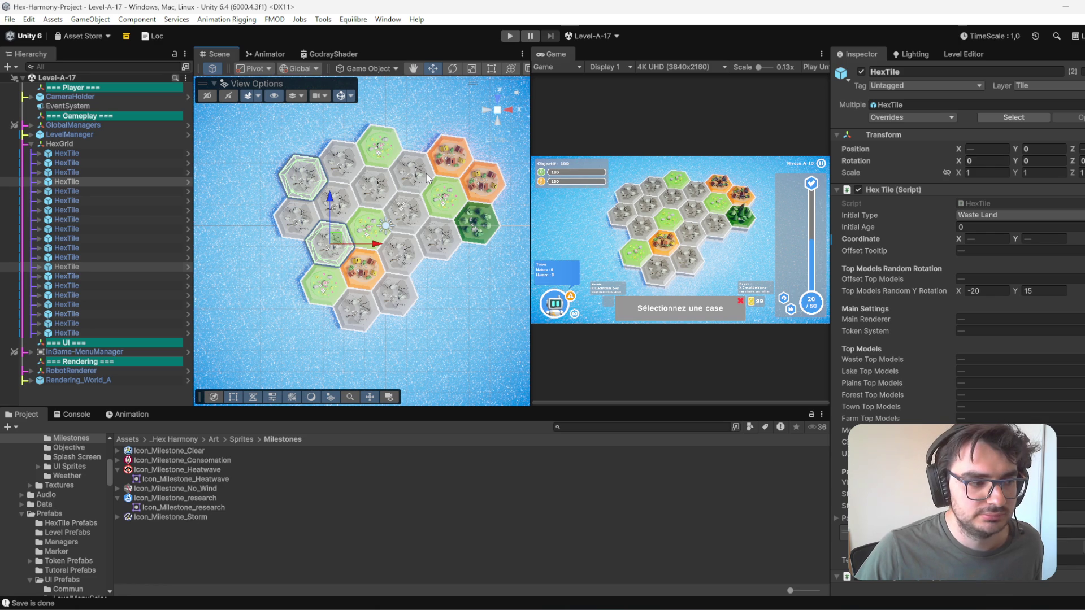
{"action": "right_click", "coordinate": [300, 180]}
{"action": "mouse_move", "coordinate": [382, 310]}
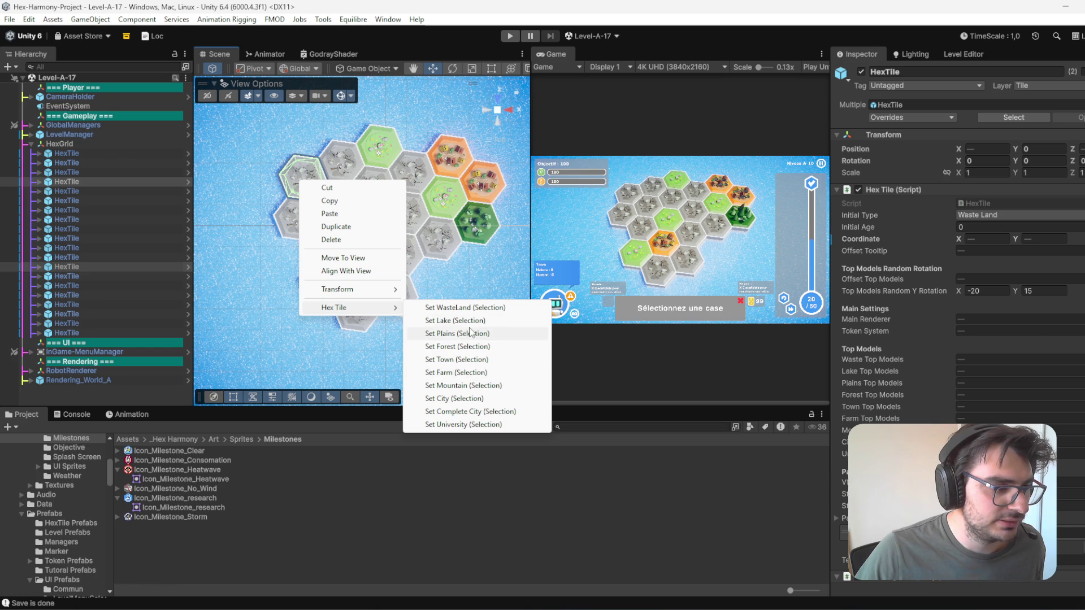
{"action": "left_click", "coordinate": [481, 347]}
- Save the scene and show the level's settings and starting hand in the Level Editor
{"action": "key", "text": "ctrl+s"}
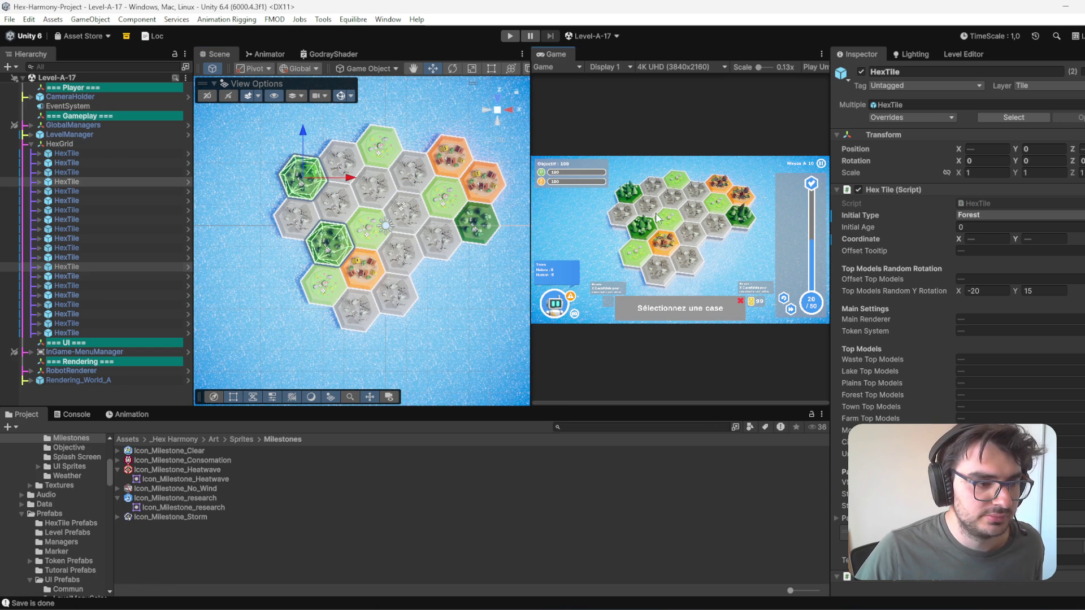
{"action": "left_click", "coordinate": [336, 214]}
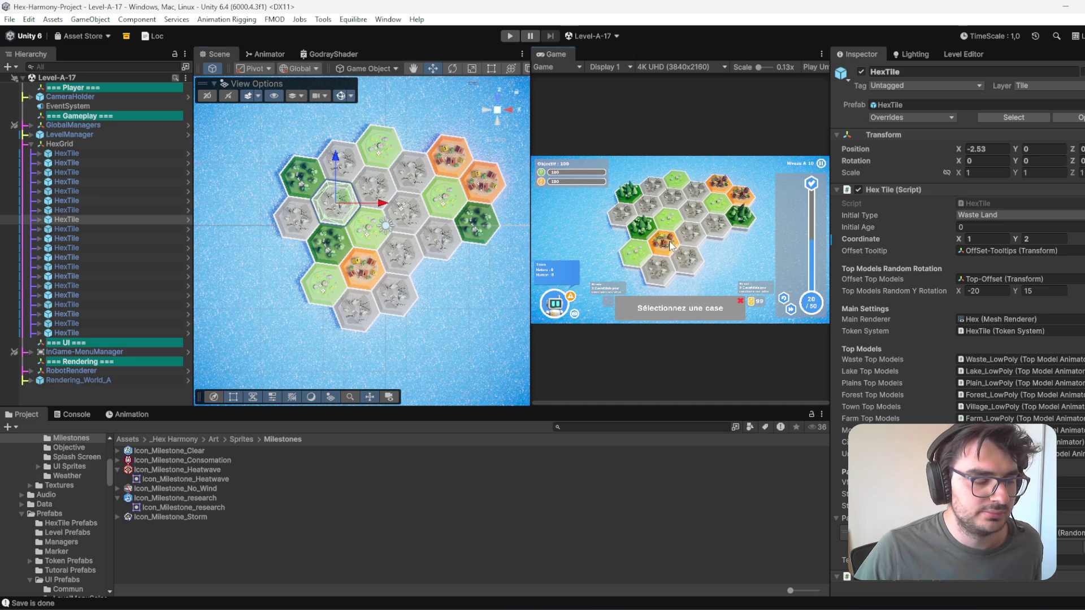
{"action": "left_click", "coordinate": [959, 54]}
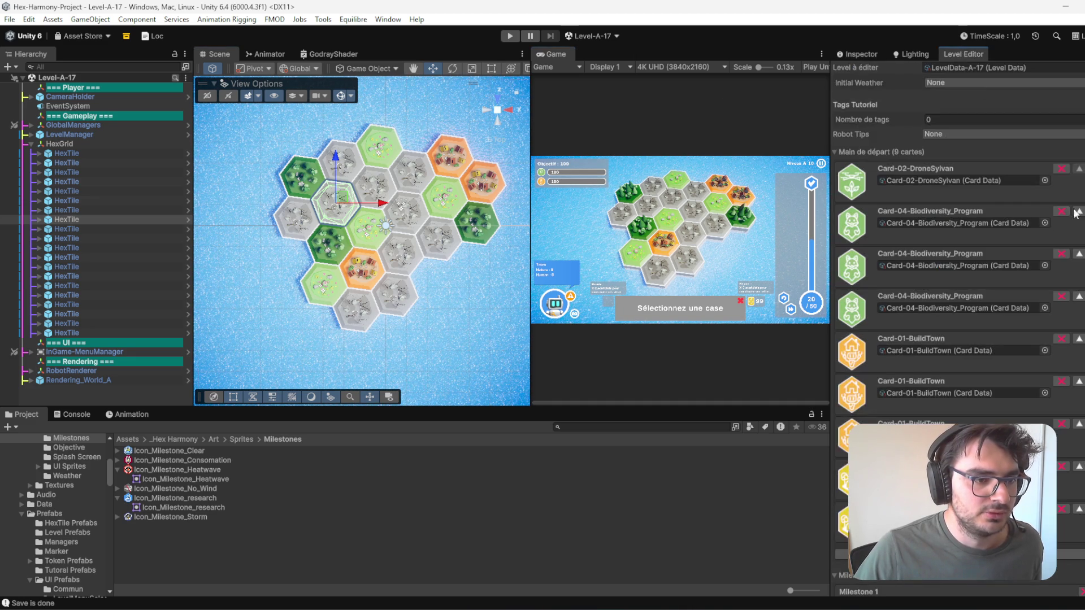
- Append Card-02-DroneSylvan to level A-17's starting hand, after Card-03-Agroforest_Farm
{"action": "scroll", "coordinate": [921, 239], "scroll_direction": "down", "scroll_amount": 5}
{"action": "scroll", "coordinate": [995, 305], "scroll_direction": "up", "scroll_amount": 2}
{"action": "left_click", "coordinate": [1061, 368]}
{"action": "left_click", "coordinate": [1012, 371]}
{"action": "left_click", "coordinate": [1046, 379]}
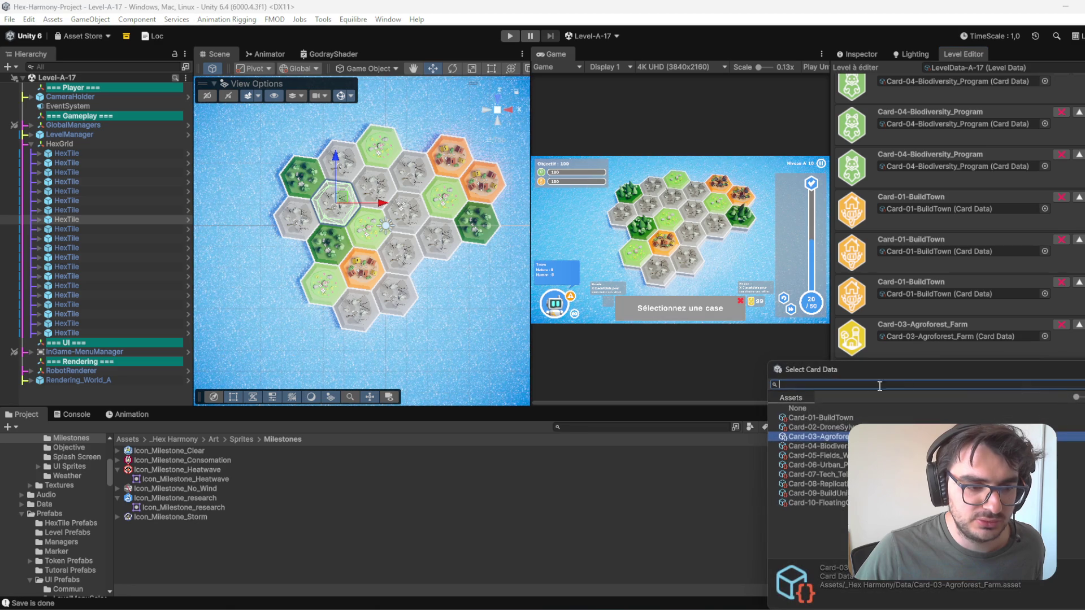
{"action": "left_click", "coordinate": [842, 428]}
{"action": "double_click", "coordinate": [842, 428]}
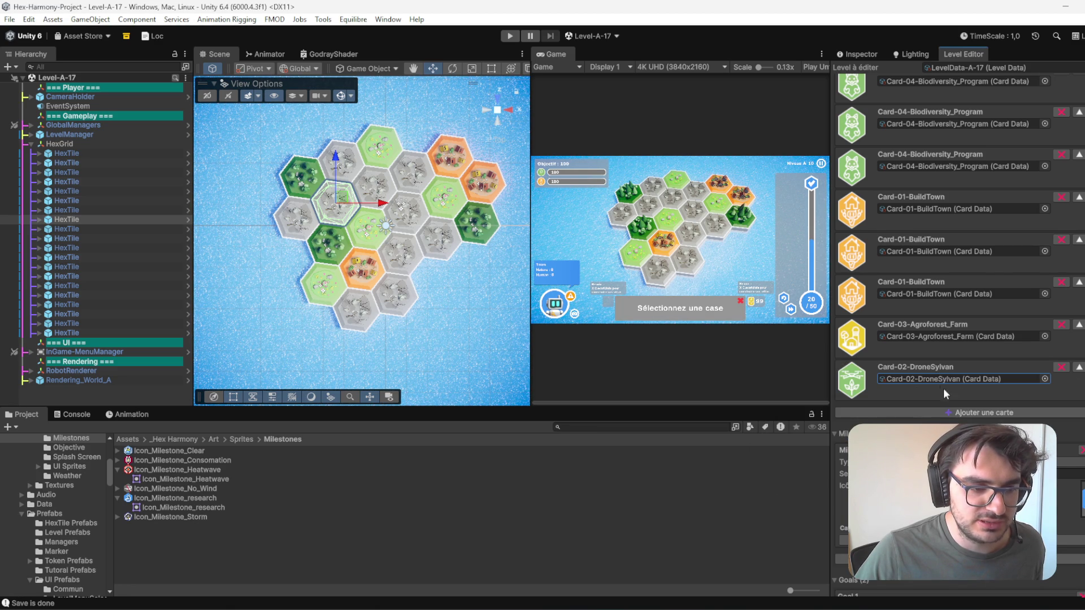
{"action": "scroll", "coordinate": [941, 385], "scroll_direction": "up", "scroll_amount": 3}
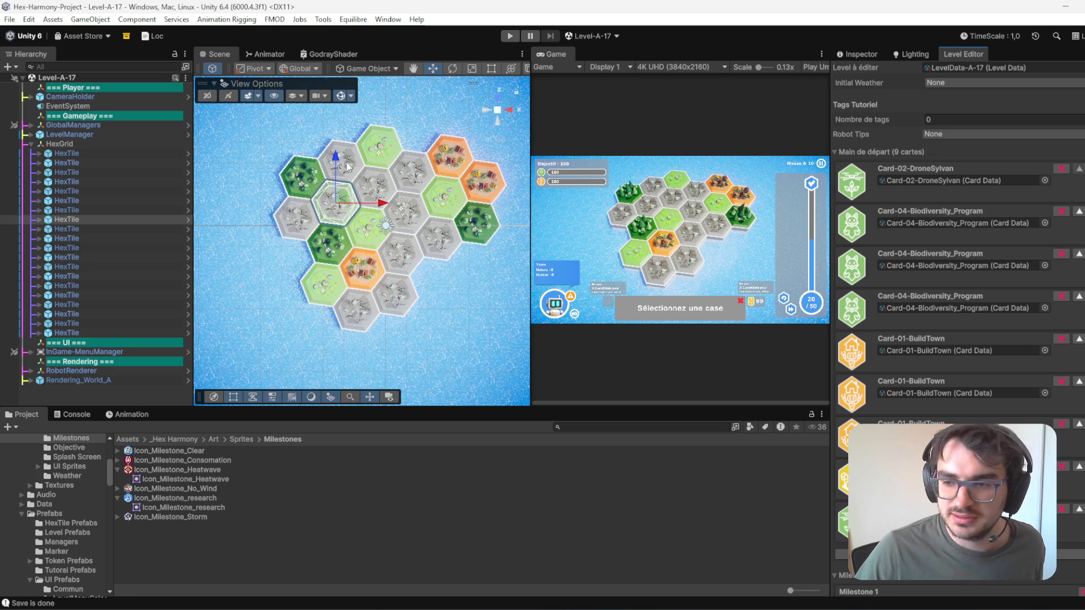
{"action": "left_click", "coordinate": [376, 184]}
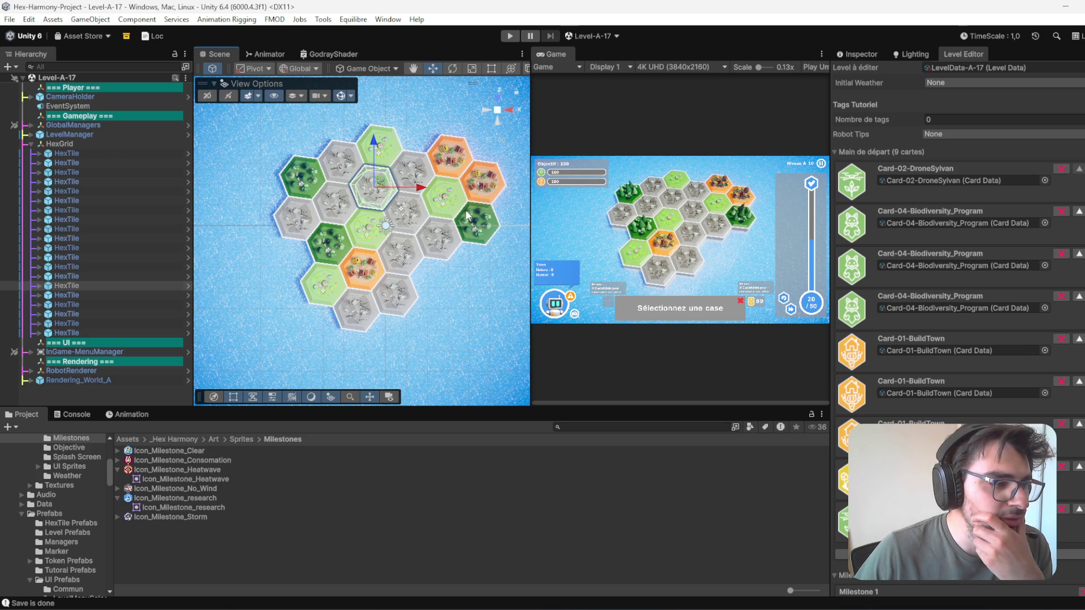
- Set the two left forest hexes and the central plains hex to WasteLand
{"action": "left_click_drag", "start_coordinate": [450, 258], "coordinate": [447, 308]}
{"action": "scroll", "coordinate": [430, 279], "scroll_direction": "up", "scroll_amount": 3}
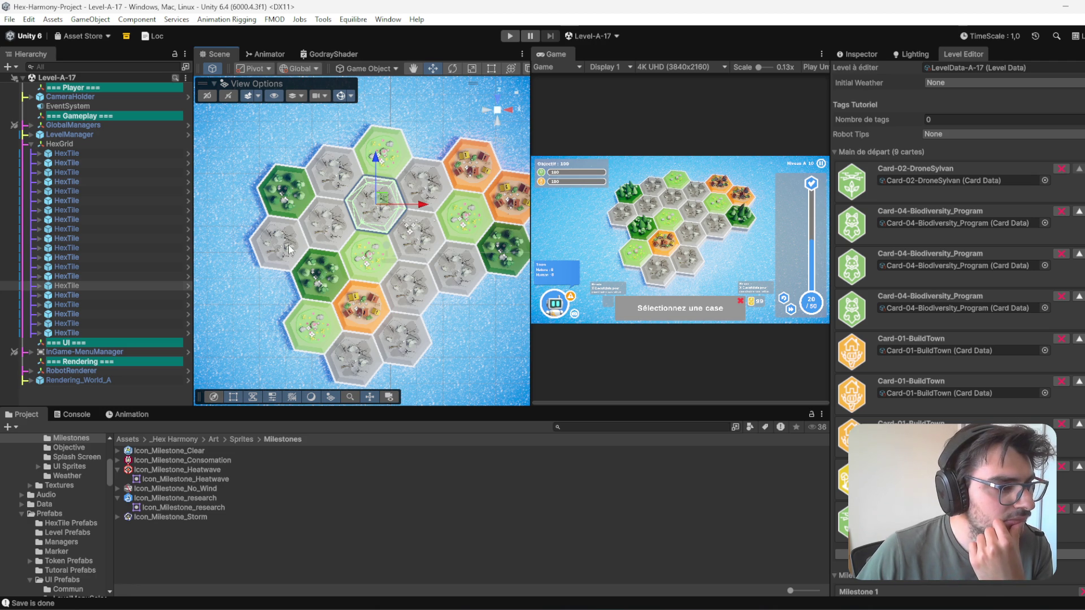
{"action": "left_click", "coordinate": [335, 167]}
{"action": "left_click_drag", "start_coordinate": [325, 220], "coordinate": [333, 227]}
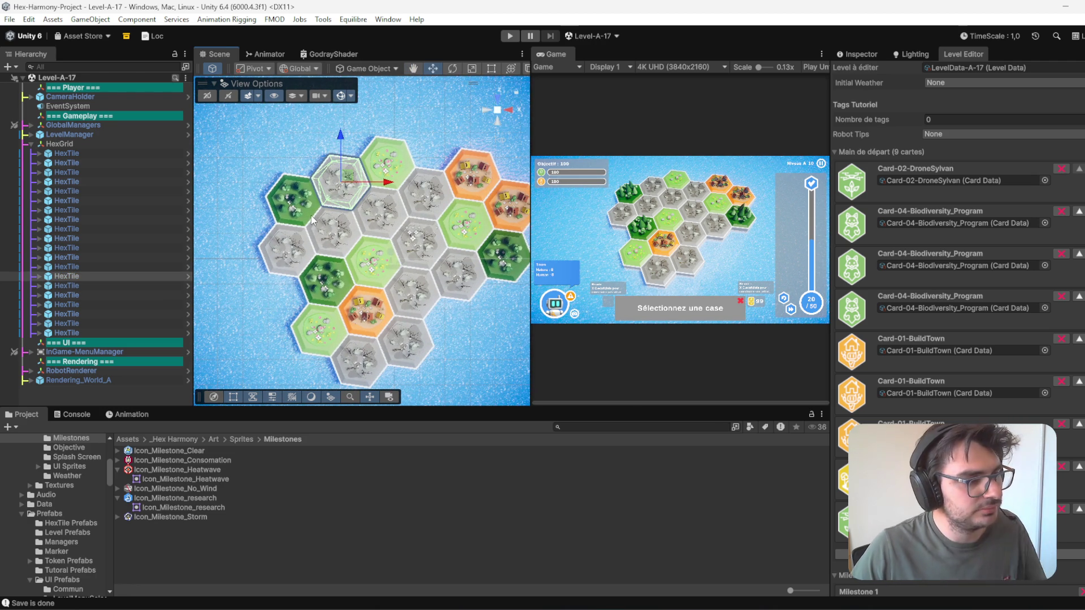
{"action": "left_click", "coordinate": [293, 198]}
{"action": "left_click", "coordinate": [326, 279], "text": "ctrl"}
{"action": "left_click", "coordinate": [381, 266], "text": "ctrl"}
{"action": "right_click", "coordinate": [379, 263]}
{"action": "mouse_move", "coordinate": [468, 391]}
{"action": "left_click", "coordinate": [522, 390]}
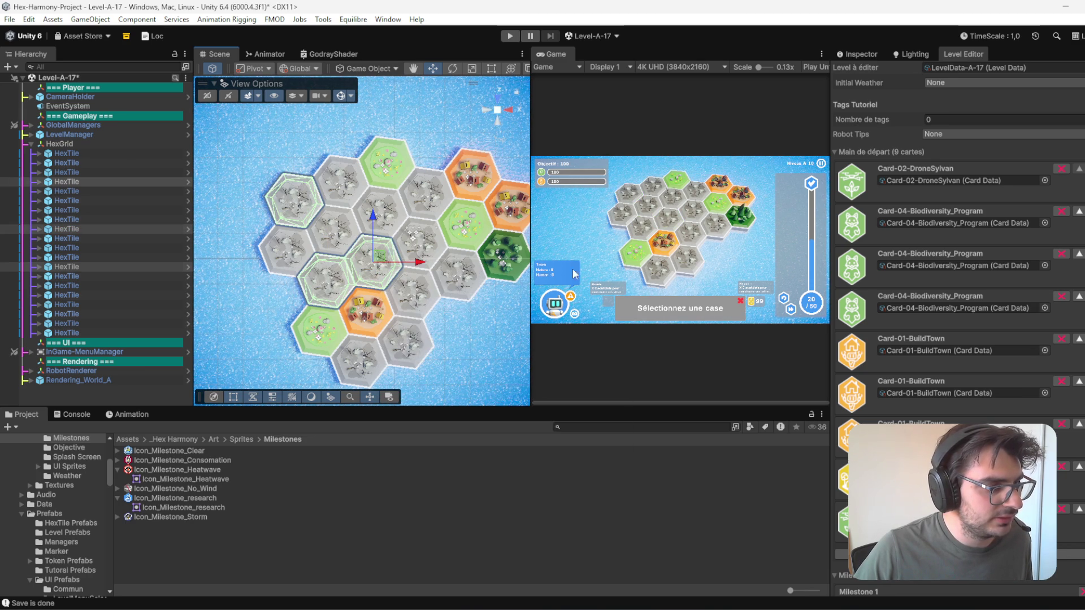
{"action": "left_click", "coordinate": [433, 236]}
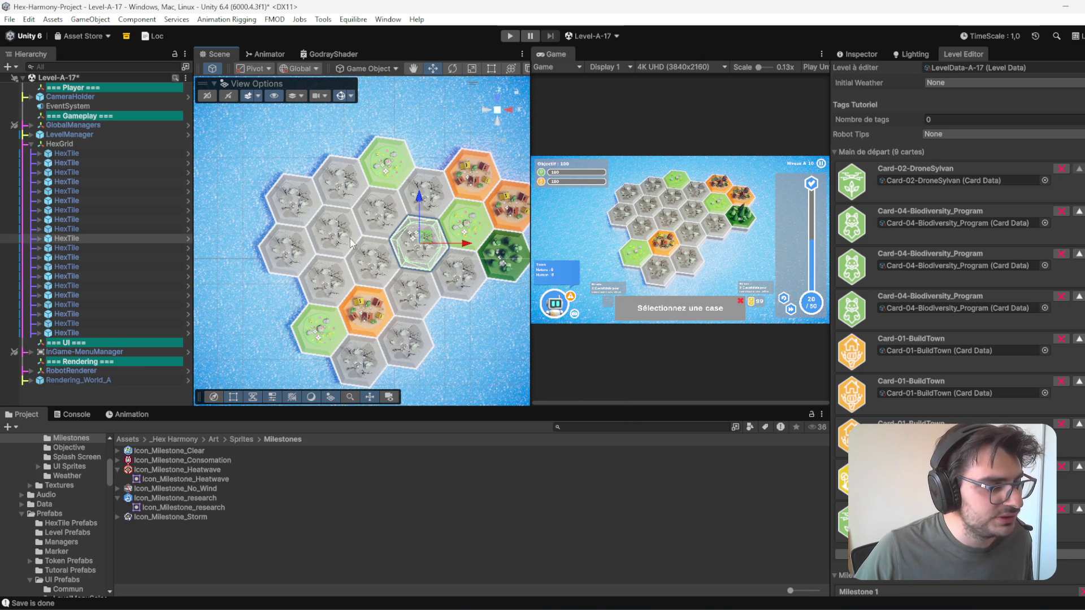
{"action": "left_click", "coordinate": [332, 277], "text": "shift"}
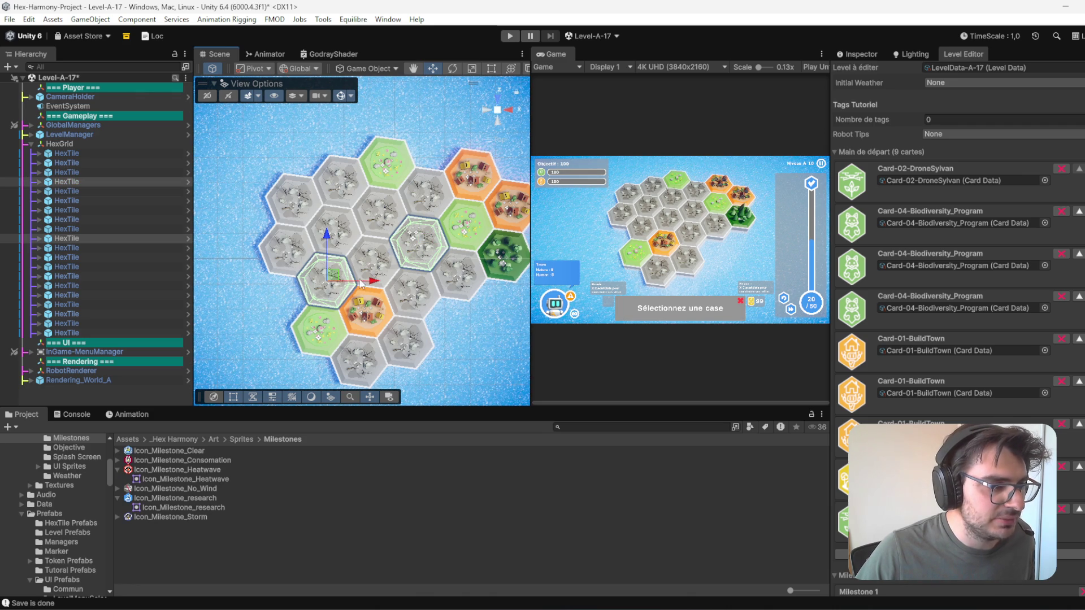
- Frame the selection and turn the green hex into wasteland
{"action": "key", "text": "f"}
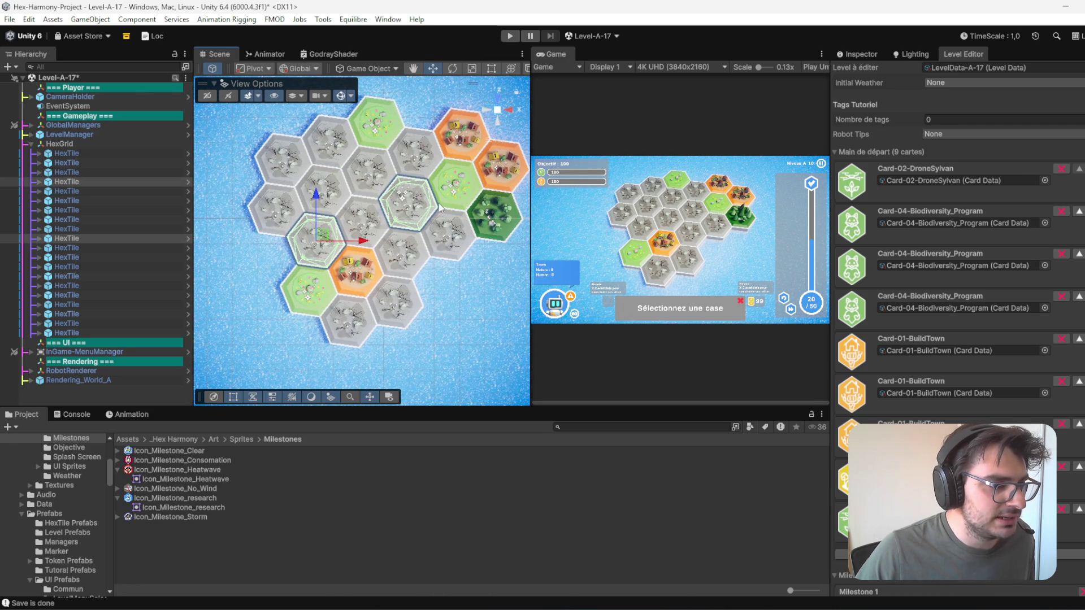
{"action": "right_click", "coordinate": [319, 288]}
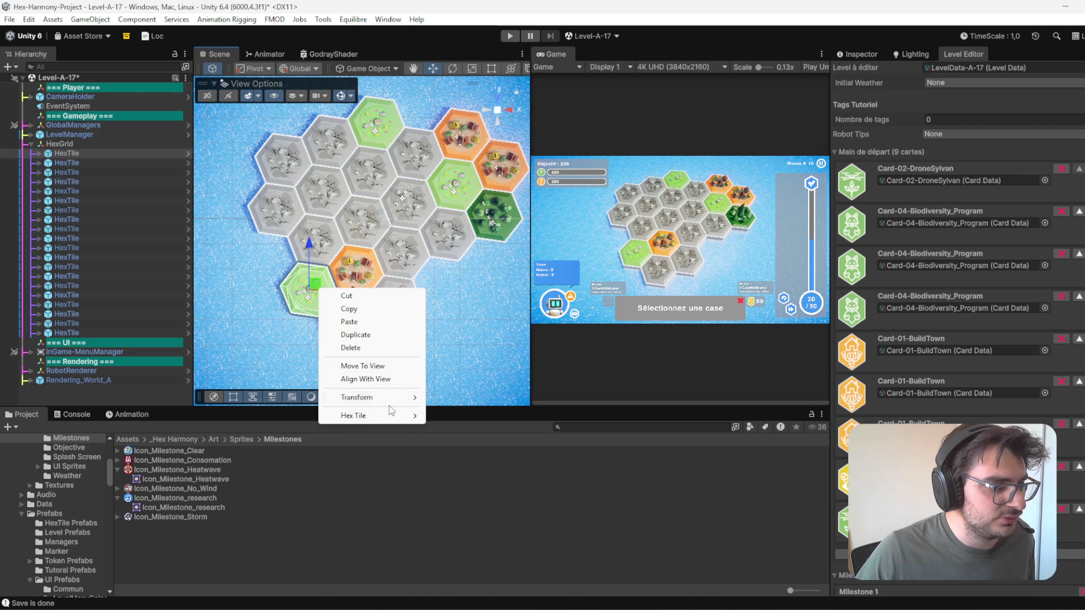
{"action": "mouse_move", "coordinate": [400, 418]}
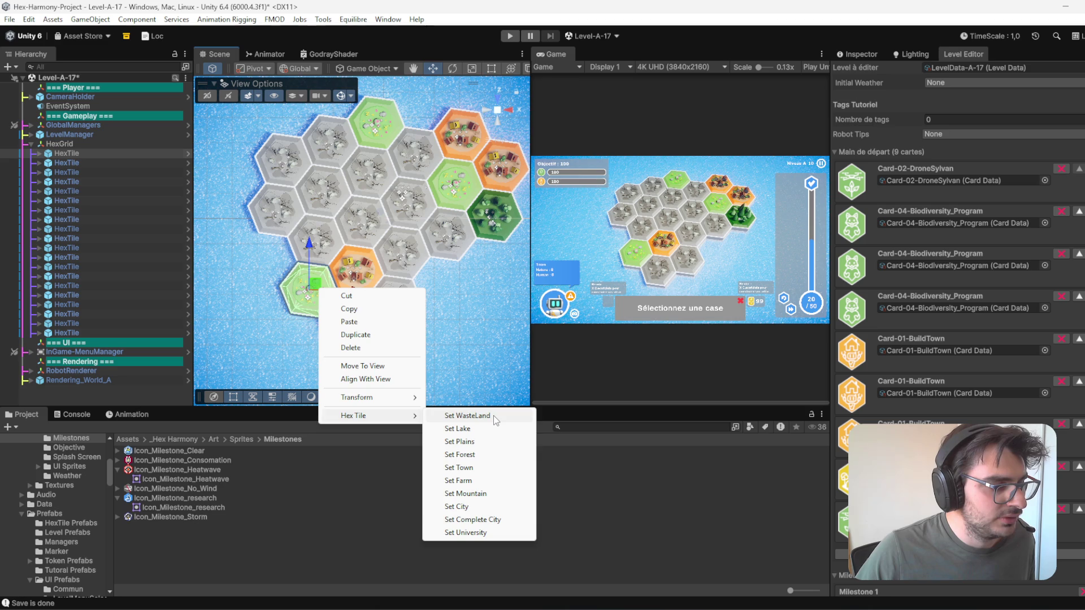
{"action": "left_click", "coordinate": [493, 415]}
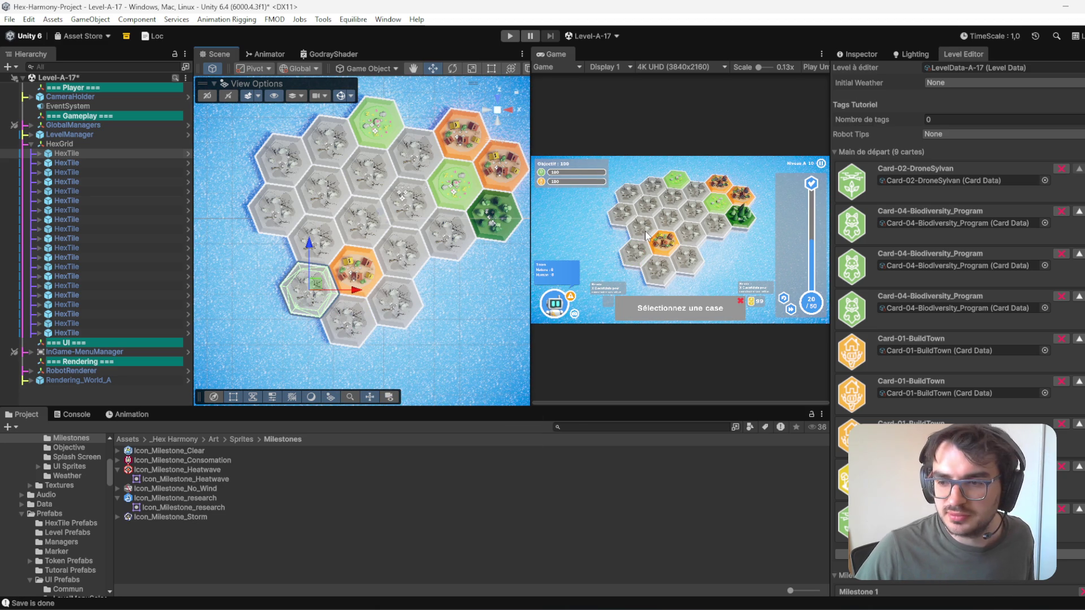
- Turn the lower hex into a Plains tile
{"action": "left_click", "coordinate": [326, 240]}
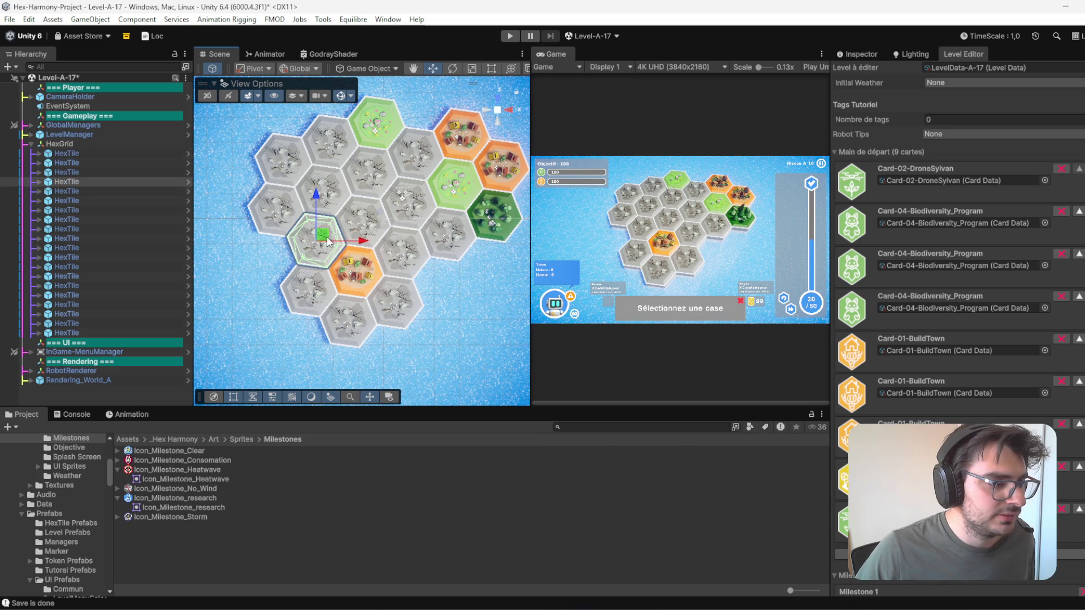
{"action": "left_click", "coordinate": [274, 215], "text": "shift"}
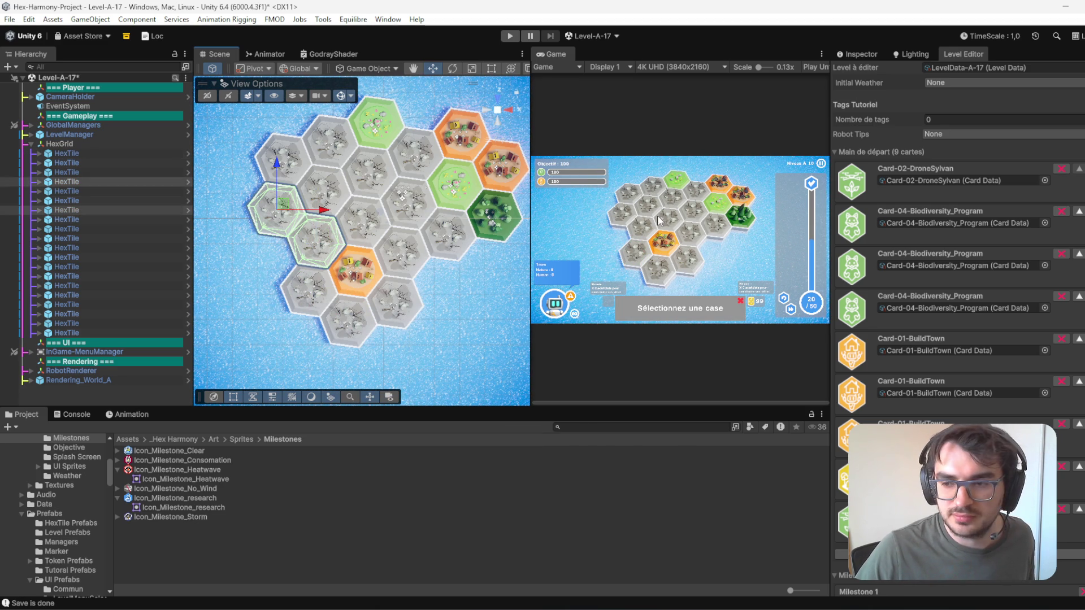
{"action": "left_click", "coordinate": [266, 228]}
{"action": "left_click", "coordinate": [327, 244]}
{"action": "right_click", "coordinate": [325, 239]}
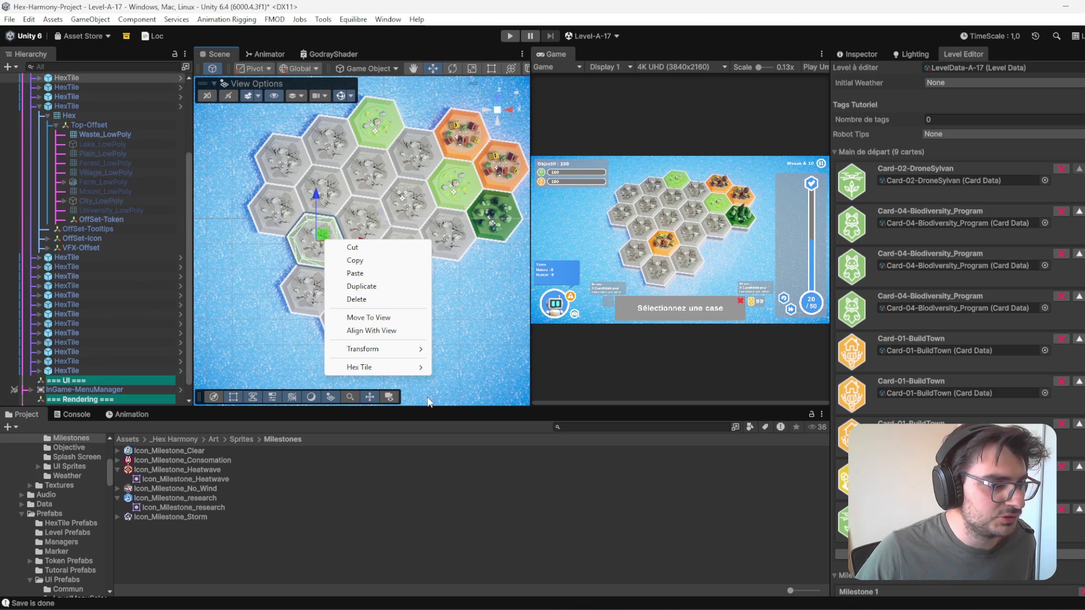
{"action": "mouse_move", "coordinate": [412, 368]}
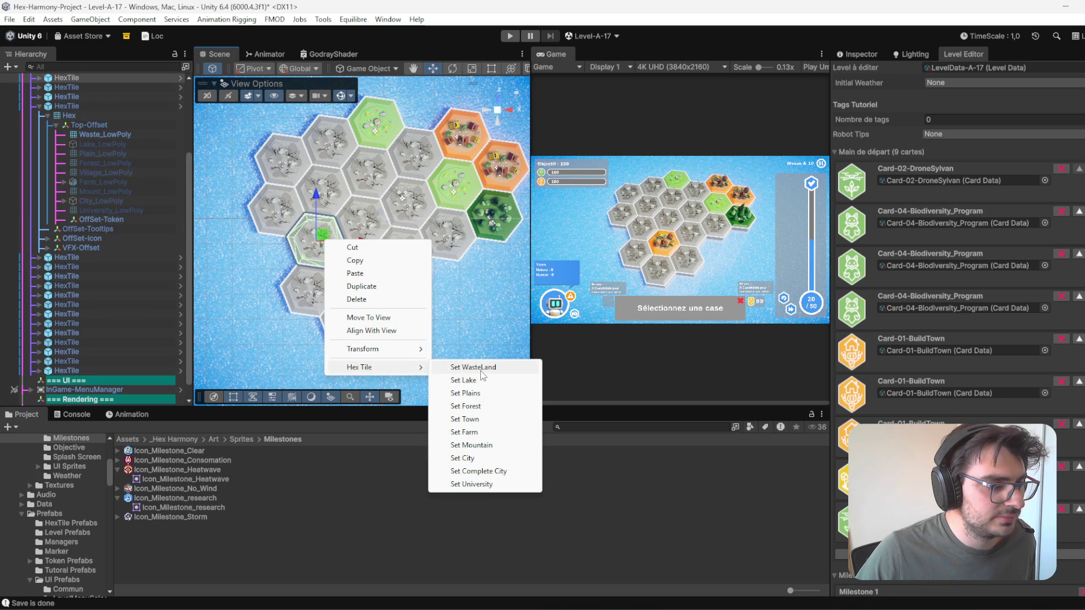
{"action": "left_click", "coordinate": [486, 394]}
- Centre the hex board in the Scene view and start a Win+Shift+S screen capture
{"action": "left_click", "coordinate": [287, 170]}
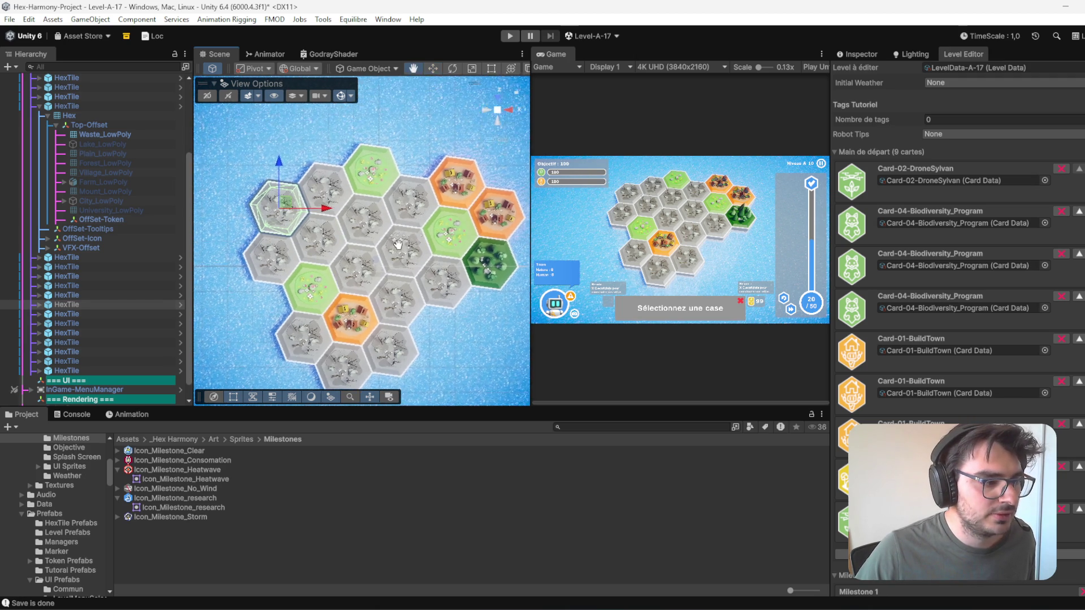
{"action": "left_click", "coordinate": [448, 228]}
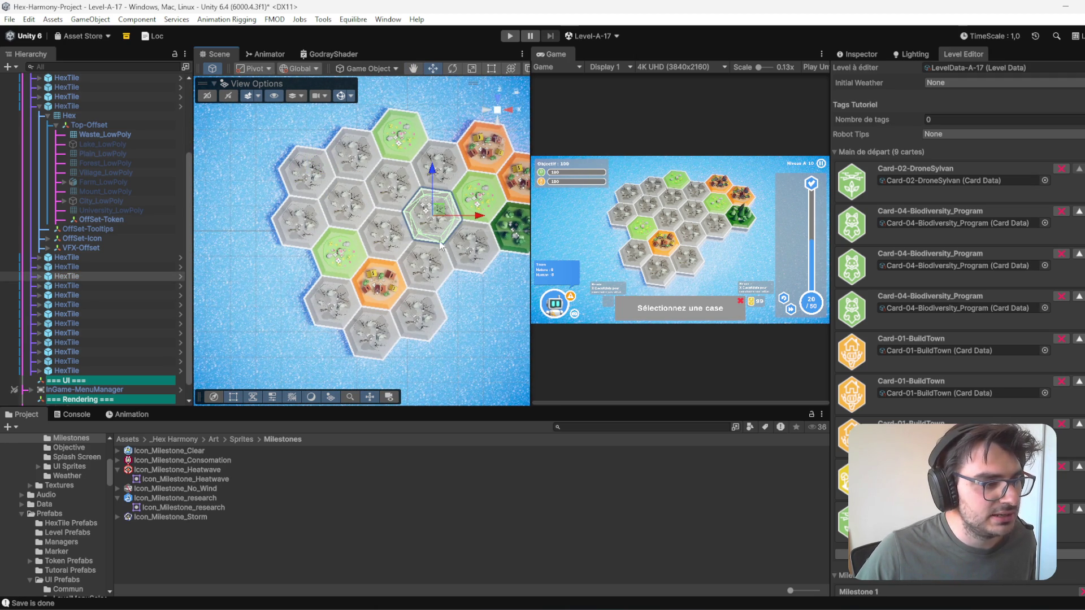
{"action": "left_click", "coordinate": [356, 206], "text": "shift"}
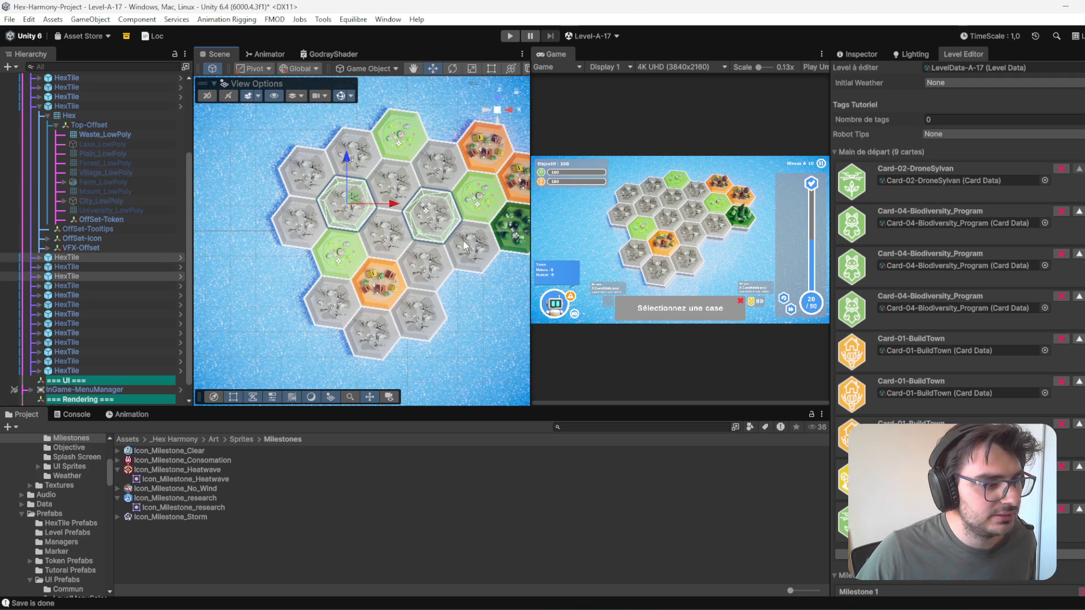
{"action": "left_click", "coordinate": [338, 258]}
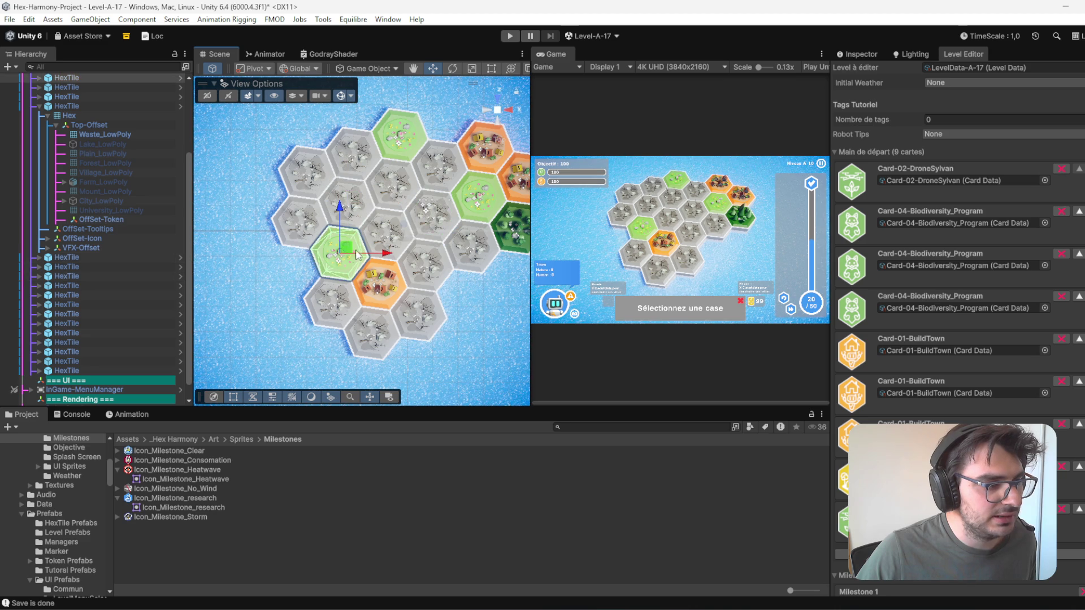
{"action": "left_click", "coordinate": [434, 215], "text": "shift"}
{"action": "left_click_drag", "start_coordinate": [426, 297], "coordinate": [382, 305]}
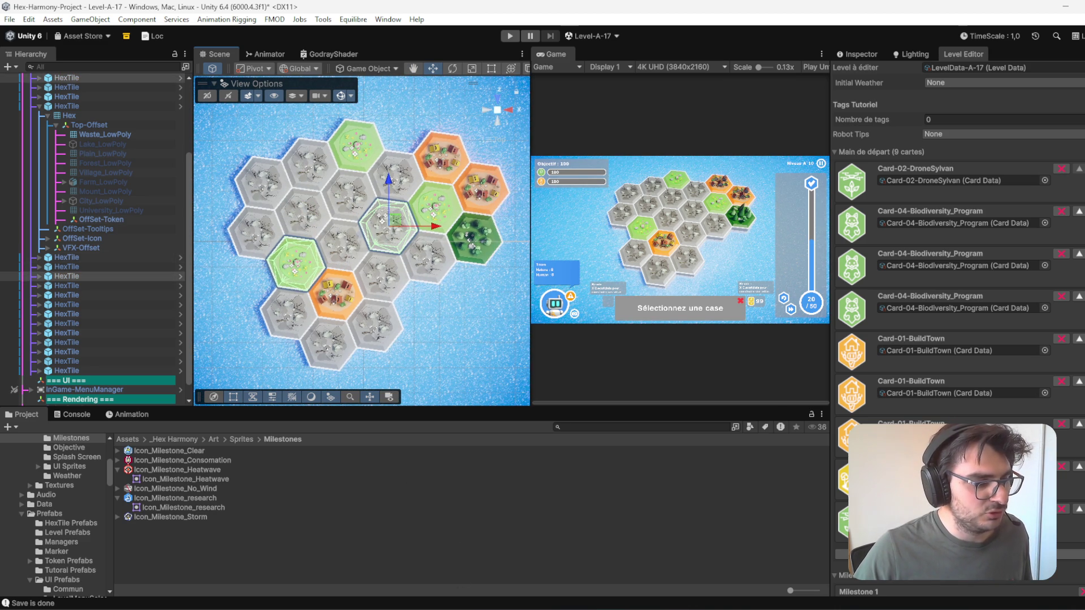
{"action": "key", "text": "super+shift+s"}
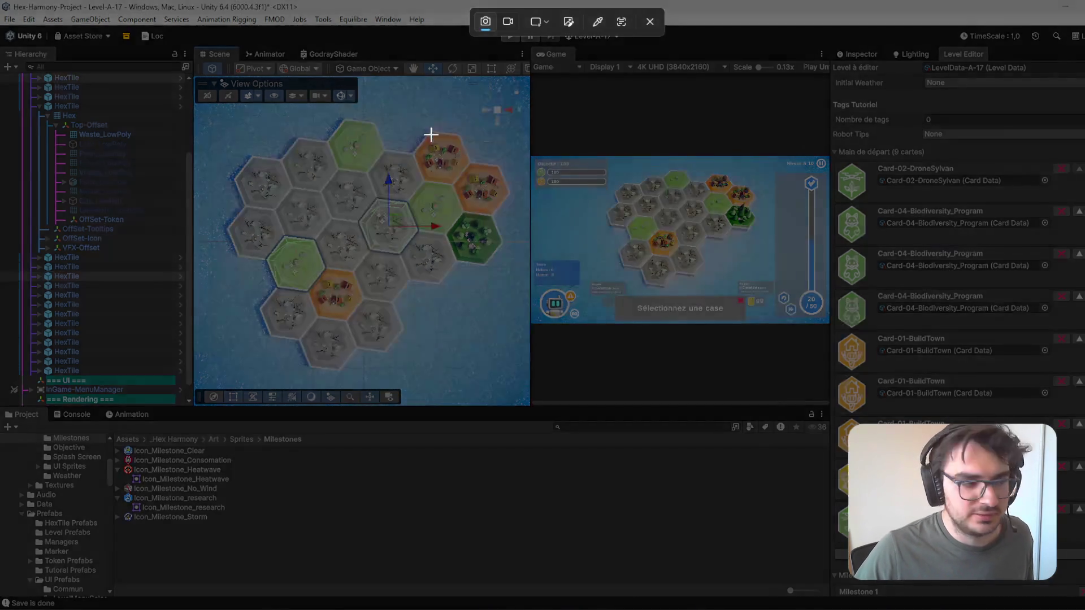
- Capture the Scene view board region as the A-17 starting-board screenshot
{"action": "mouse_move", "coordinate": [222, 104]}
{"action": "left_mouse_down"}
{"action": "mouse_move", "coordinate": [336, 199]}
{"action": "mouse_move", "coordinate": [516, 389]}
{"action": "left_mouse_up"}
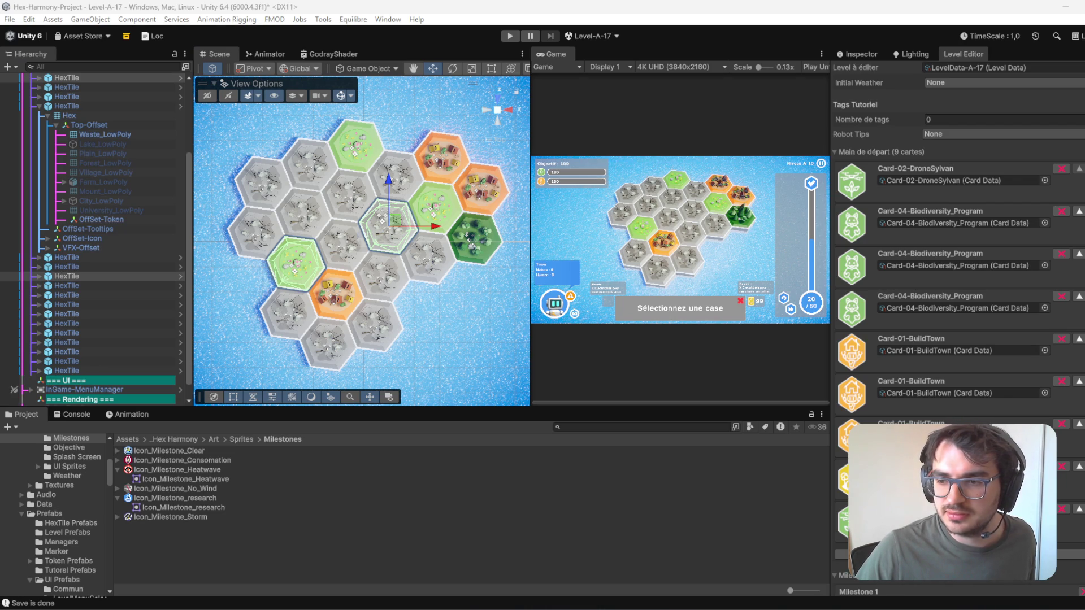
- Turn the top-left and leftmost wasteland hexes into forest tiles
{"action": "left_click", "coordinate": [320, 174]}
{"action": "right_click", "coordinate": [317, 171]}
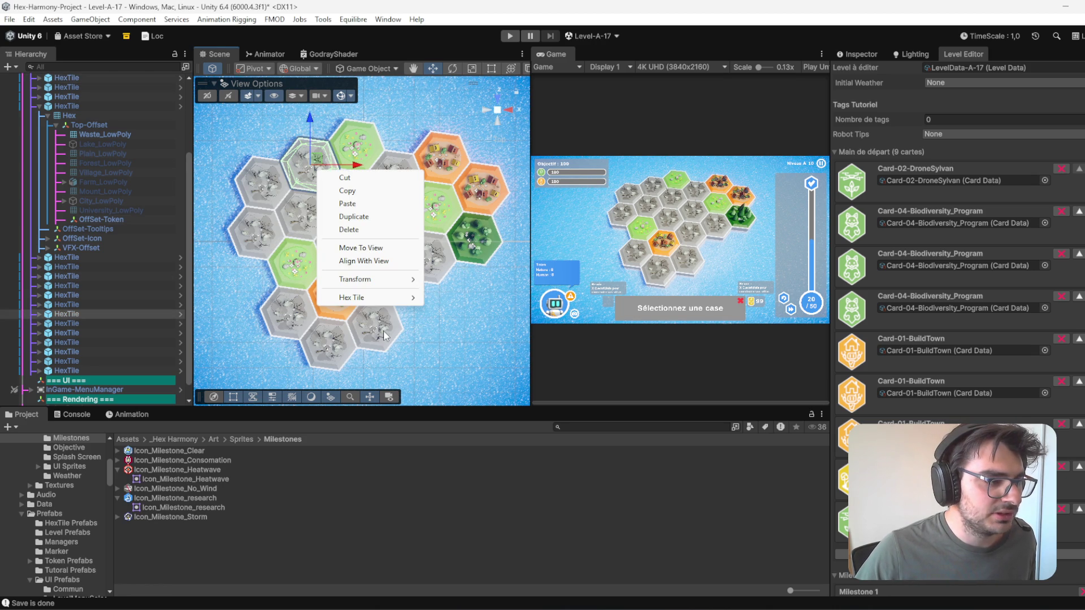
{"action": "mouse_move", "coordinate": [408, 300]}
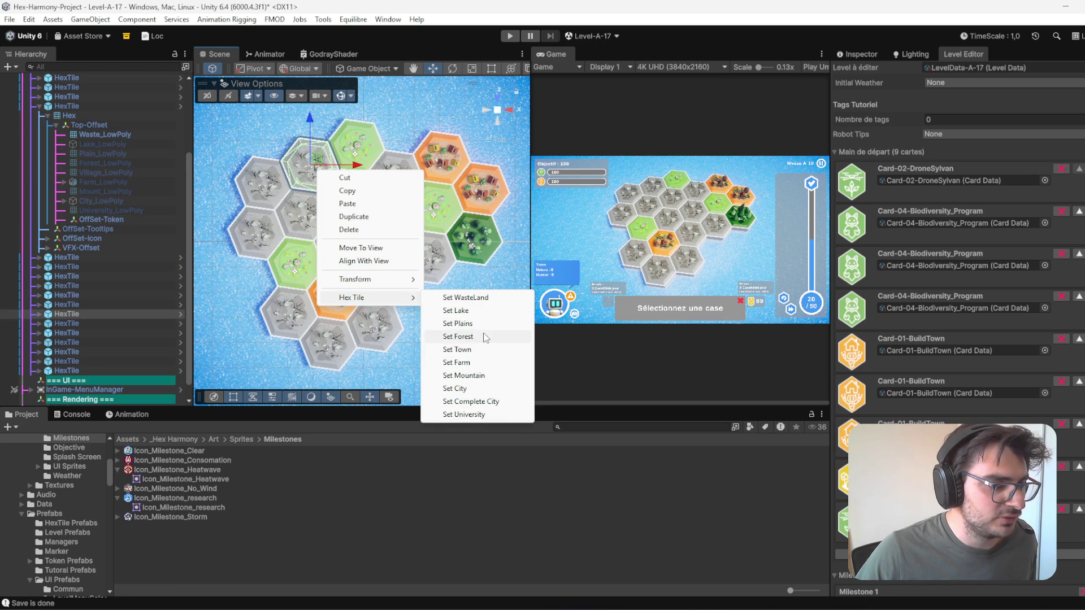
{"action": "left_click", "coordinate": [485, 337]}
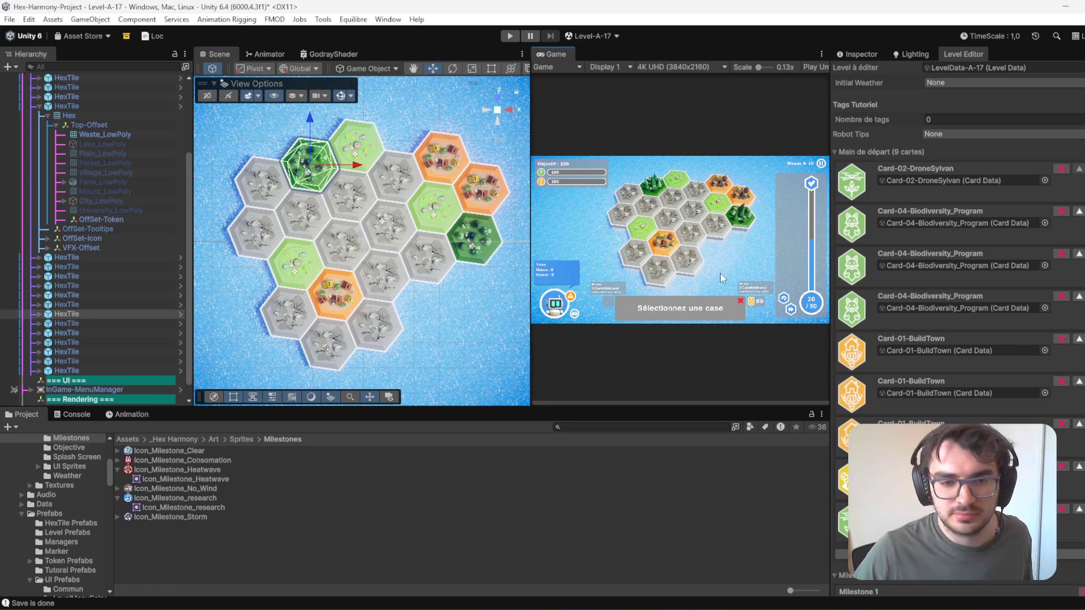
{"action": "left_click", "coordinate": [262, 194]}
{"action": "right_click", "coordinate": [261, 194]}
{"action": "mouse_move", "coordinate": [339, 319]}
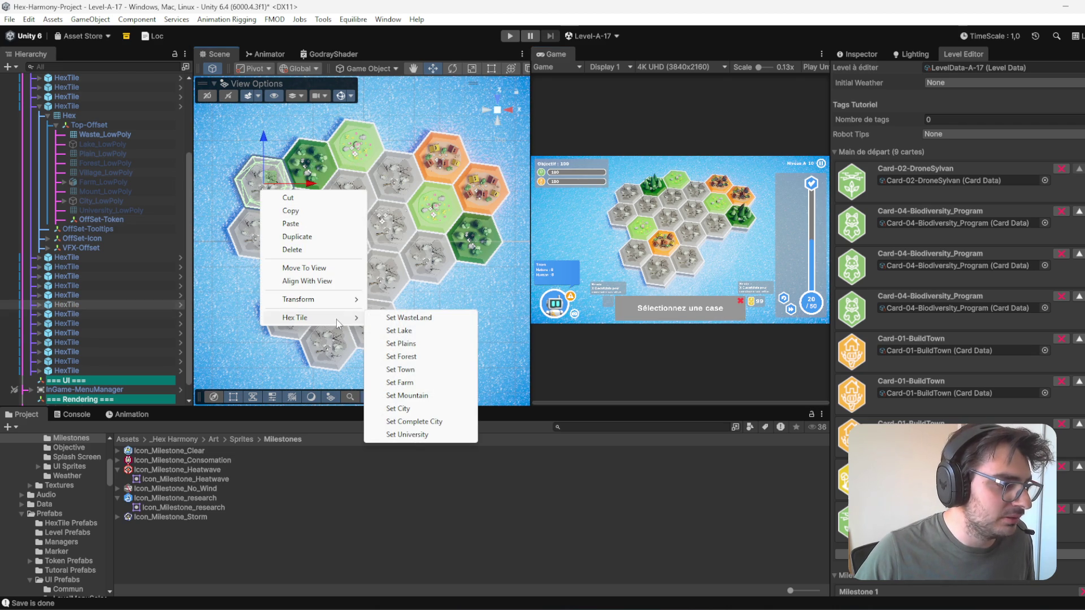
{"action": "left_click", "coordinate": [426, 360]}
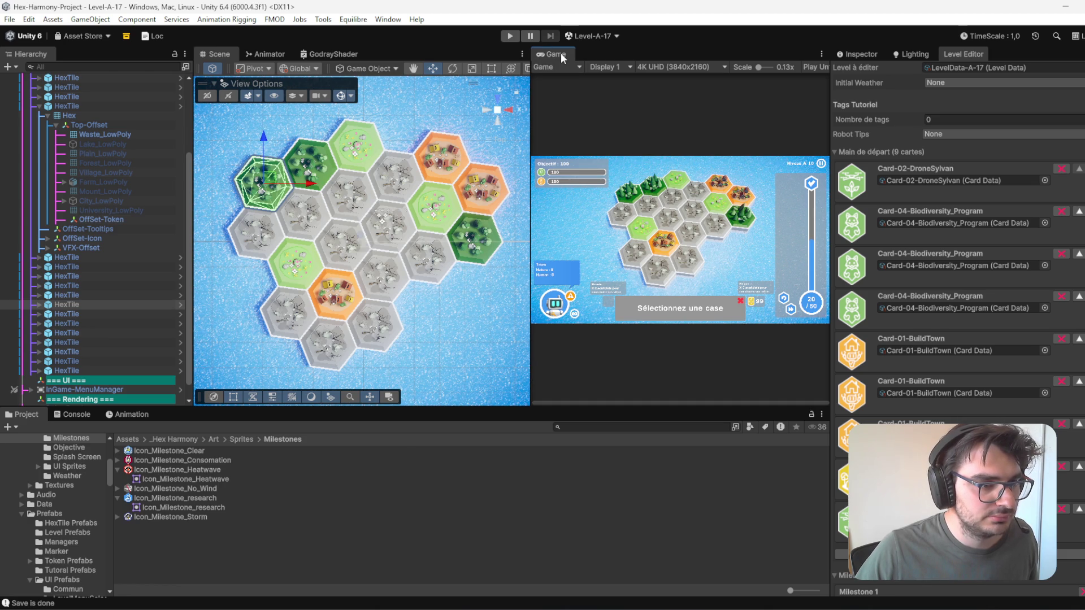
{"action": "double_click", "coordinate": [557, 54]}
{"action": "left_click", "coordinate": [510, 36]}
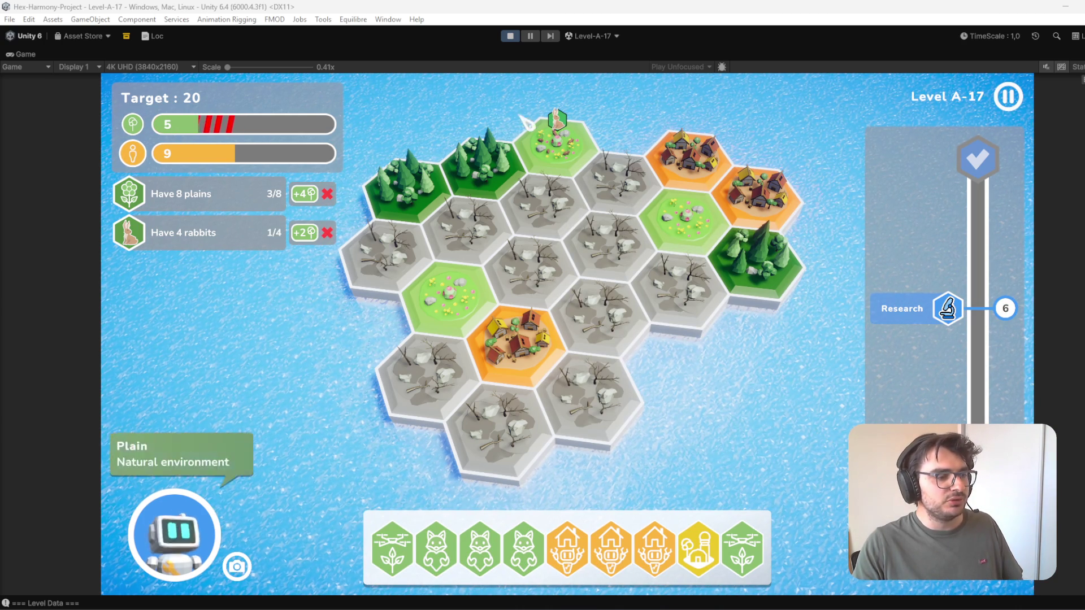
{"action": "left_click", "coordinate": [512, 37]}
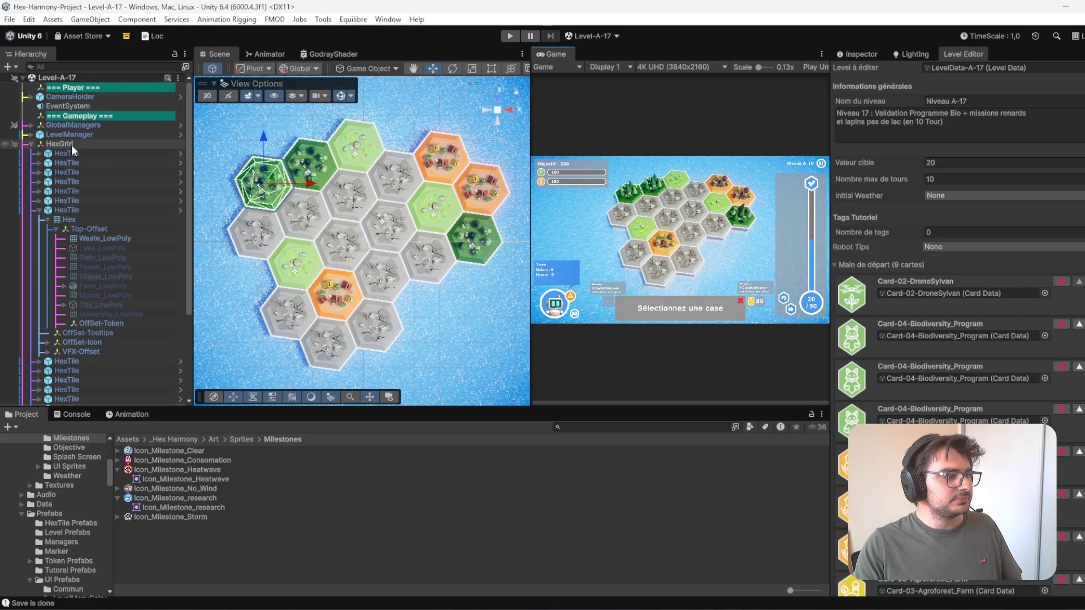
- Select every HexTile in the Hierarchy and shift them slightly right on X
{"action": "left_click", "coordinate": [72, 144]}
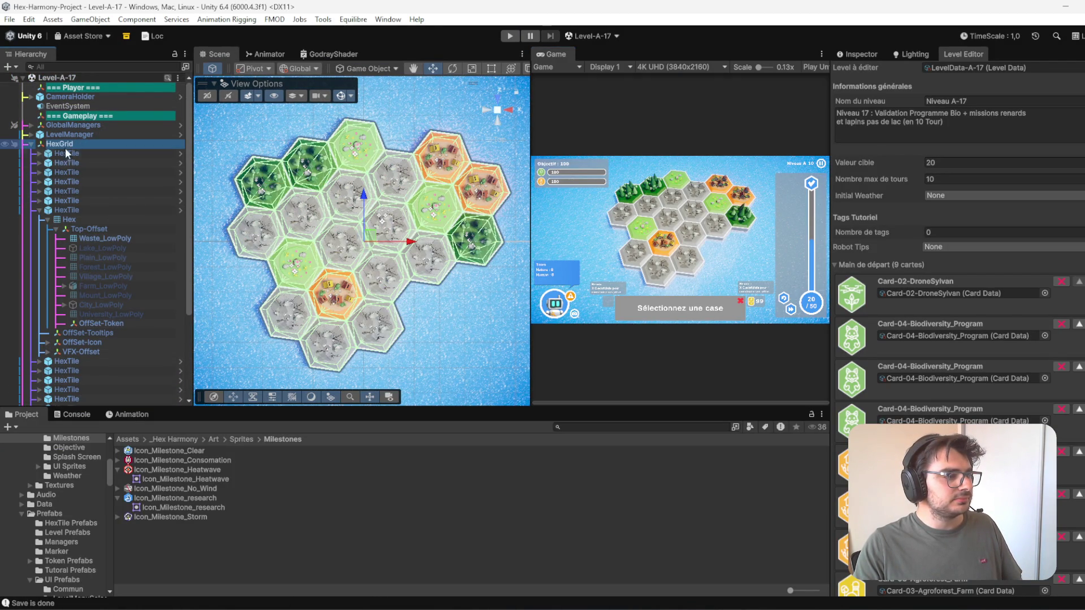
{"action": "left_click", "coordinate": [39, 210]}
{"action": "left_click", "coordinate": [79, 153]}
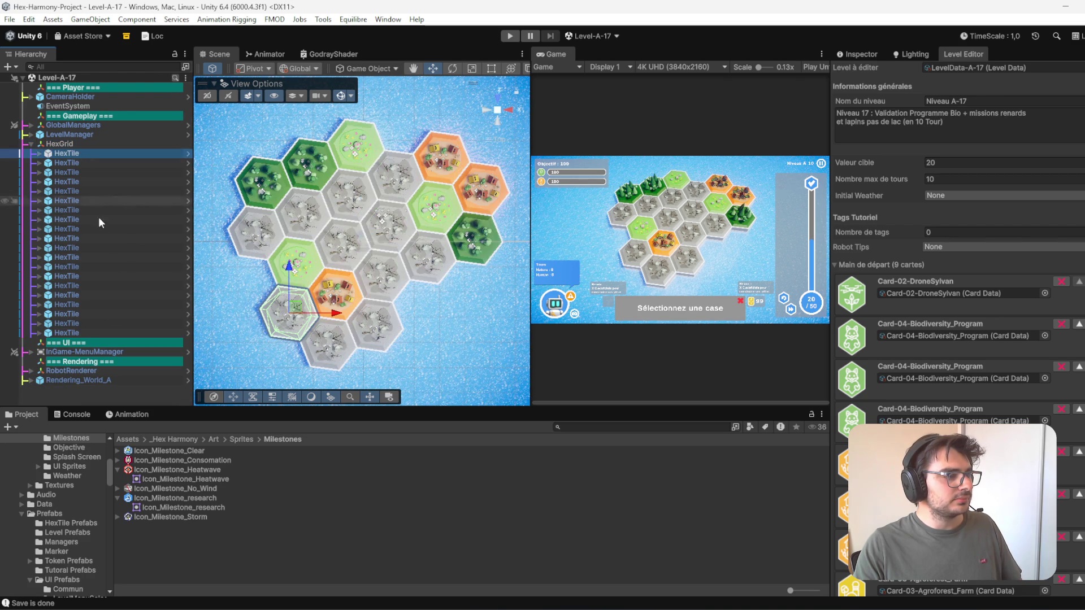
{"action": "left_click", "coordinate": [93, 331], "text": "shift"}
{"action": "scroll", "coordinate": [219, 302], "scroll_direction": "down", "scroll_amount": 3}
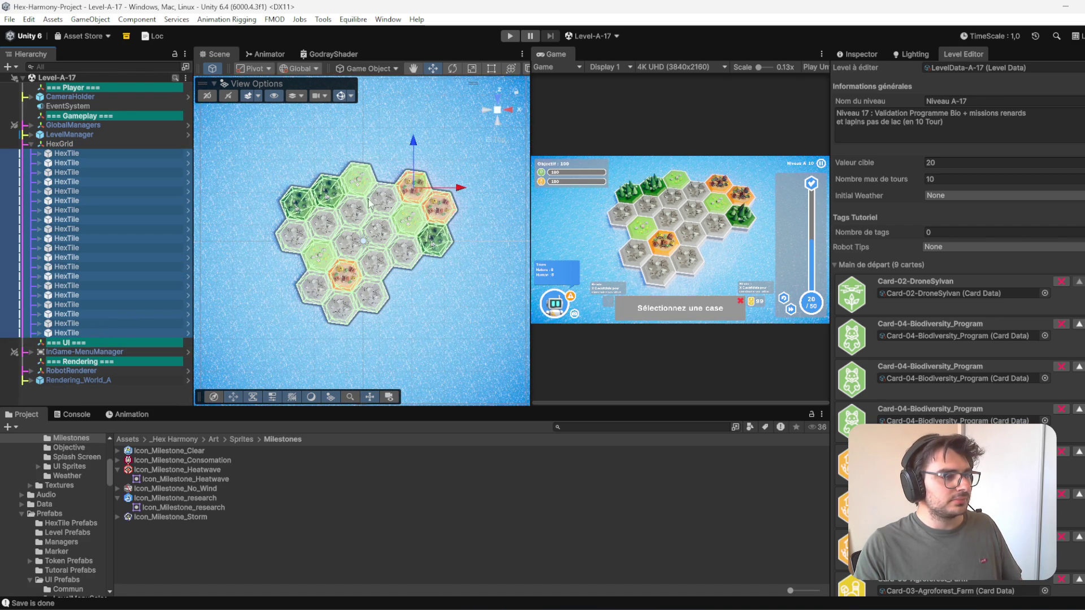
{"action": "left_click_drag", "start_coordinate": [458, 194], "coordinate": [461, 193]}
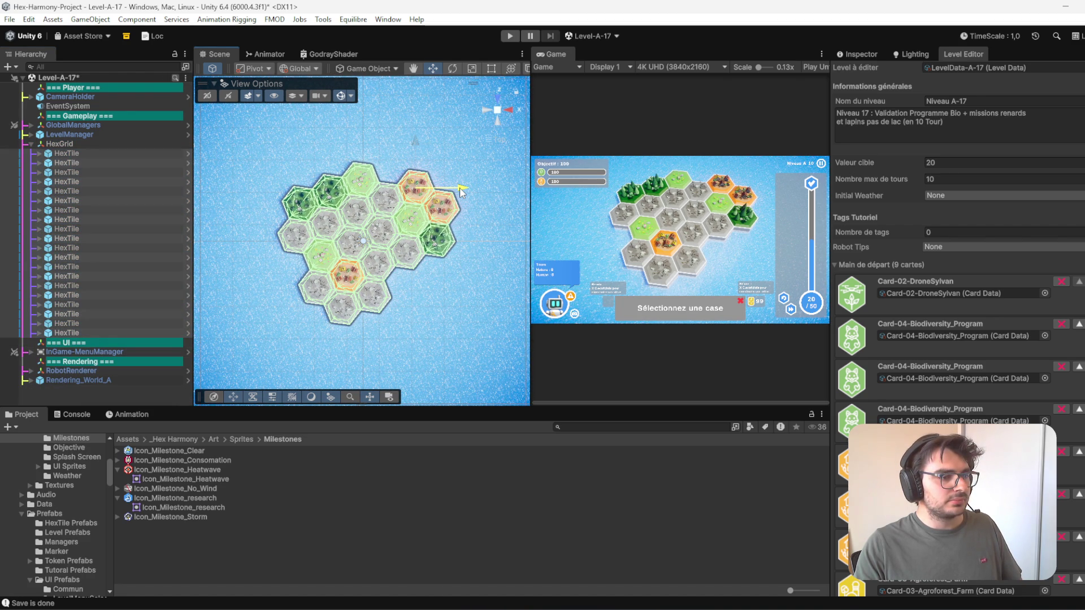
- Raise the CameraHolder with Local handles from Position Y 21.75 to 22.25
{"action": "left_click", "coordinate": [84, 97]}
{"action": "left_click", "coordinate": [847, 50]}
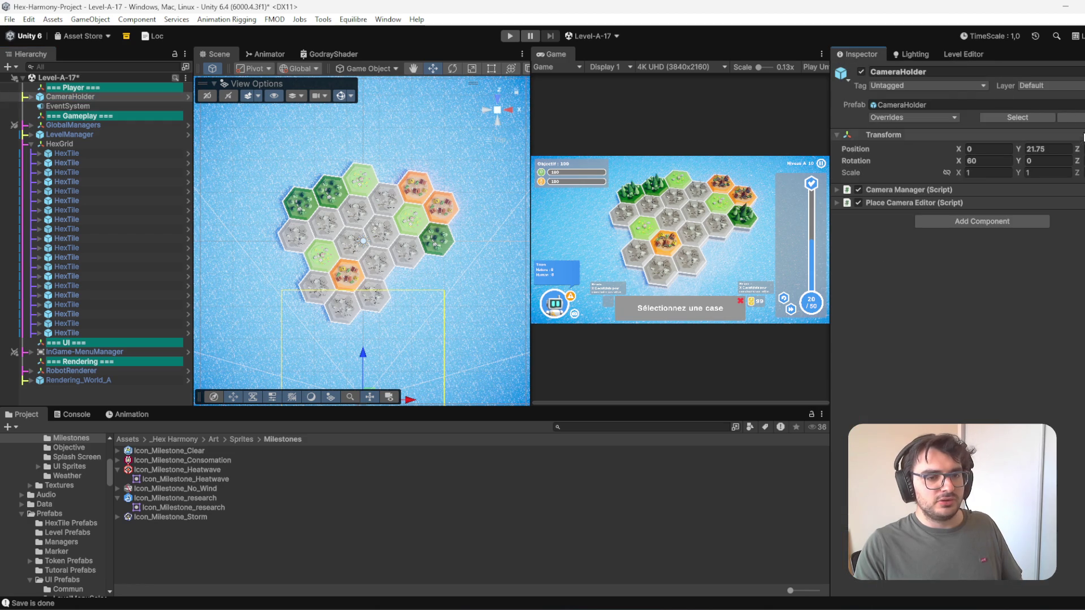
{"action": "double_click", "coordinate": [106, 99]}
{"action": "left_click_drag", "start_coordinate": [362, 243], "coordinate": [516, 70]}
{"action": "left_click", "coordinate": [300, 68]}
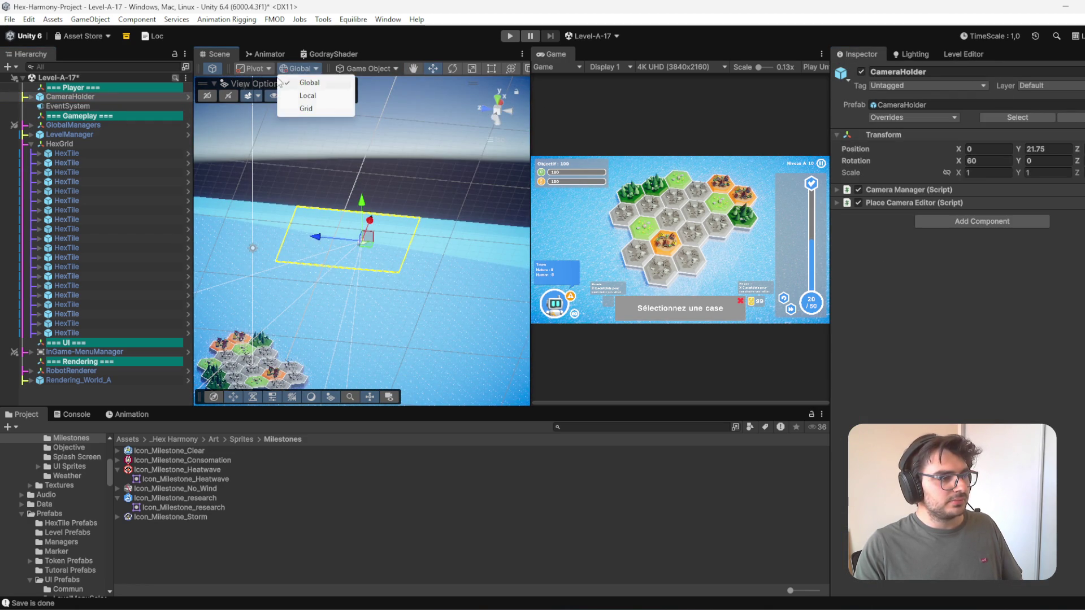
{"action": "left_click", "coordinate": [307, 95]}
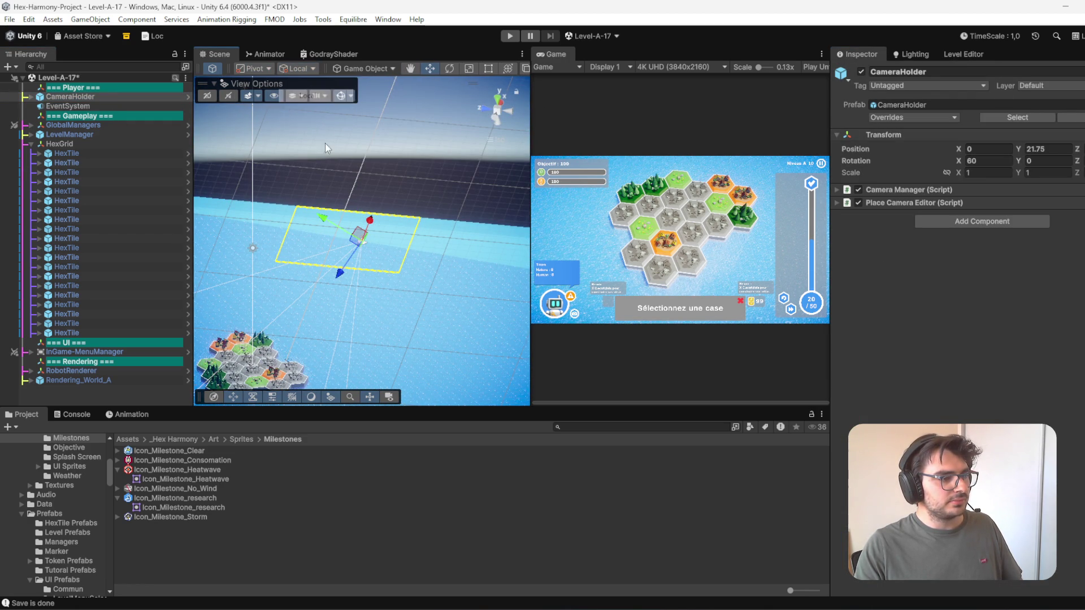
{"action": "left_click_drag", "start_coordinate": [343, 274], "coordinate": [353, 273]}
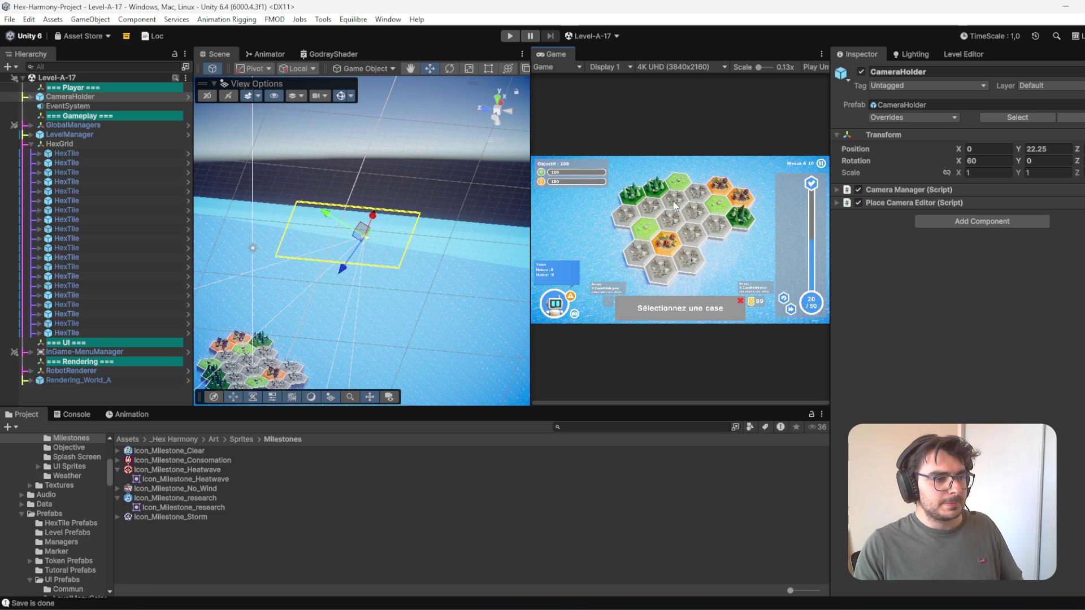
- Maximize the Game view, start A-17 in play mode and place a house card on the bottom grey tile
{"action": "double_click", "coordinate": [553, 54]}
{"action": "key", "text": "ctrl+p"}
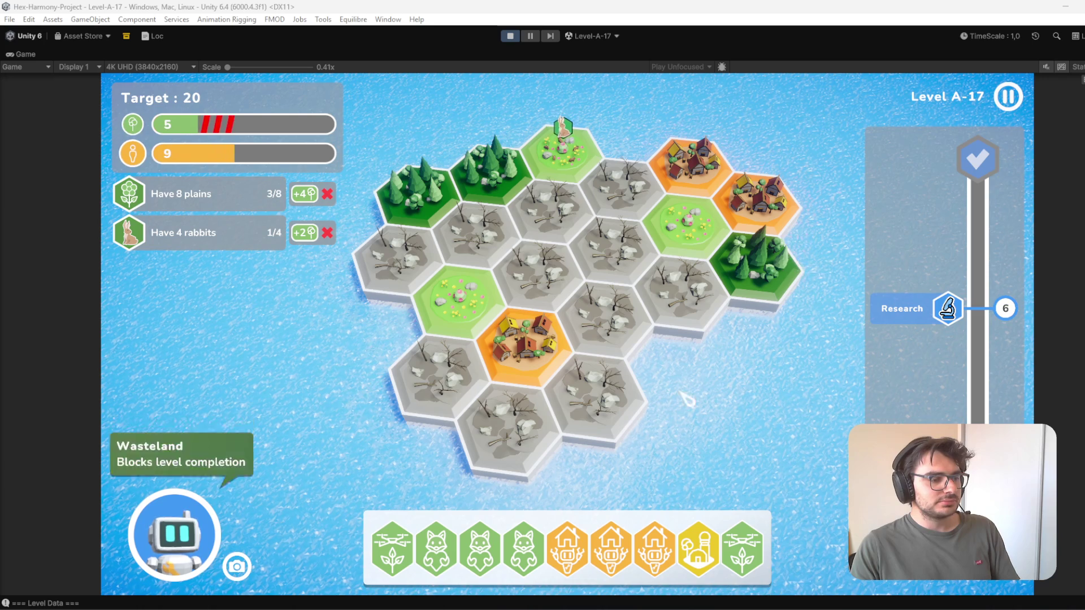
{"action": "mouse_move", "coordinate": [655, 546]}
{"action": "left_mouse_down"}
{"action": "mouse_move", "coordinate": [659, 478]}
{"action": "mouse_move", "coordinate": [619, 419]}
{"action": "left_mouse_up"}
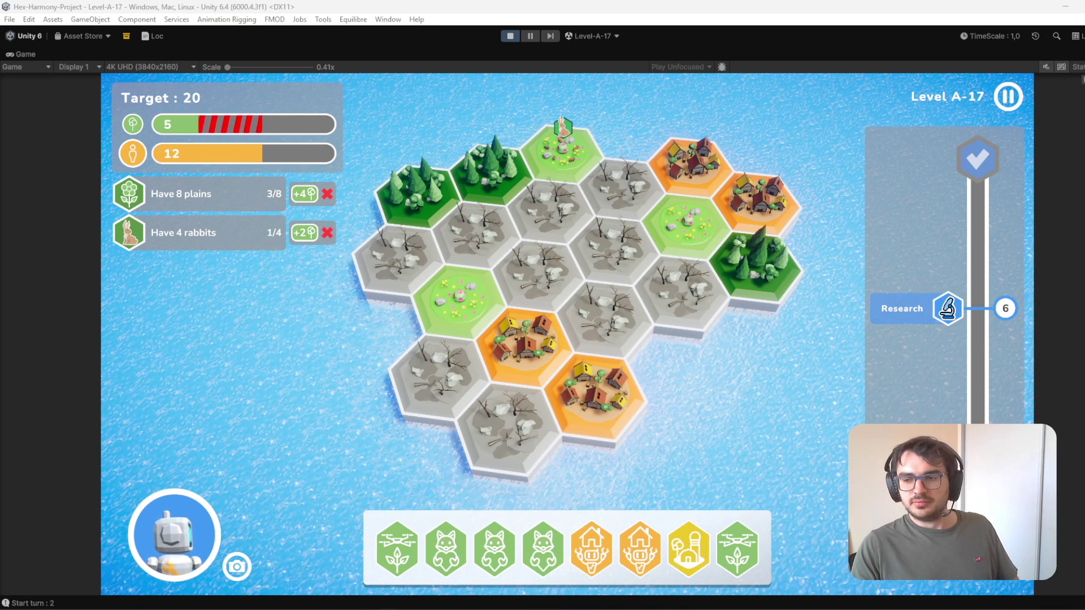
{"action": "left_click_drag", "start_coordinate": [642, 561], "coordinate": [509, 432]}
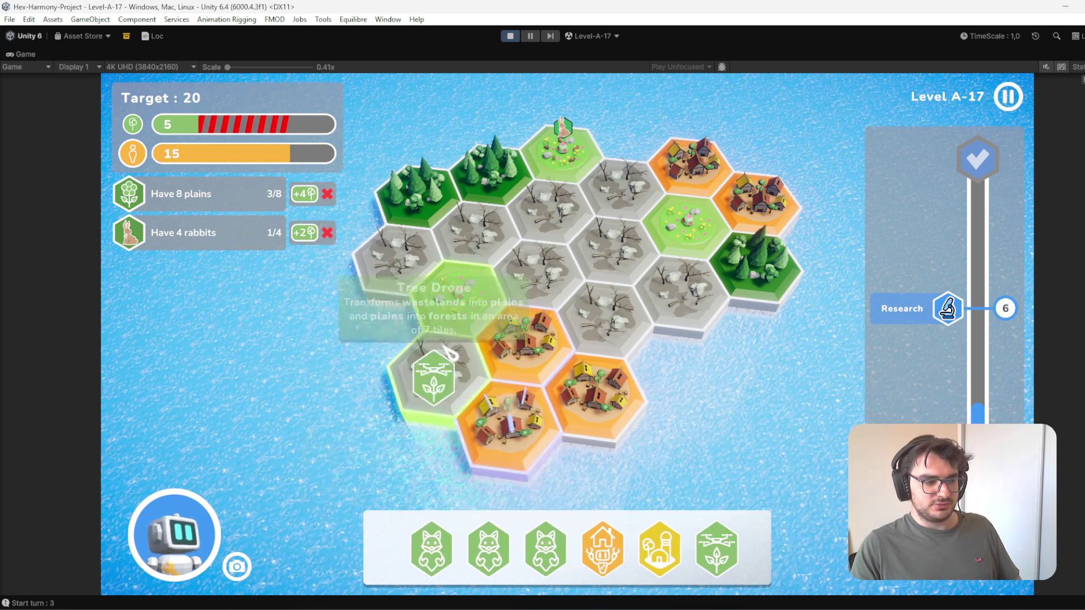
- Play the Tree Drone, Biodiversity Program, fox and research building cards to the turn limit, then stop
{"action": "left_click_drag", "start_coordinate": [713, 549], "coordinate": [712, 464]}
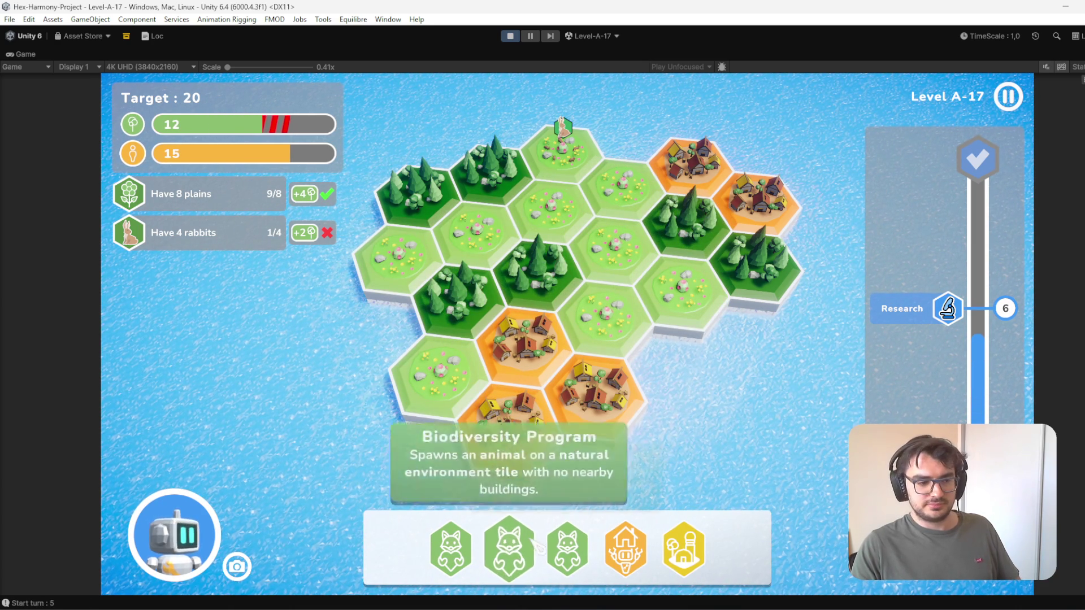
{"action": "mouse_move", "coordinate": [451, 548]}
{"action": "left_mouse_down"}
{"action": "mouse_move", "coordinate": [560, 214]}
{"action": "mouse_move", "coordinate": [552, 207]}
{"action": "left_mouse_up"}
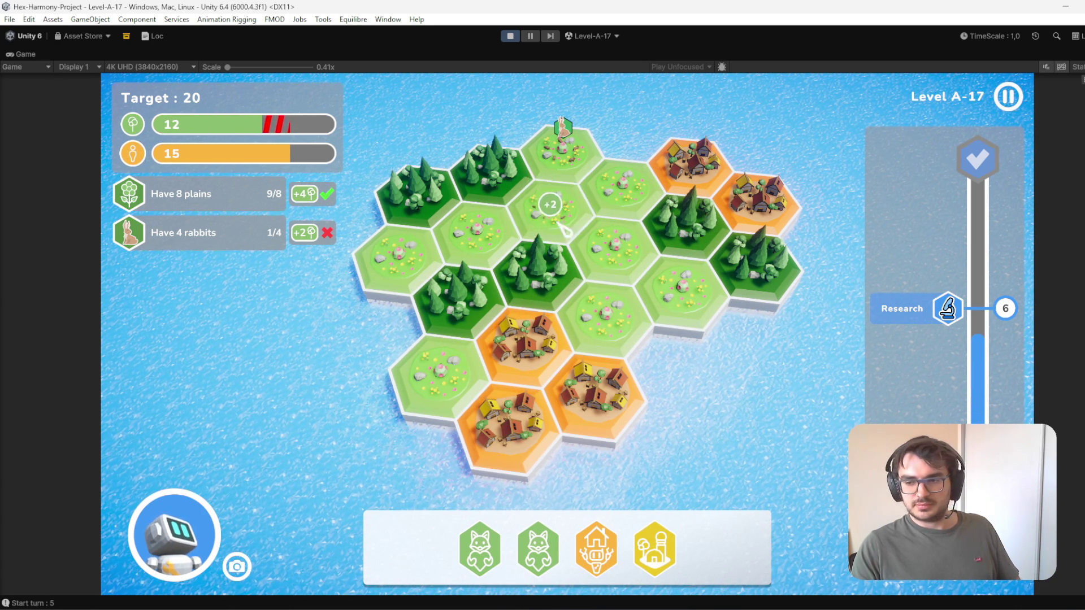
{"action": "mouse_move", "coordinate": [481, 549]}
{"action": "left_mouse_down"}
{"action": "mouse_move", "coordinate": [615, 261]}
{"action": "mouse_move", "coordinate": [624, 272]}
{"action": "mouse_move", "coordinate": [528, 537]}
{"action": "mouse_move", "coordinate": [702, 286]}
{"action": "mouse_move", "coordinate": [684, 279]}
{"action": "left_mouse_up"}
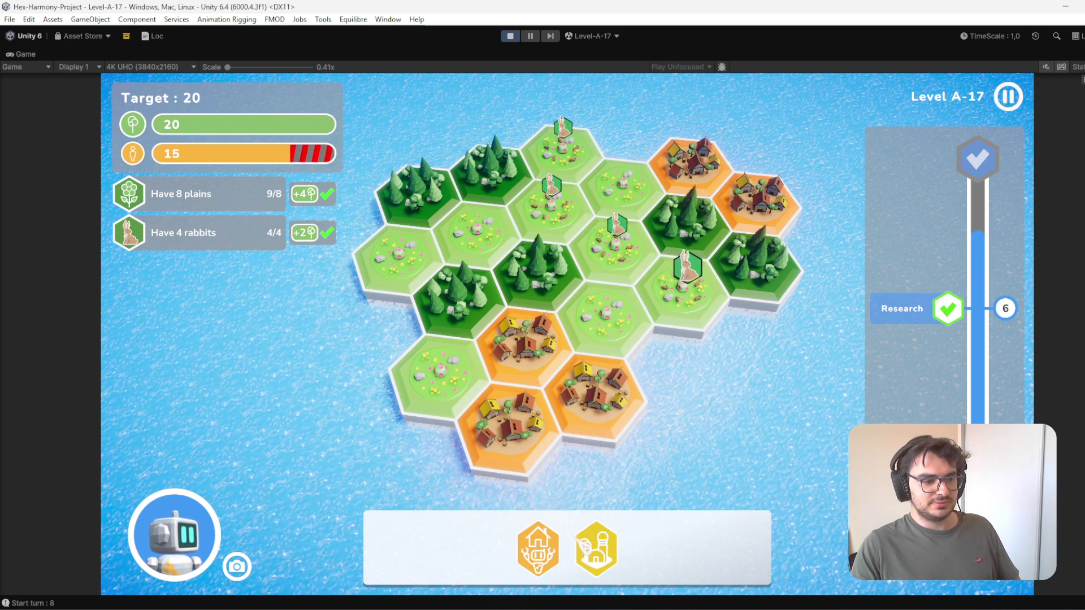
{"action": "left_click_drag", "start_coordinate": [596, 549], "coordinate": [469, 305]}
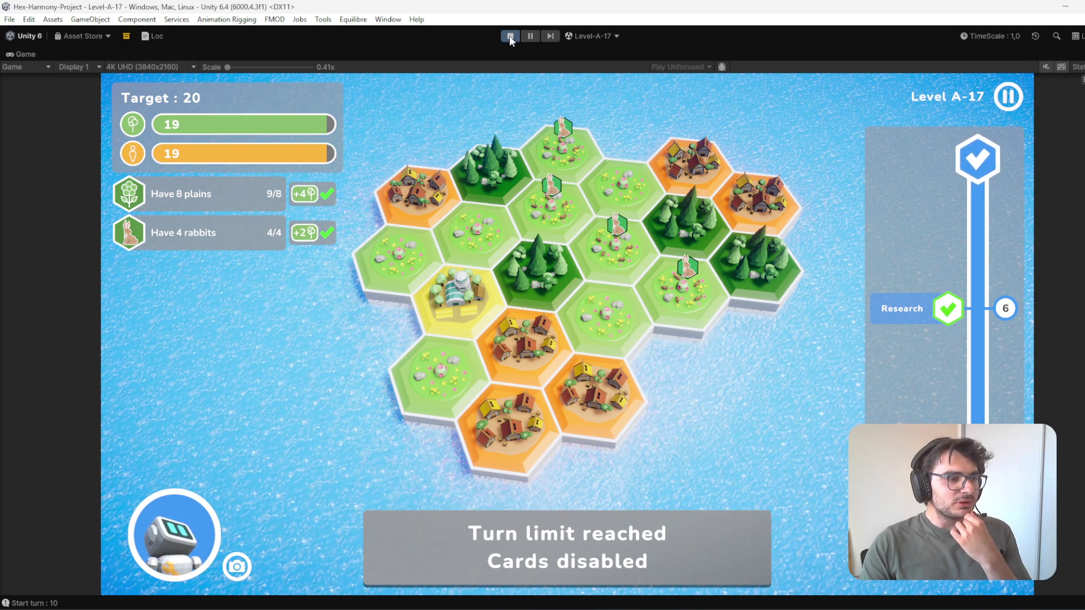
{"action": "left_click", "coordinate": [509, 36]}
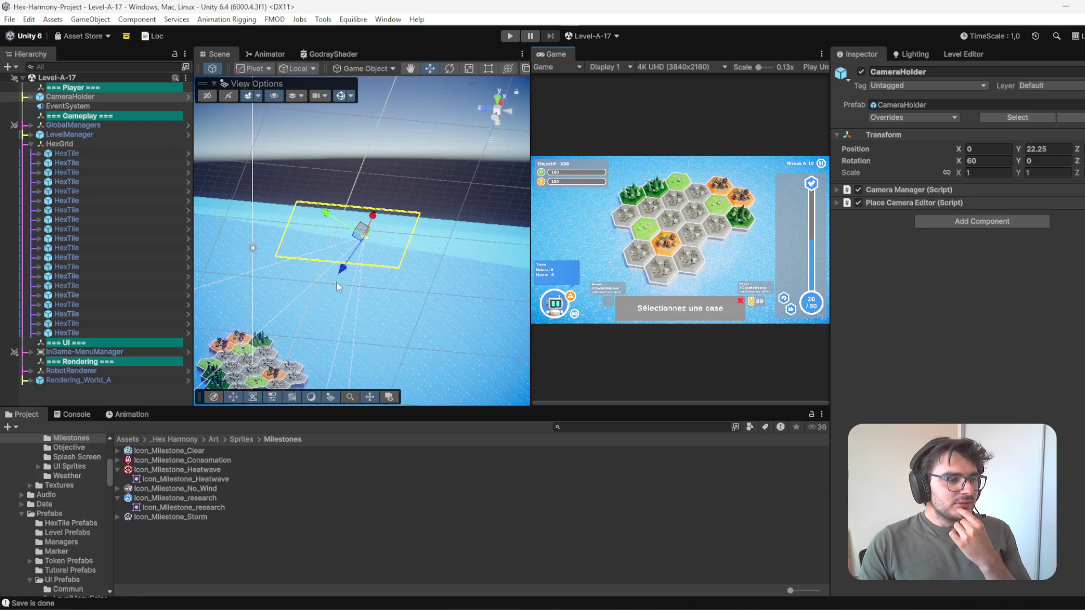
- Convert the upper-left forest hex into a Farm tile, then start play mode in the maximized Game view
{"action": "scroll", "coordinate": [355, 298], "scroll_direction": "up", "scroll_amount": 6}
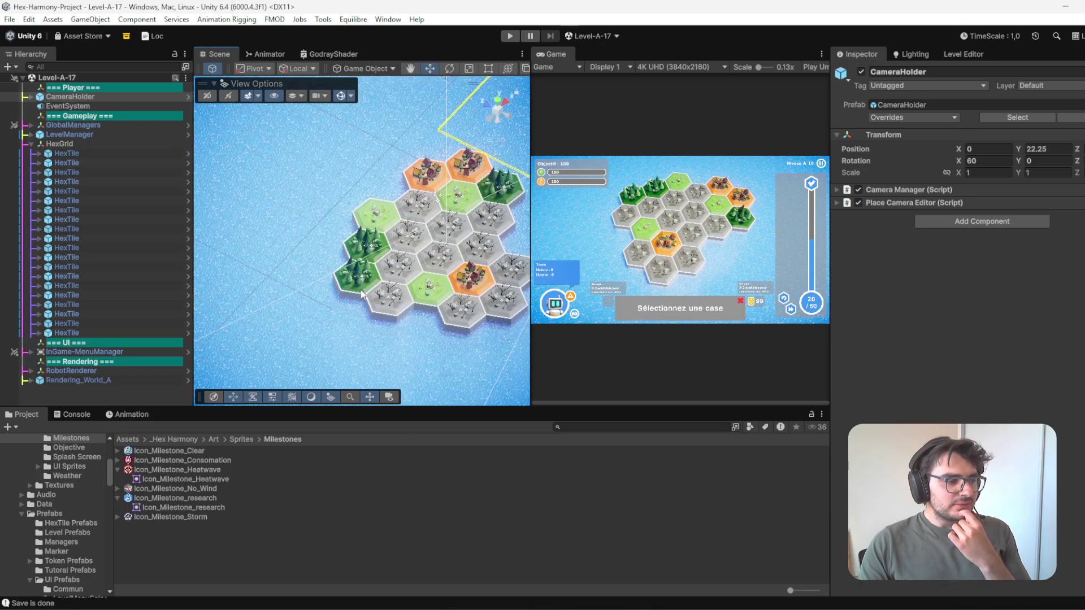
{"action": "left_click", "coordinate": [364, 289]}
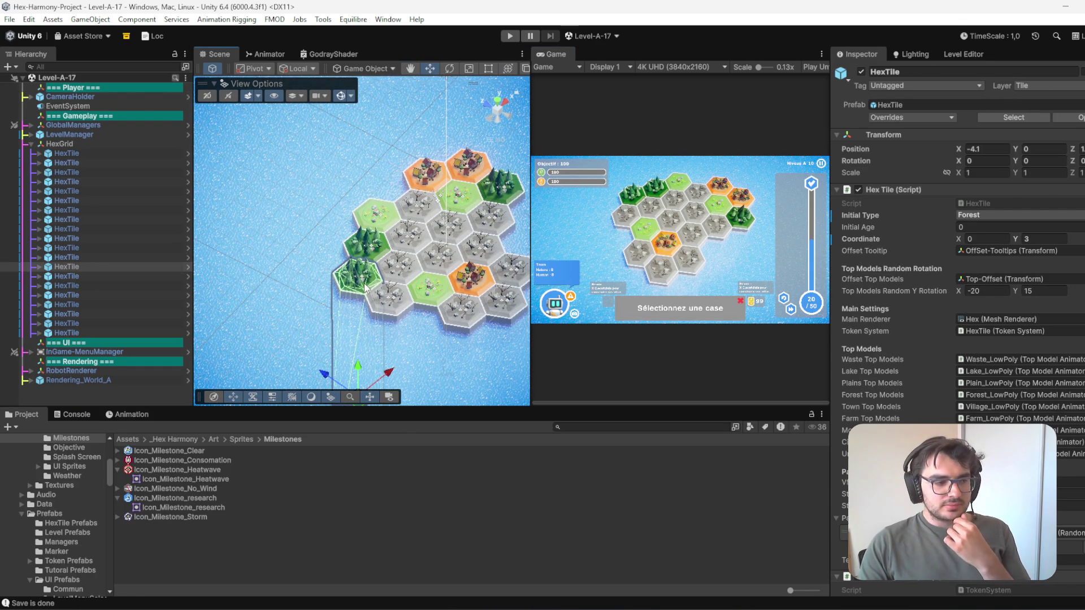
{"action": "key", "text": "f"}
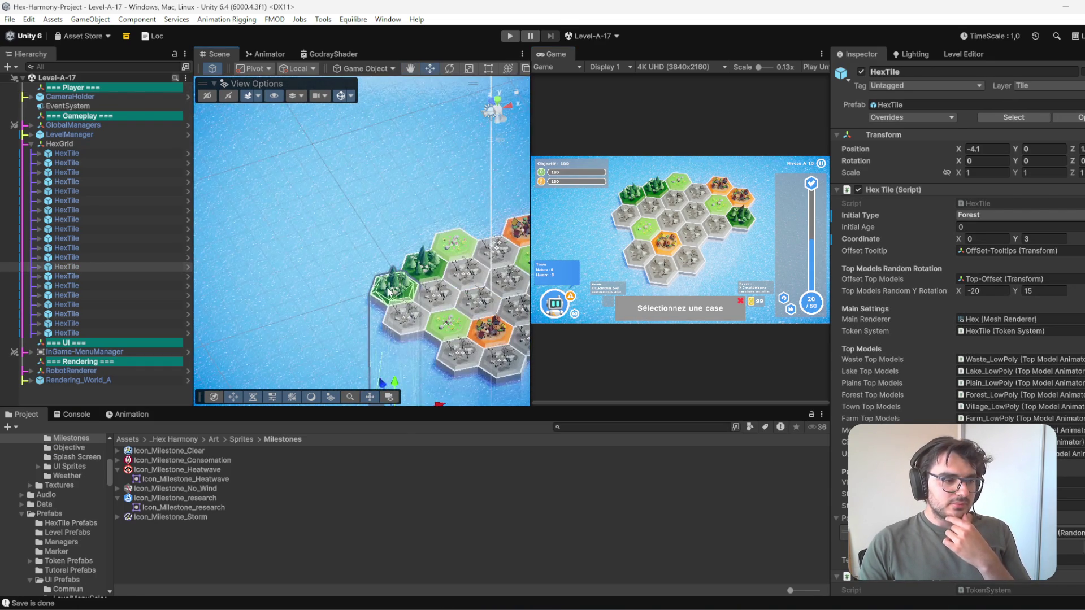
{"action": "right_click", "coordinate": [390, 292]}
{"action": "mouse_move", "coordinate": [483, 416]}
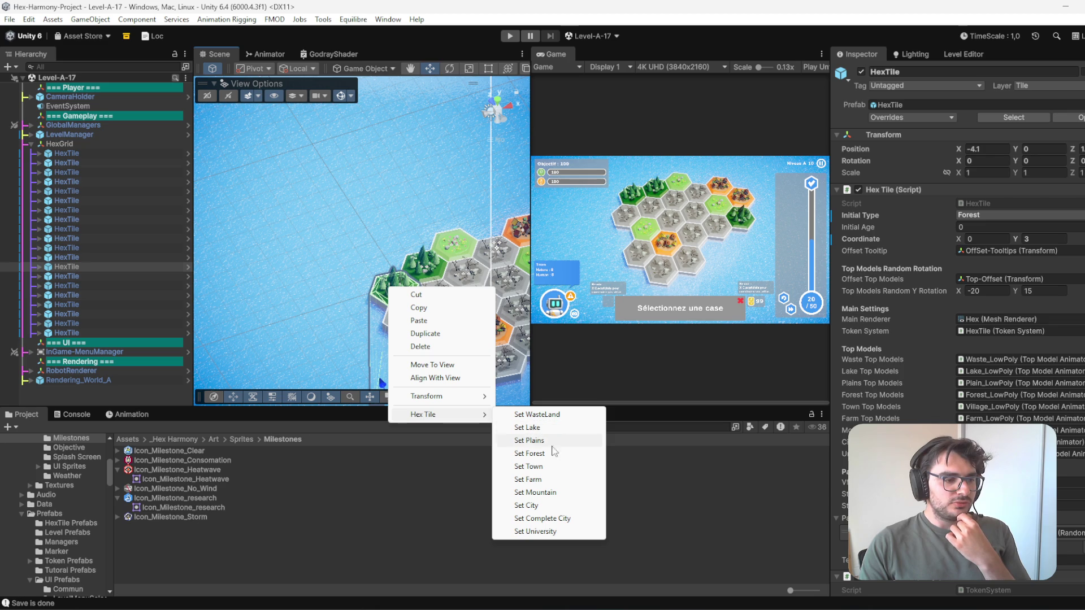
{"action": "left_click", "coordinate": [543, 479]}
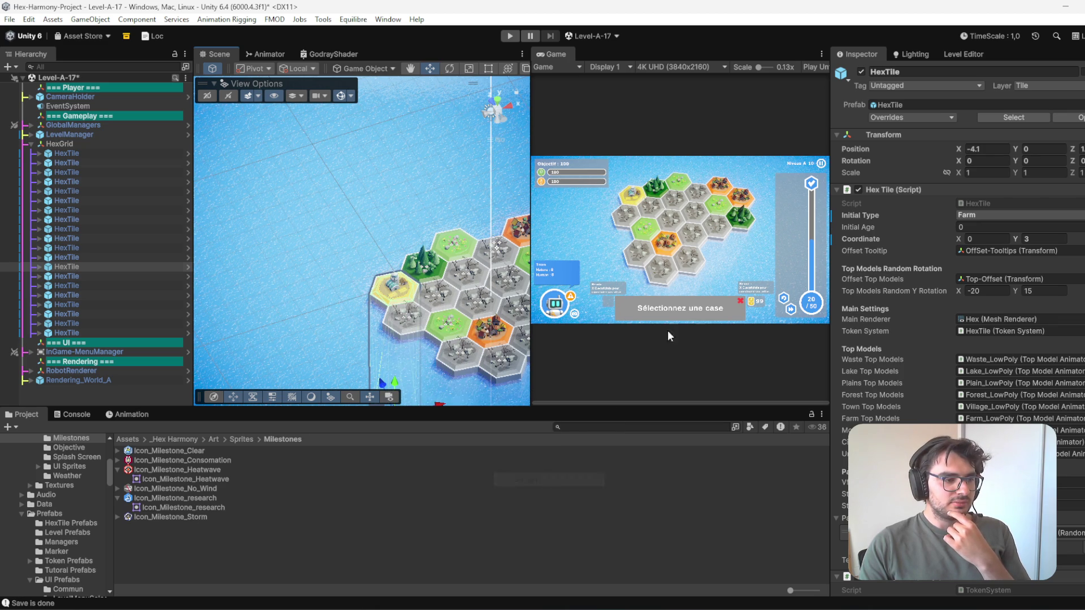
{"action": "double_click", "coordinate": [556, 52]}
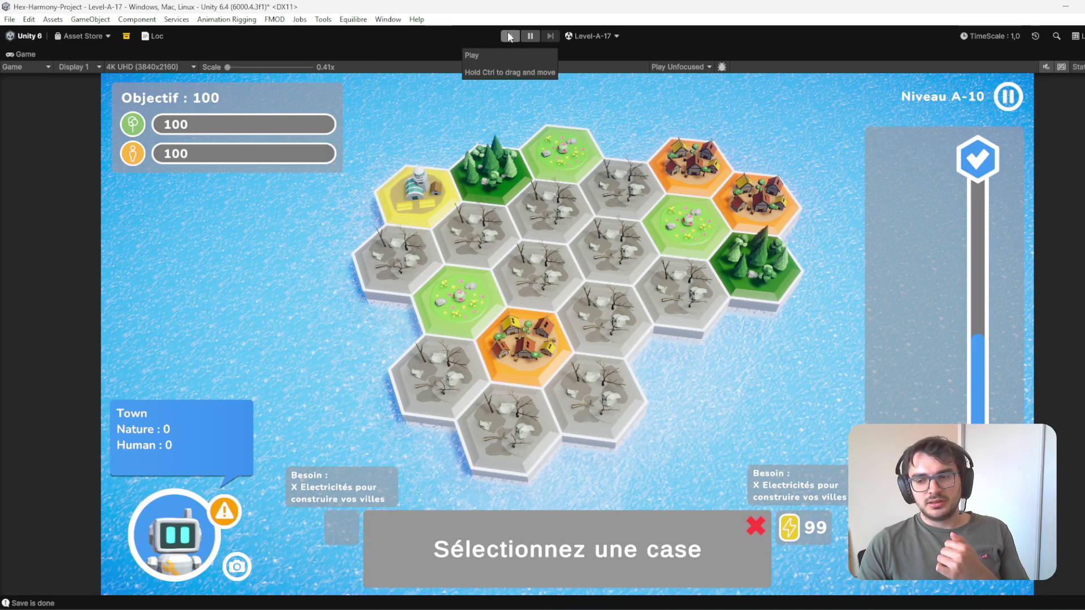
{"action": "left_click", "coordinate": [509, 36]}
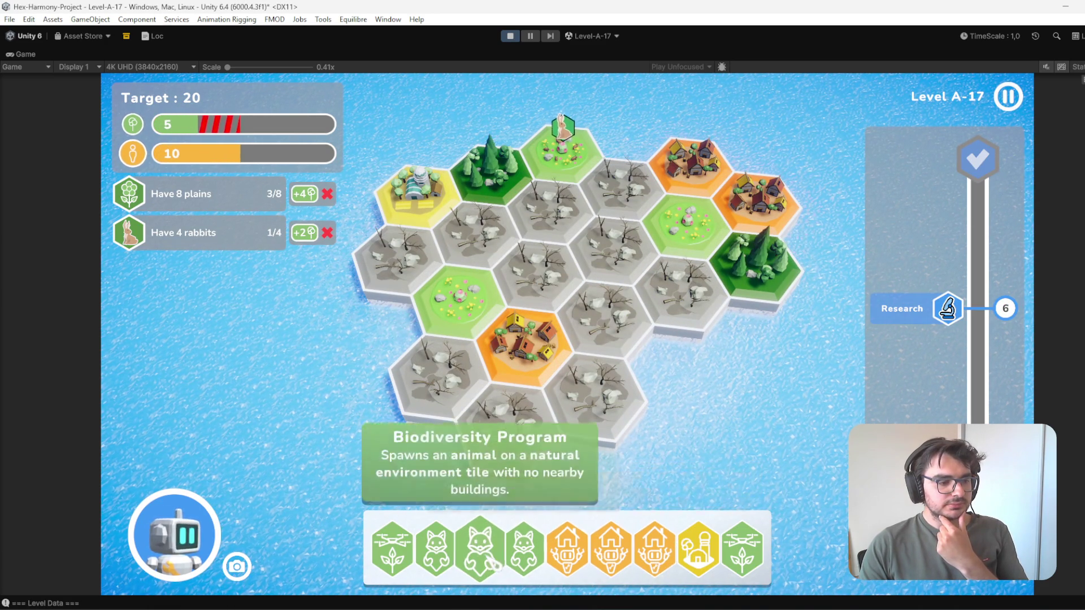
- Play both drone cards to spread forest and plains, then build towns on two wasteland tiles
{"action": "left_click_drag", "start_coordinate": [742, 548], "coordinate": [458, 288]}
{"action": "left_click_drag", "start_coordinate": [398, 545], "coordinate": [614, 248]}
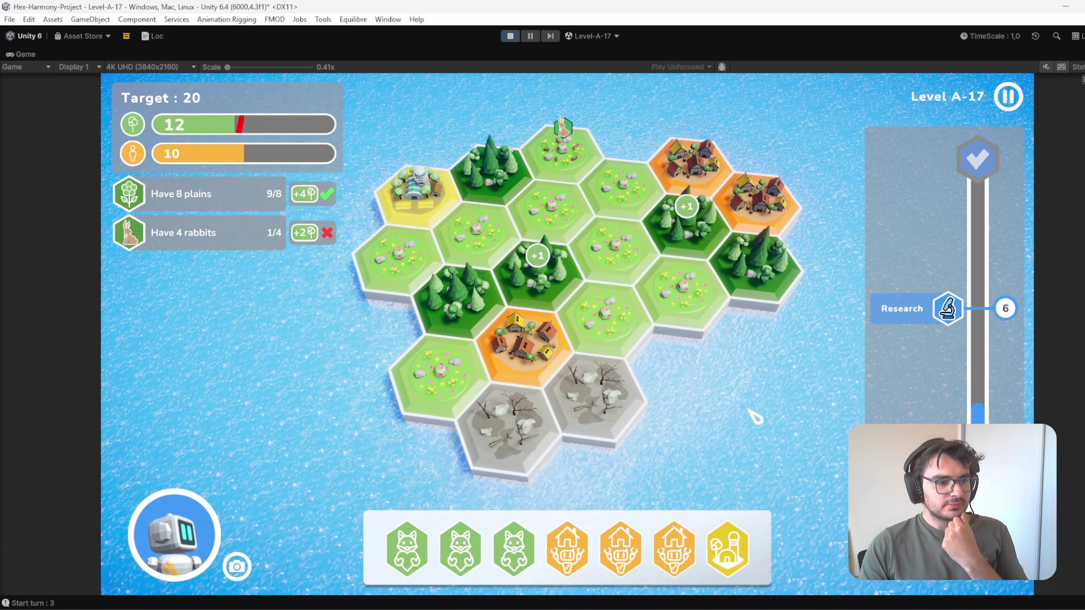
{"action": "mouse_move", "coordinate": [621, 546]}
{"action": "left_mouse_down"}
{"action": "mouse_move", "coordinate": [582, 388]}
{"action": "mouse_move", "coordinate": [594, 396]}
{"action": "mouse_move", "coordinate": [505, 430]}
{"action": "left_mouse_up"}
{"action": "mouse_move", "coordinate": [625, 545]}
{"action": "left_mouse_down"}
{"action": "mouse_move", "coordinate": [423, 250]}
{"action": "mouse_move", "coordinate": [408, 258]}
{"action": "mouse_move", "coordinate": [746, 489]}
{"action": "left_mouse_up"}
- Place the Agroforestry farm on a forest tile, a village on plains, and a fox to add a rabbit
{"action": "left_click_drag", "start_coordinate": [712, 546], "coordinate": [474, 298]}
{"action": "mouse_move", "coordinate": [654, 547]}
{"action": "left_mouse_down"}
{"action": "mouse_move", "coordinate": [485, 370]}
{"action": "mouse_move", "coordinate": [453, 373]}
{"action": "left_mouse_up"}
{"action": "mouse_move", "coordinate": [626, 547]}
{"action": "left_mouse_down"}
{"action": "mouse_move", "coordinate": [534, 224]}
{"action": "mouse_move", "coordinate": [556, 198]}
{"action": "mouse_move", "coordinate": [618, 315]}
{"action": "mouse_move", "coordinate": [625, 256]}
{"action": "left_mouse_up"}
{"action": "left_click_drag", "start_coordinate": [568, 548], "coordinate": [689, 308]}
{"action": "mouse_move", "coordinate": [482, 294]}
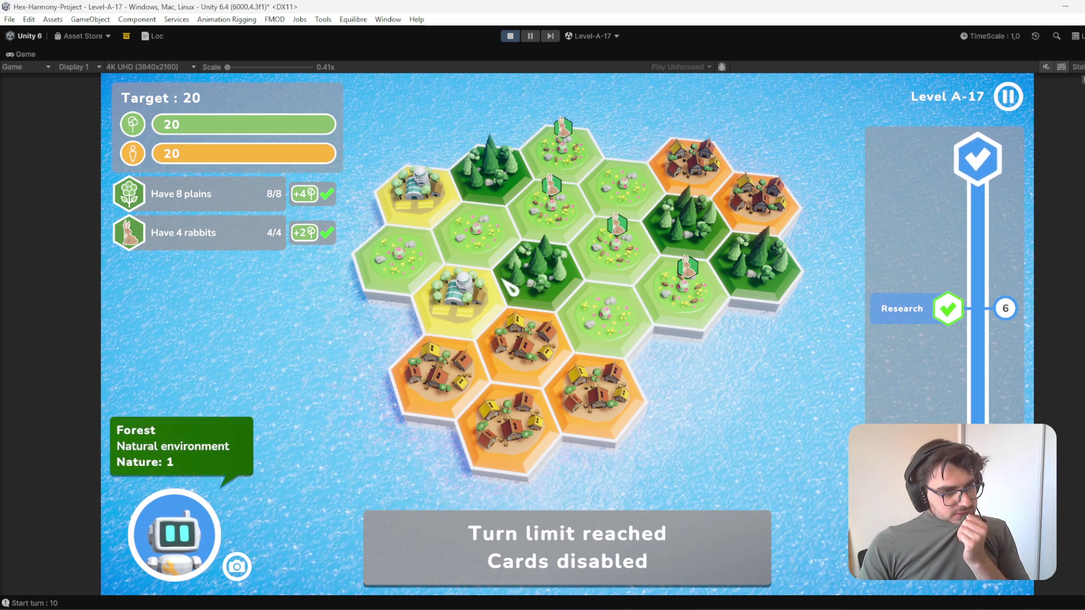
- Check tile info on the finished A-17 board and snip a screenshot of the Game view
{"action": "mouse_move", "coordinate": [551, 193]}
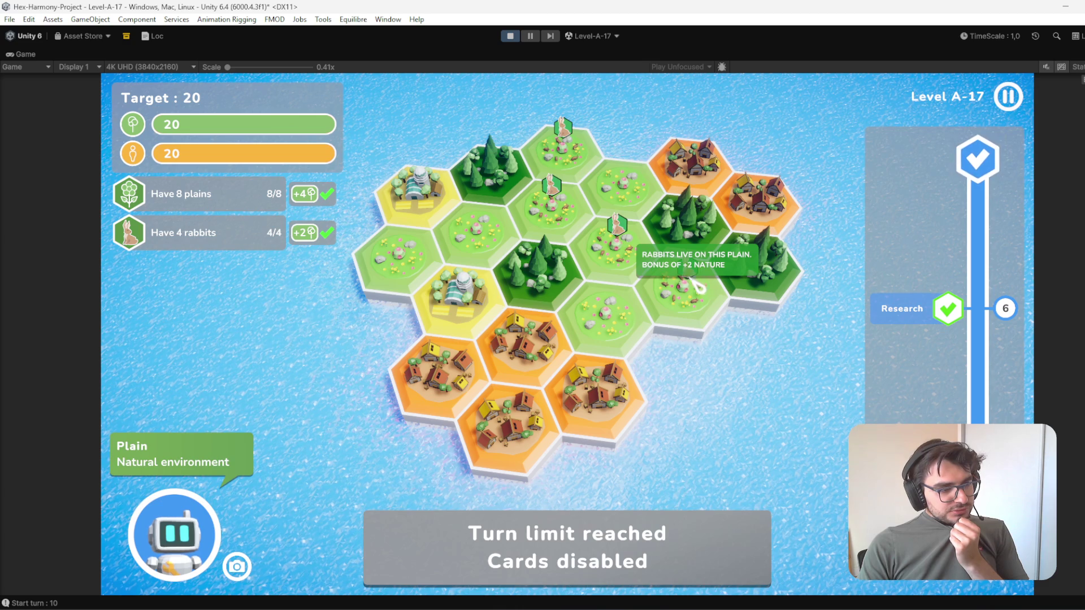
{"action": "mouse_move", "coordinate": [432, 191]}
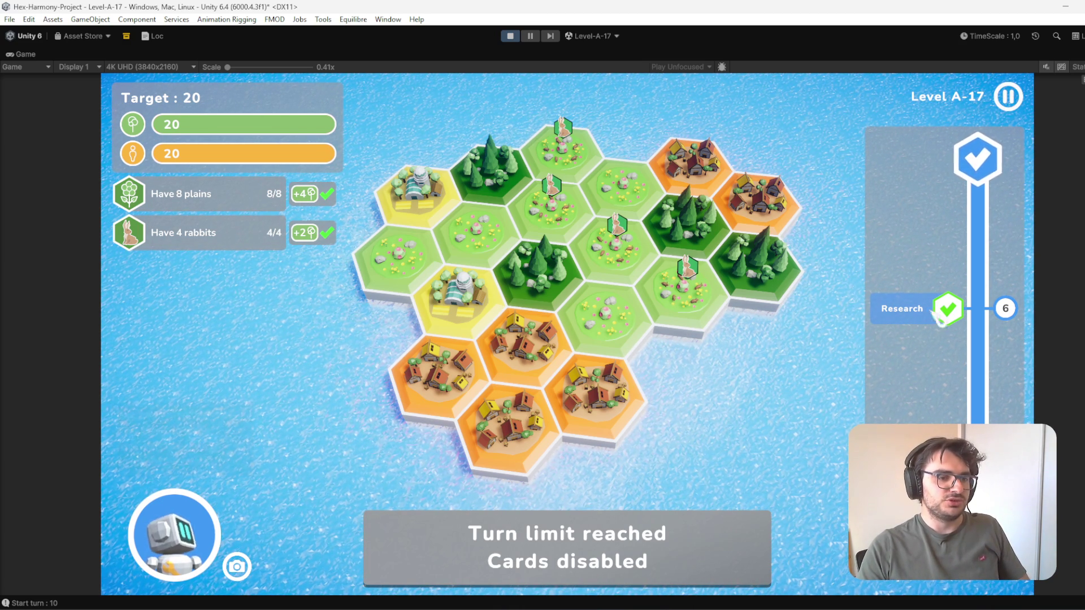
{"action": "mouse_move", "coordinate": [548, 421]}
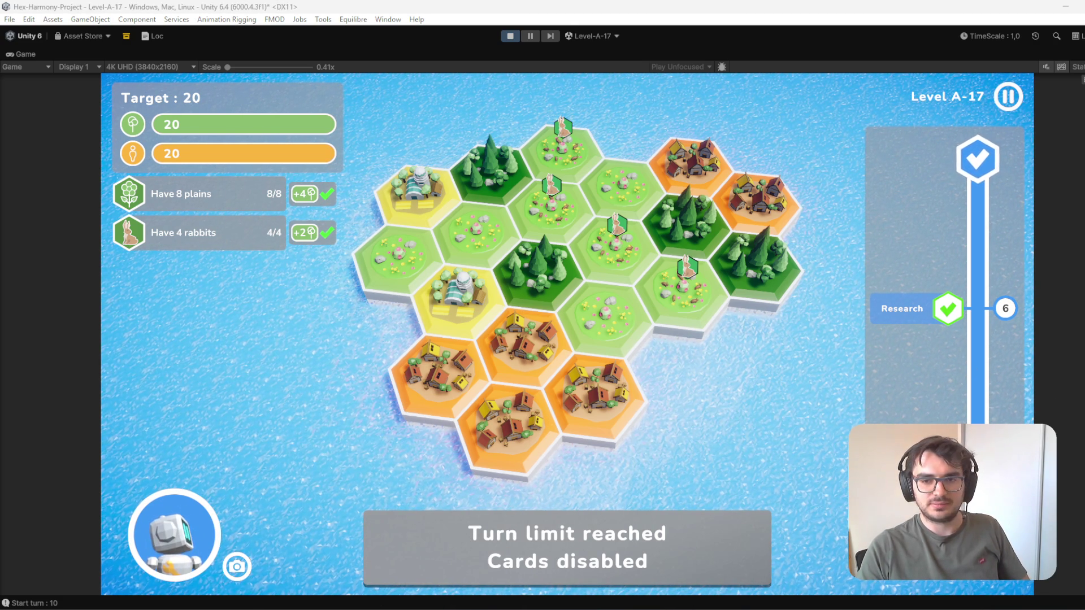
{"action": "key", "text": "super+shift+s"}
{"action": "mouse_move", "coordinate": [107, 74]}
{"action": "left_mouse_down"}
{"action": "mouse_move", "coordinate": [909, 514]}
{"action": "mouse_move", "coordinate": [1033, 593]}
{"action": "left_mouse_up"}
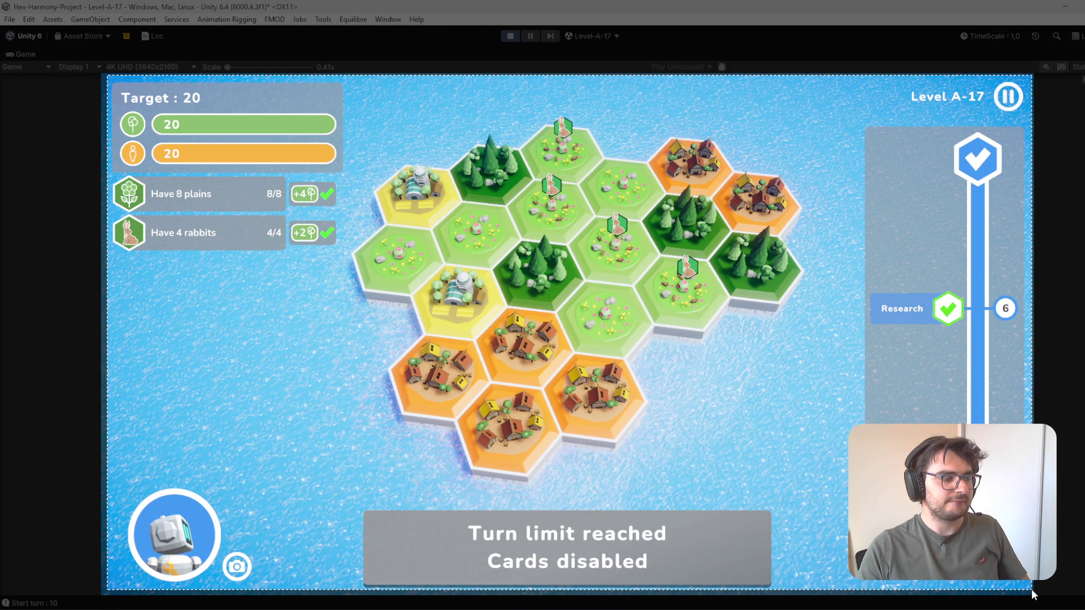
{"action": "mouse_move", "coordinate": [1032, 594]}
{"action": "left_mouse_down"}
{"action": "mouse_move", "coordinate": [756, 375]}
{"action": "mouse_move", "coordinate": [944, 532]}
{"action": "left_mouse_up"}
{"action": "left_click_drag", "start_coordinate": [822, 424], "coordinate": [821, 412]}
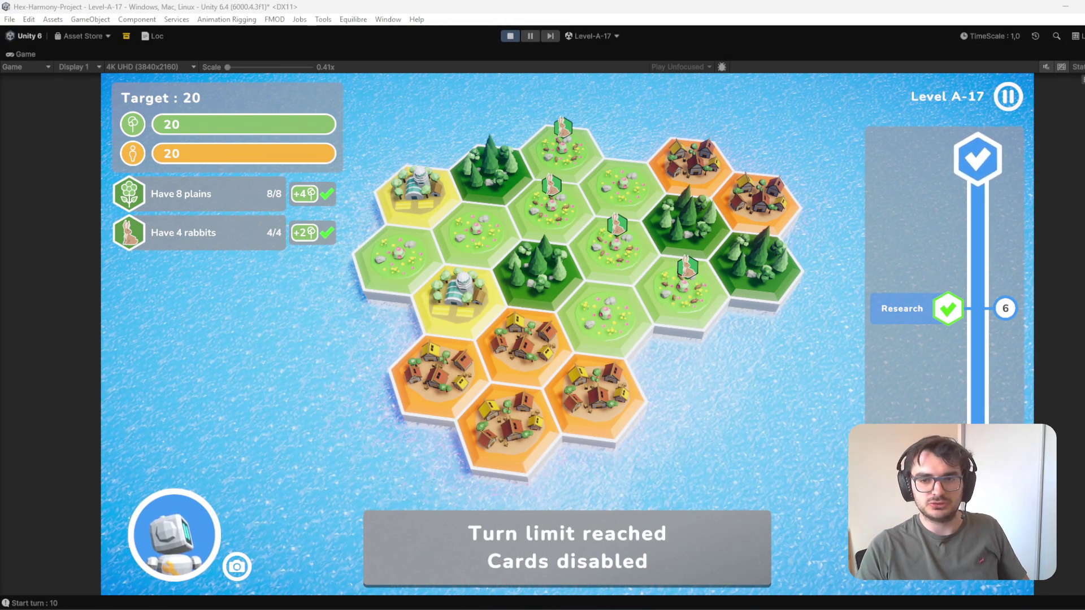
- Take a second screenshot of the whole Game view and stop play mode
{"action": "key", "text": "super+shift+s"}
{"action": "mouse_move", "coordinate": [104, 74]}
{"action": "left_mouse_down"}
{"action": "mouse_move", "coordinate": [252, 190]}
{"action": "mouse_move", "coordinate": [1052, 608]}
{"action": "mouse_move", "coordinate": [1034, 597]}
{"action": "left_mouse_up"}
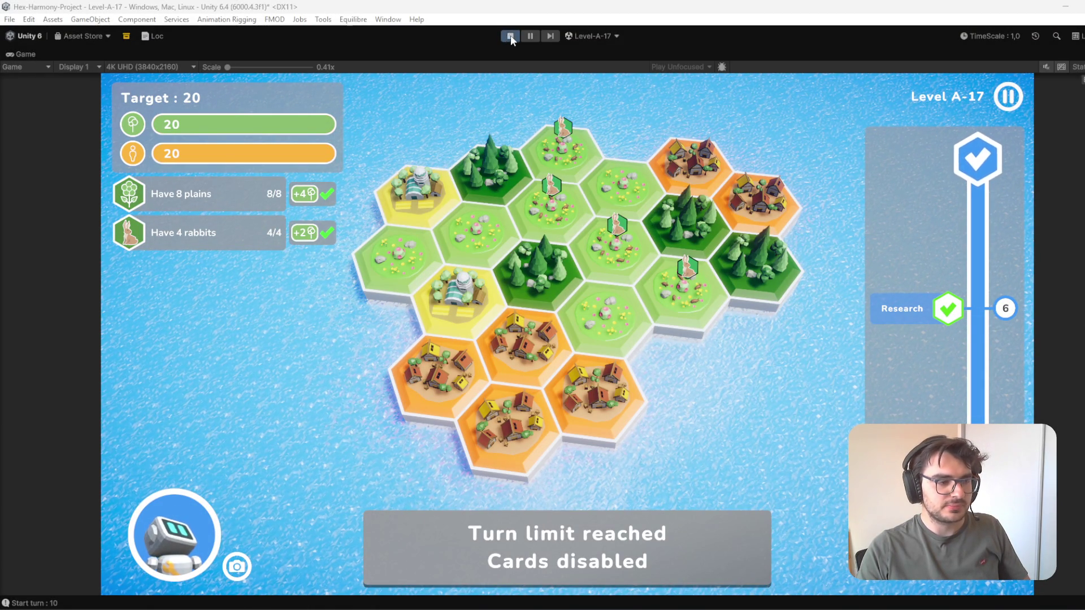
{"action": "left_click", "coordinate": [510, 36]}
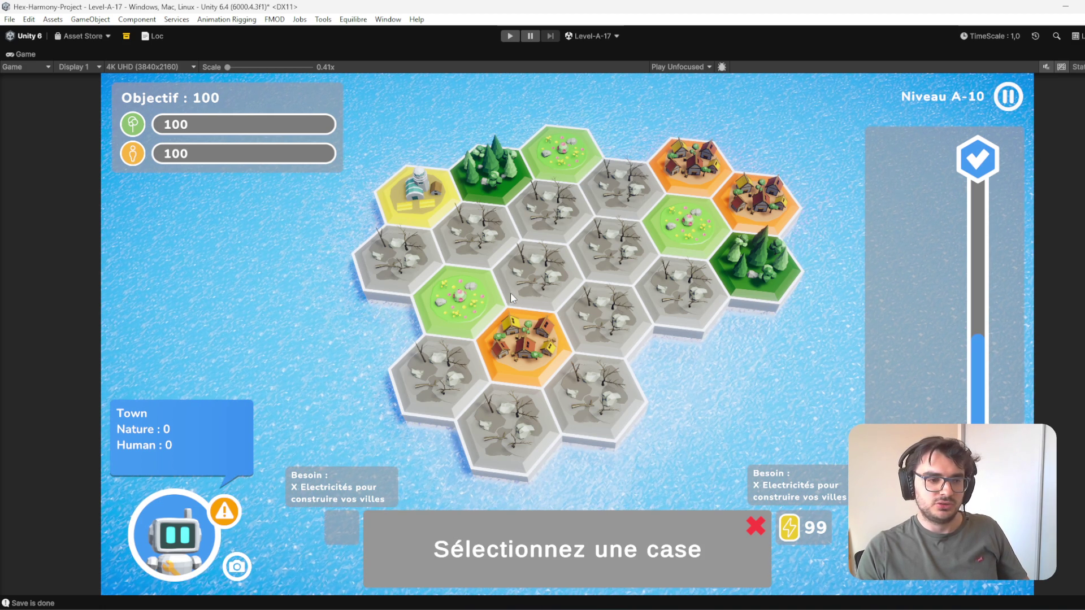
- Restore the normal editor layout with Shift+Space, showing the Farm tile at 0,3 in the inspector
{"action": "key", "text": "shift+space"}
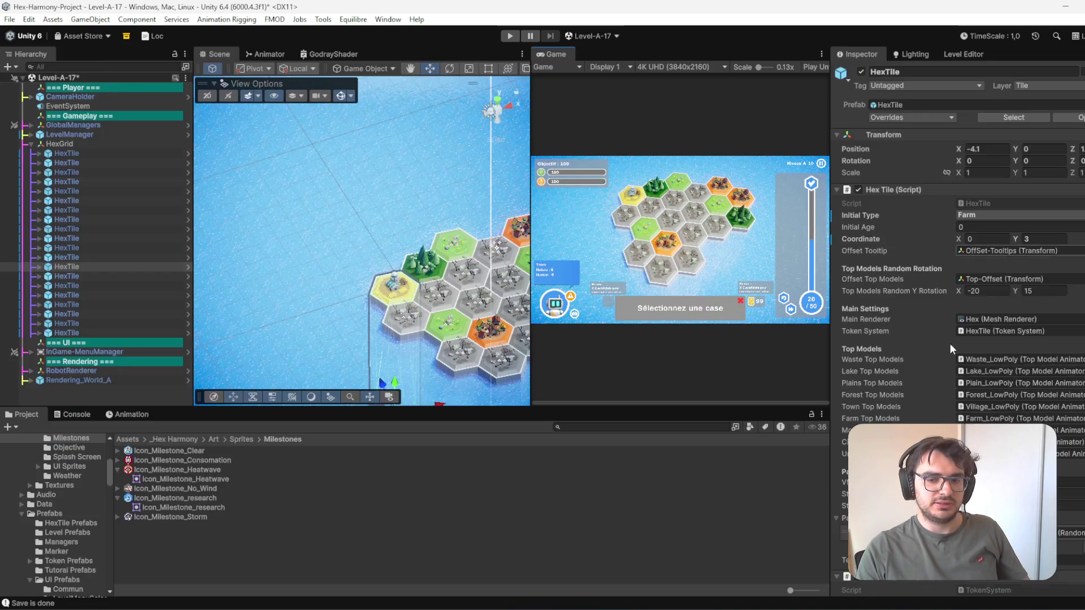
- In the Level Editor tab, set Milestone 1's Turn Reached threshold to 3
{"action": "left_click", "coordinate": [957, 54]}
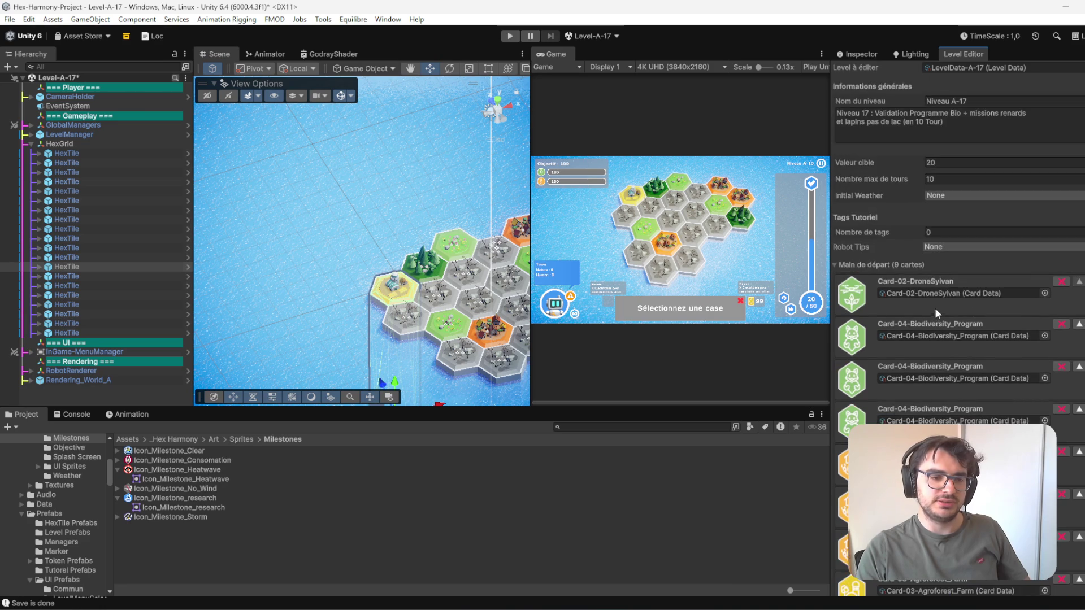
{"action": "scroll", "coordinate": [962, 389], "scroll_direction": "down", "scroll_amount": 10}
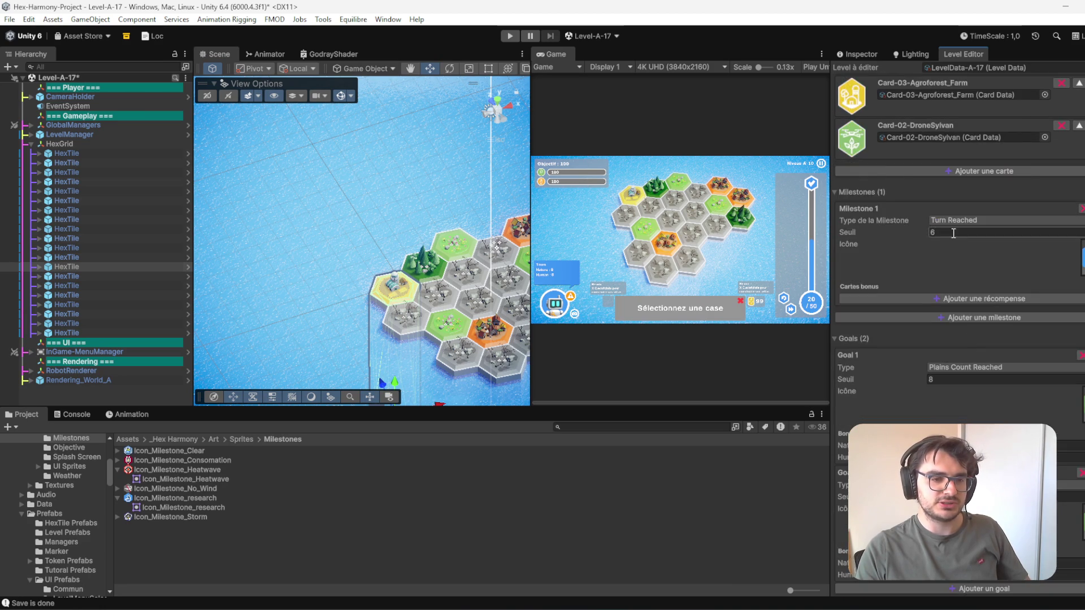
{"action": "scroll", "coordinate": [988, 351], "scroll_direction": "up", "scroll_amount": 10}
{"action": "scroll", "coordinate": [967, 239], "scroll_direction": "down", "scroll_amount": 11}
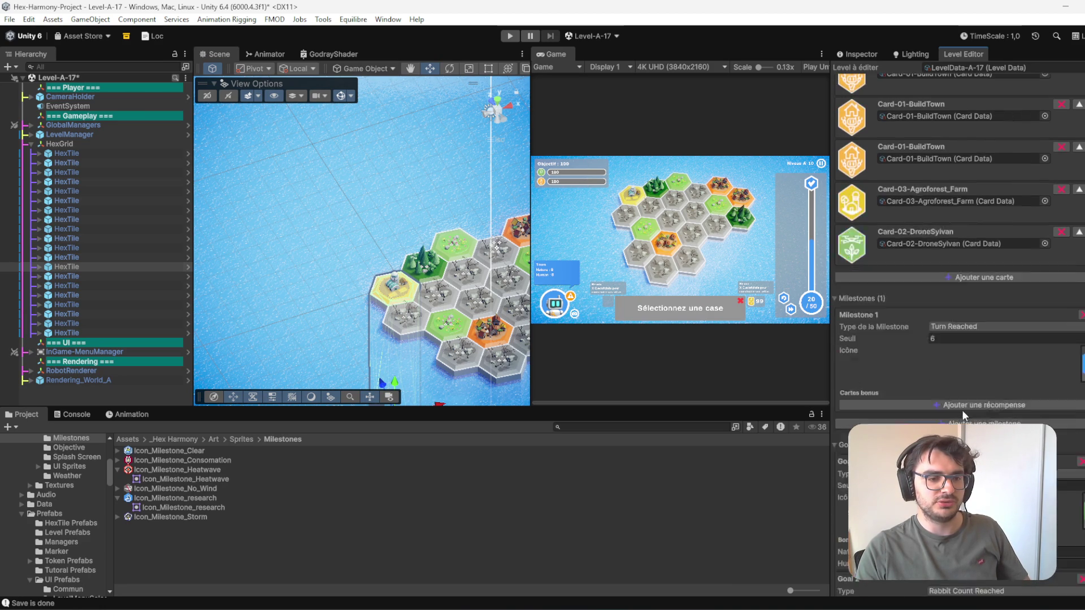
{"action": "left_click", "coordinate": [952, 303]}
{"action": "type", "text": "3"}
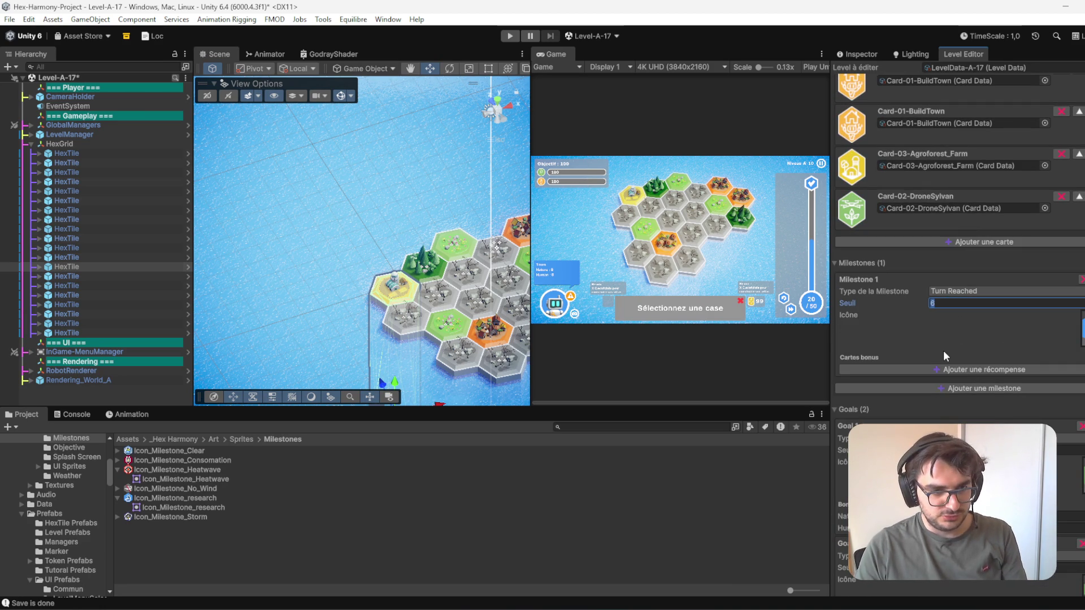
- Add a second milestone with a threshold of 6
{"action": "left_click", "coordinate": [966, 387]}
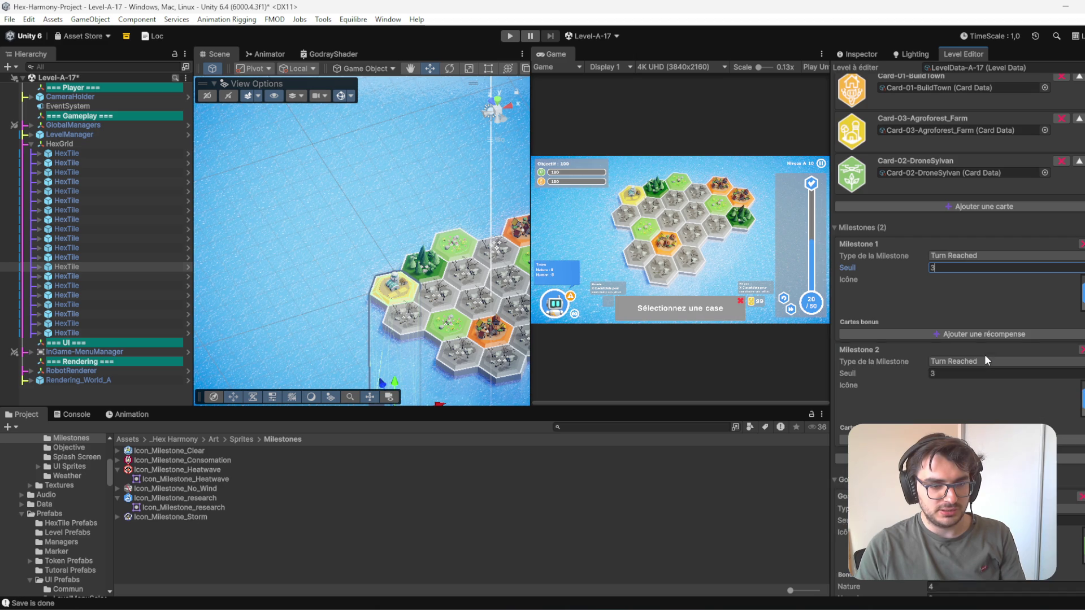
{"action": "scroll", "coordinate": [963, 339], "scroll_direction": "down", "scroll_amount": 3}
{"action": "left_click", "coordinate": [941, 304]}
{"action": "type", "text": "6"}
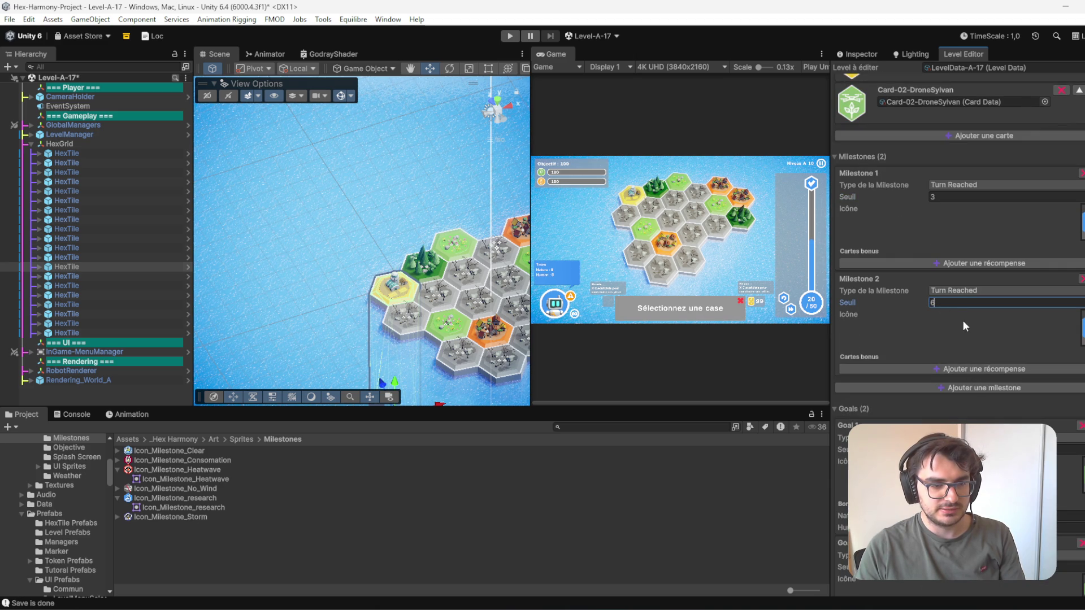
- Re-enter 3 as Milestone 1's threshold, confirm the edit, and start play mode
{"action": "left_click", "coordinate": [952, 198]}
{"action": "left_click", "coordinate": [958, 303]}
{"action": "left_click", "coordinate": [954, 197]}
{"action": "type", "text": "3"}
{"action": "left_click", "coordinate": [958, 303]}
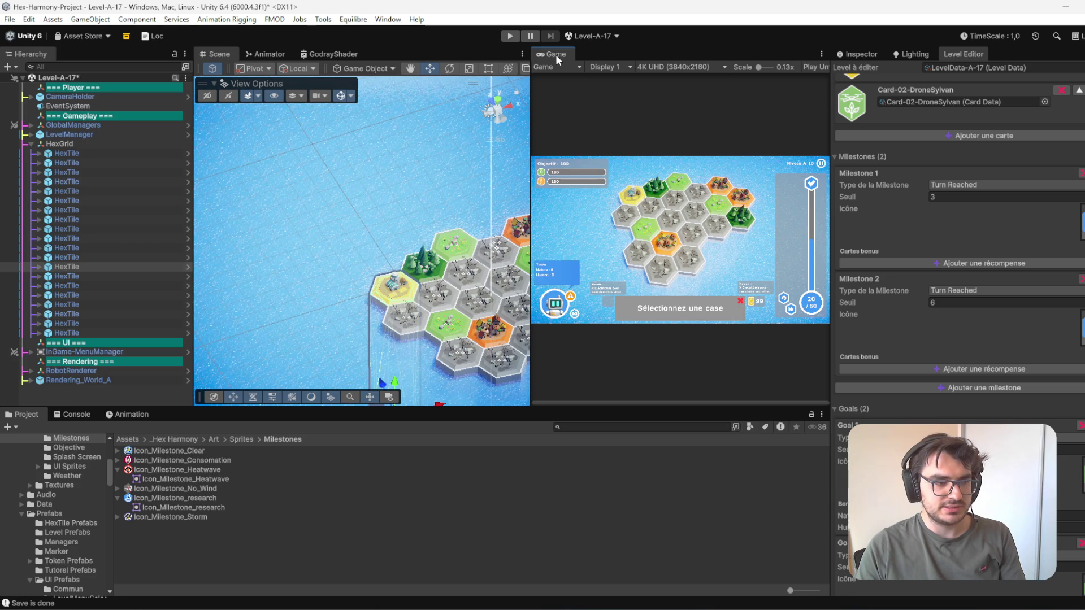
{"action": "left_click", "coordinate": [510, 36]}
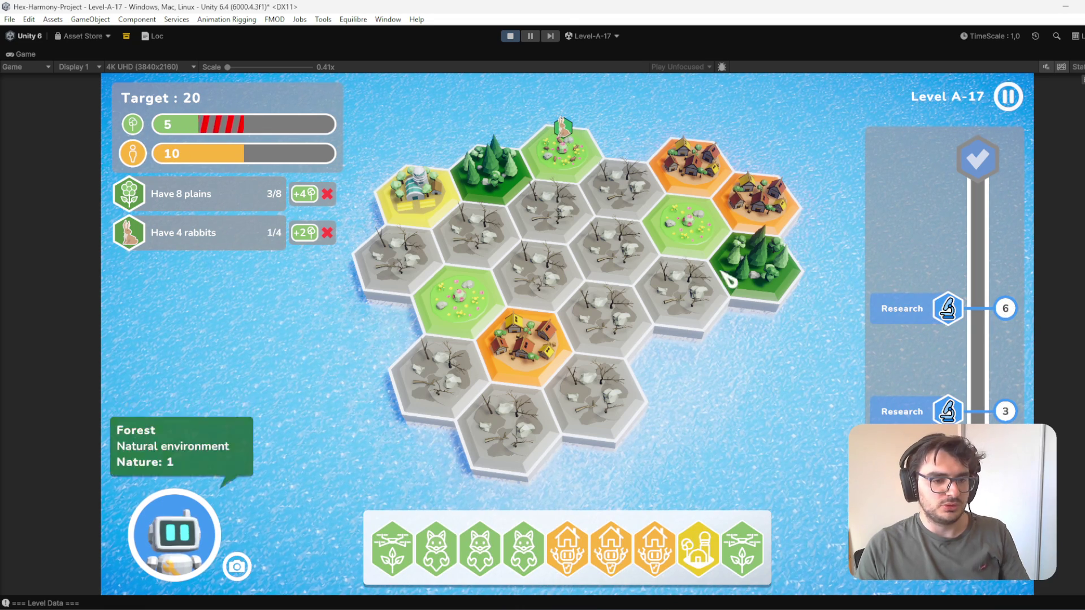
- Review the Research milestones at turns 3 and 6 on the progress track, then stop play mode
{"action": "left_click", "coordinate": [512, 35]}
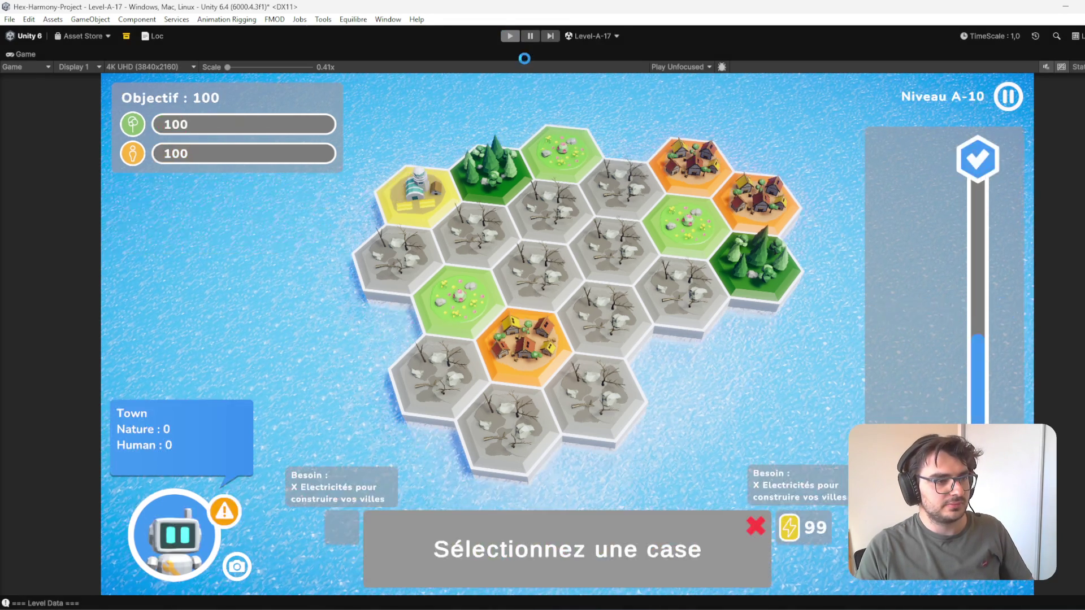
- Raise Milestone 2's threshold to 7 and review the starting-hand cards
{"action": "scroll", "coordinate": [992, 318], "scroll_direction": "down", "scroll_amount": 5}
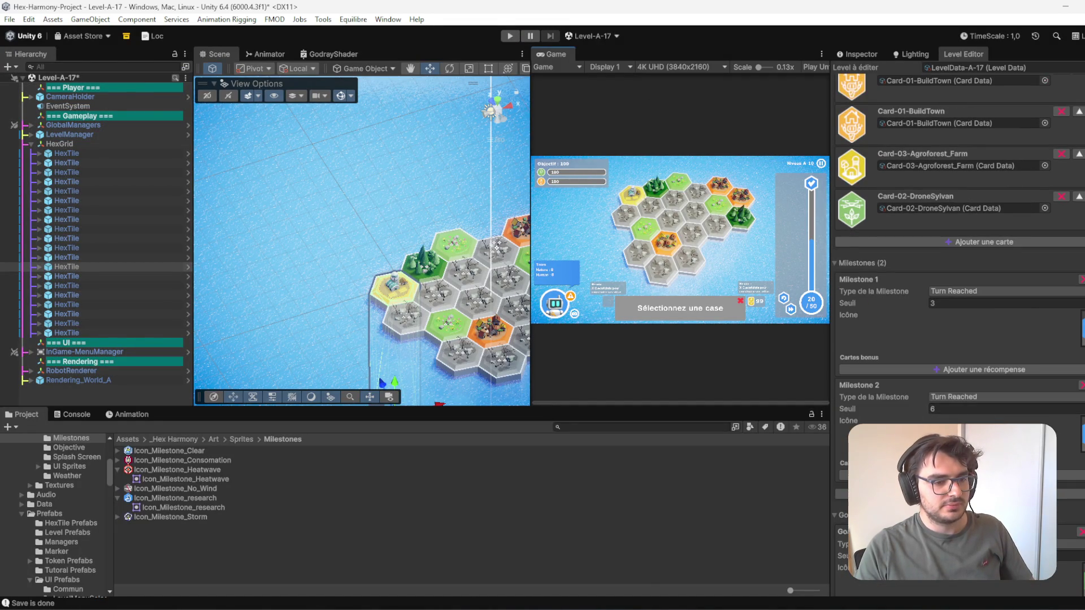
{"action": "left_click", "coordinate": [959, 407]}
{"action": "type", "text": "7"}
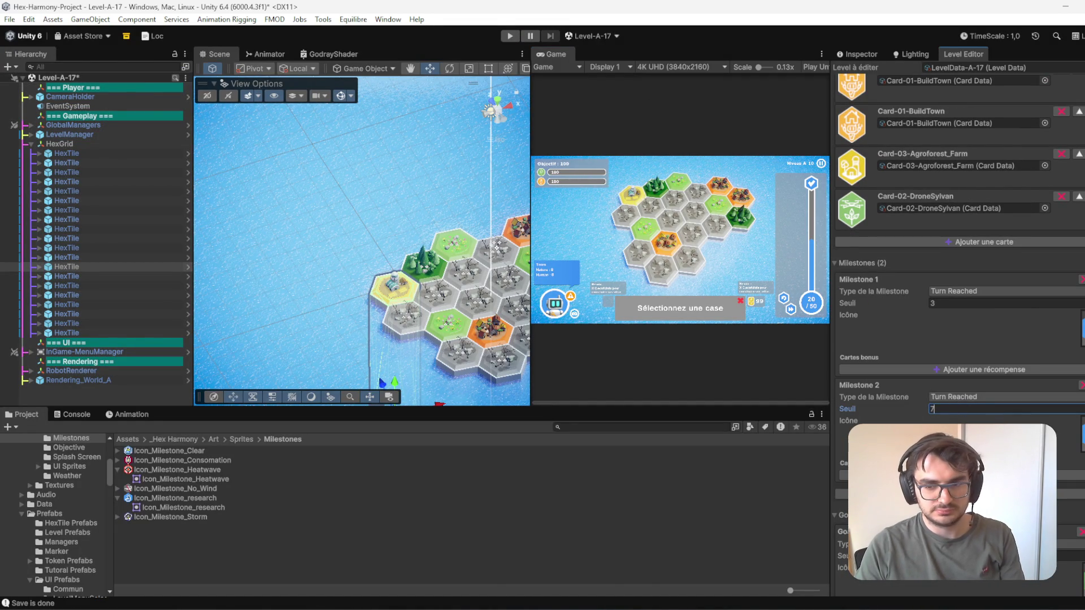
{"action": "scroll", "coordinate": [1008, 388], "scroll_direction": "up", "scroll_amount": 7}
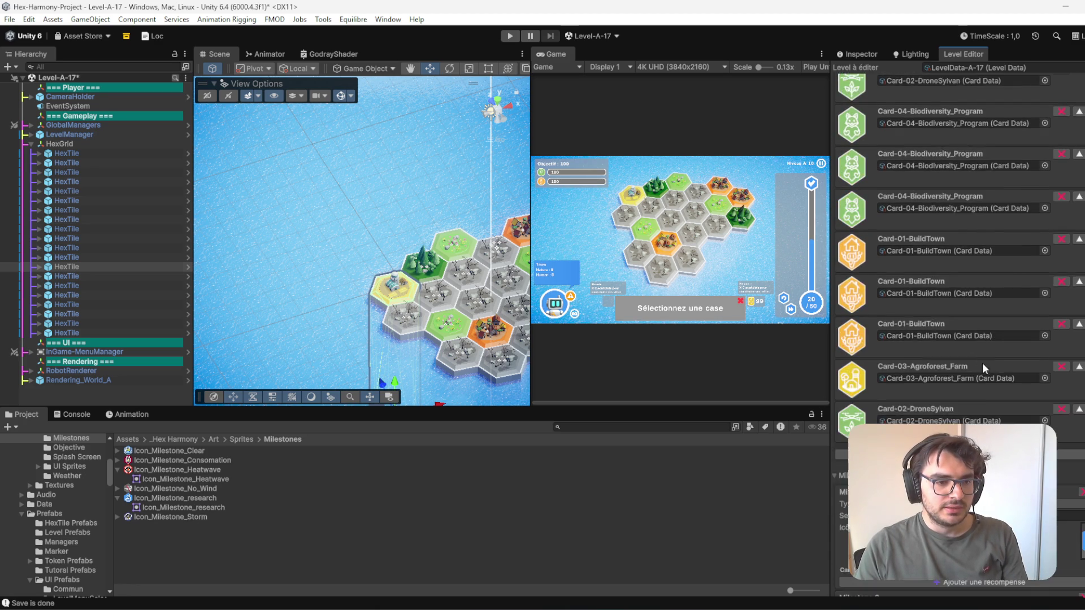
{"action": "scroll", "coordinate": [969, 330], "scroll_direction": "down", "scroll_amount": 6}
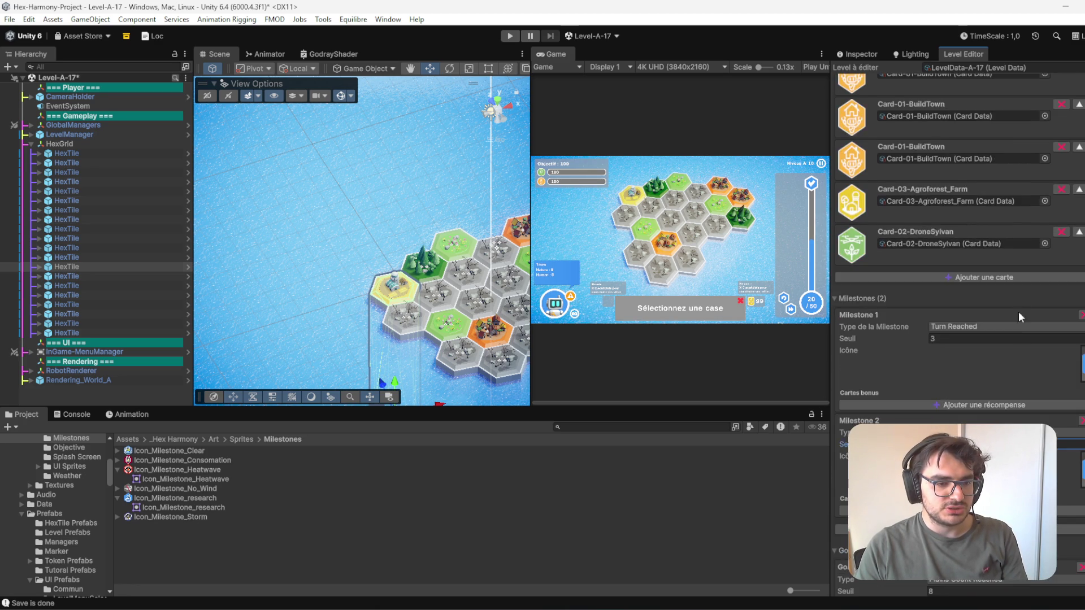
{"action": "scroll", "coordinate": [932, 332], "scroll_direction": "up", "scroll_amount": 4}
{"action": "scroll", "coordinate": [1023, 330], "scroll_direction": "up", "scroll_amount": 2}
{"action": "scroll", "coordinate": [996, 310], "scroll_direction": "down", "scroll_amount": 2}
{"action": "scroll", "coordinate": [993, 297], "scroll_direction": "down", "scroll_amount": 1}
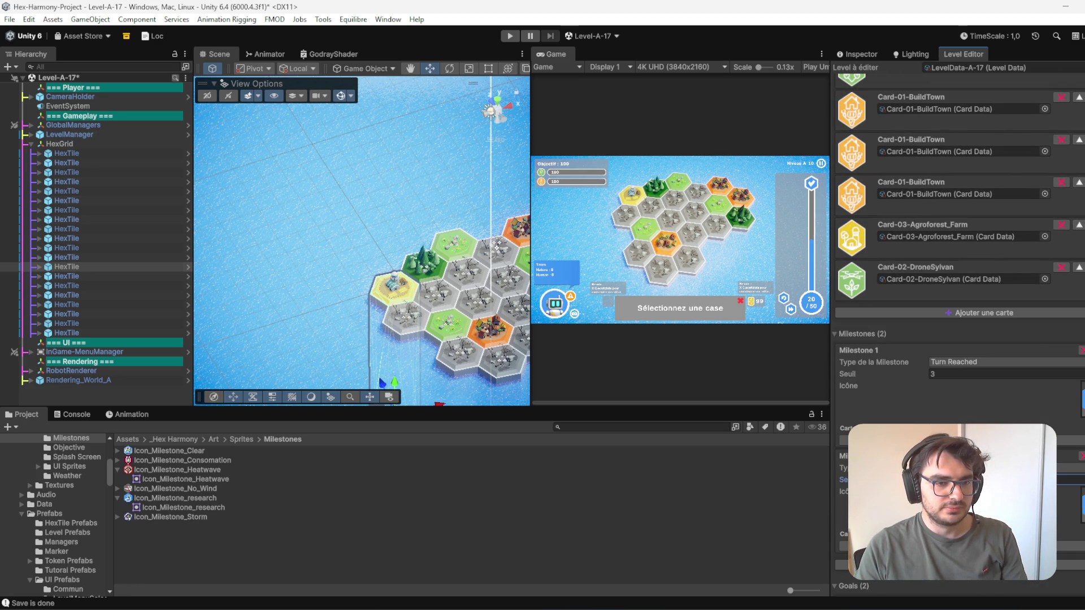
{"action": "scroll", "coordinate": [989, 158], "scroll_direction": "down", "scroll_amount": 1}
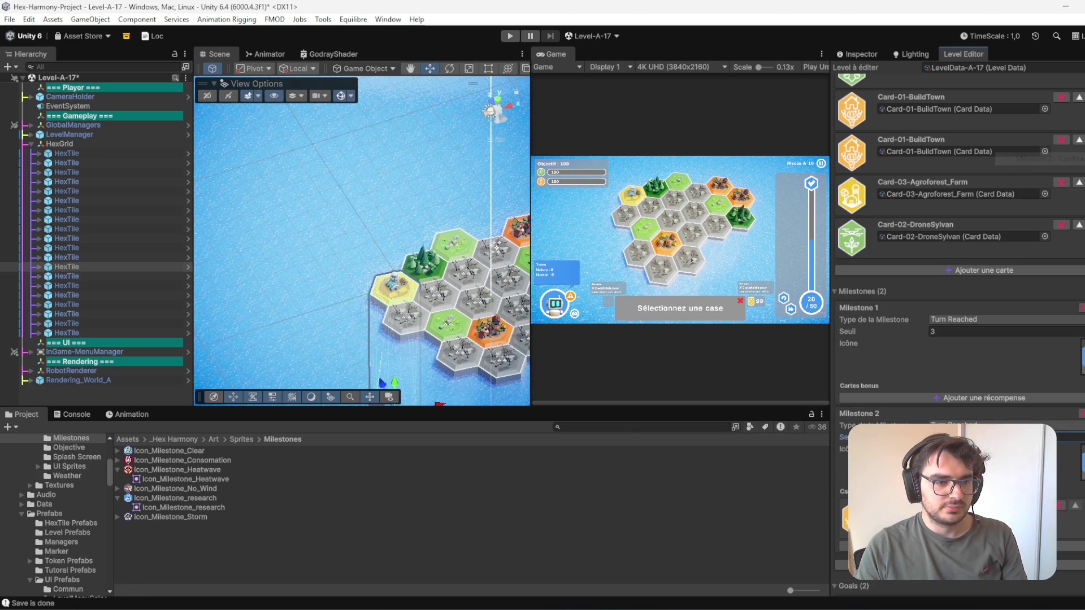
{"action": "right_click", "coordinate": [995, 141]}
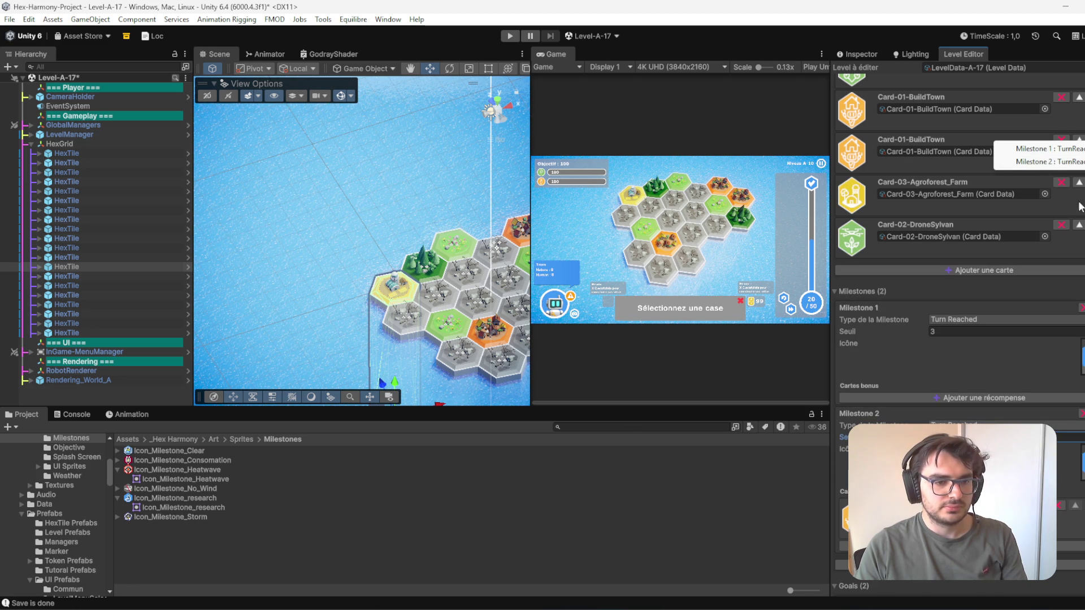
{"action": "left_click", "coordinate": [1033, 202]}
- Remove one Card-01-BuildTown from the starting hand and send a Biodiversity card to Milestone 1 bonuses
{"action": "scroll", "coordinate": [951, 233], "scroll_direction": "up", "scroll_amount": 5}
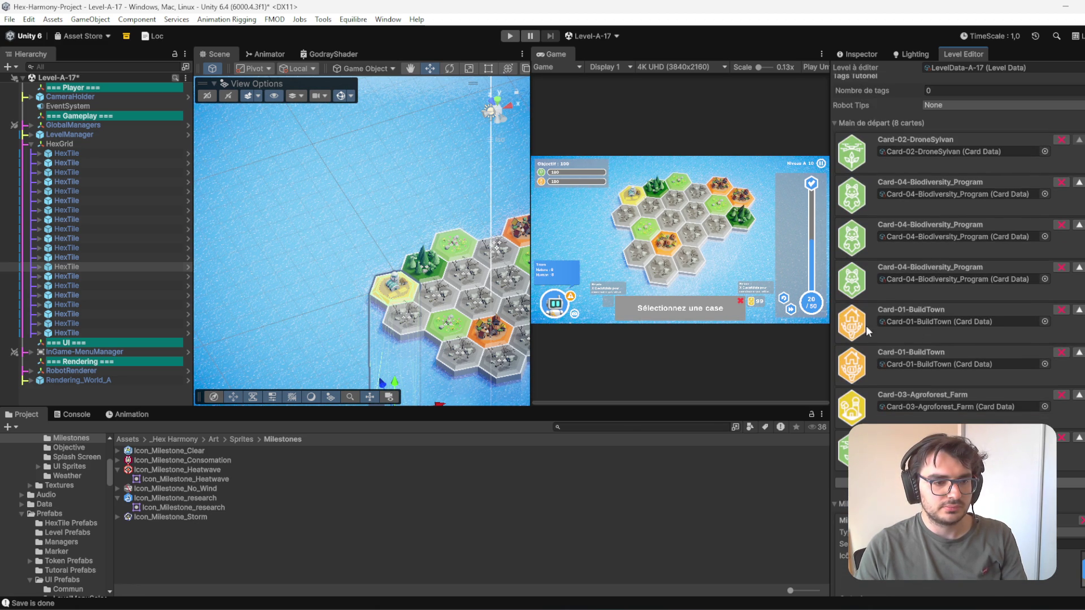
{"action": "scroll", "coordinate": [868, 269], "scroll_direction": "down", "scroll_amount": 5}
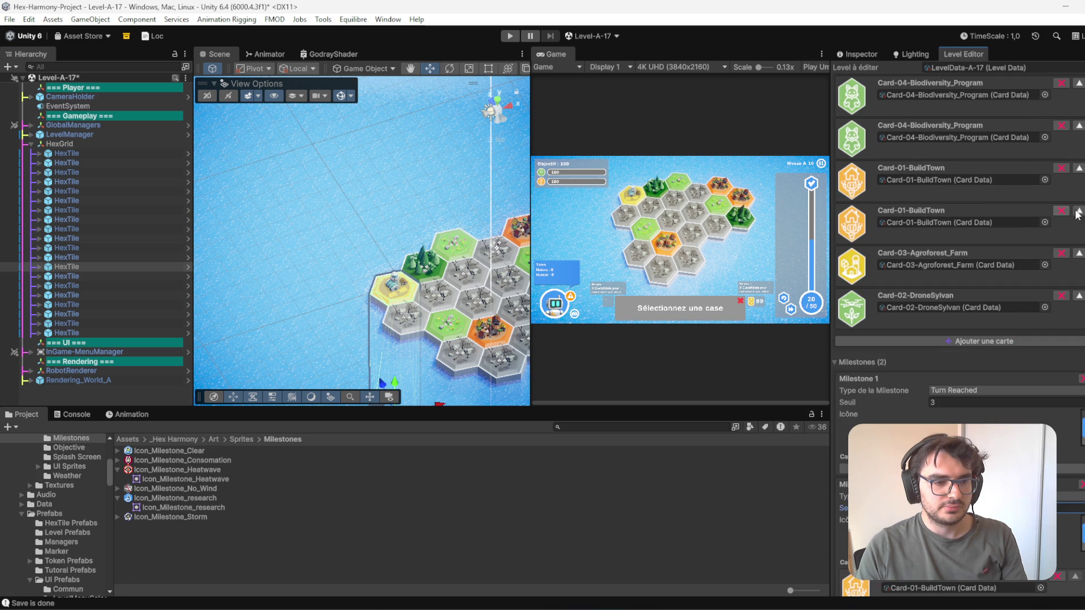
{"action": "left_click", "coordinate": [1062, 168]}
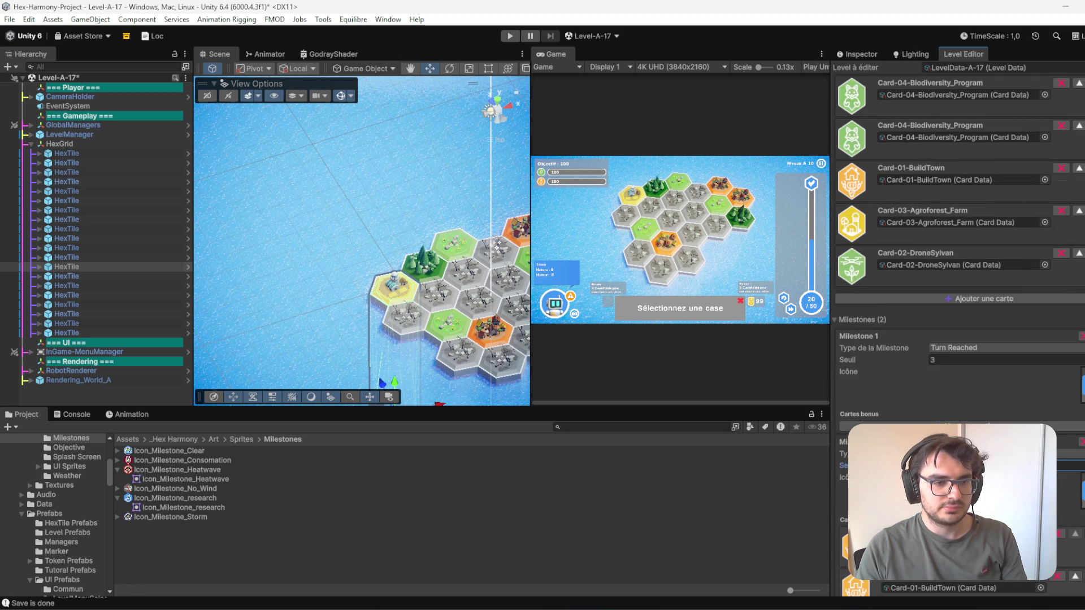
{"action": "right_click", "coordinate": [994, 160]}
{"action": "left_click", "coordinate": [1083, 171]}
- Move Agroforest_Farm to Milestone 1 bonuses and Biodiversity_Program to Milestone 2 bonuses, ahead of BuildTown
{"action": "scroll", "coordinate": [895, 219], "scroll_direction": "up", "scroll_amount": 2}
{"action": "right_click", "coordinate": [1012, 273]}
{"action": "left_click", "coordinate": [1029, 290]}
{"action": "scroll", "coordinate": [904, 353], "scroll_direction": "down", "scroll_amount": 5}
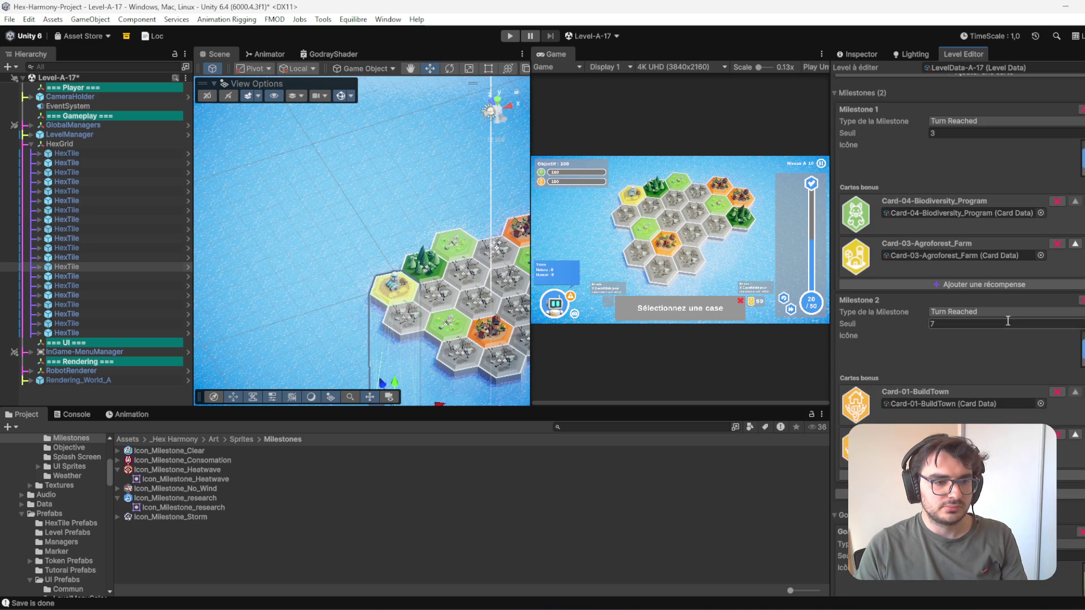
{"action": "scroll", "coordinate": [1016, 354], "scroll_direction": "up", "scroll_amount": 6}
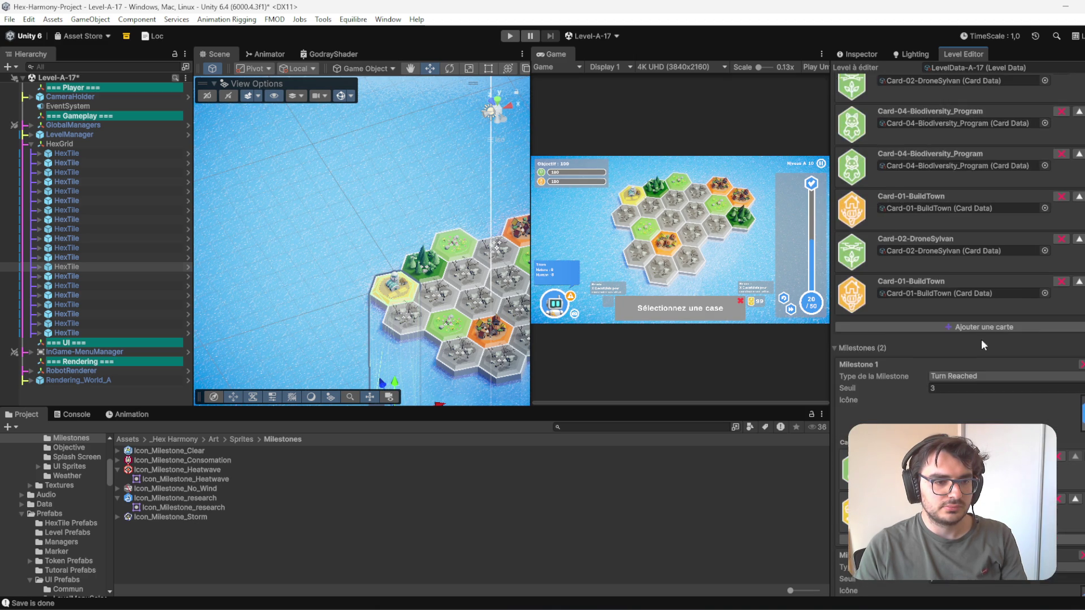
{"action": "right_click", "coordinate": [995, 227]}
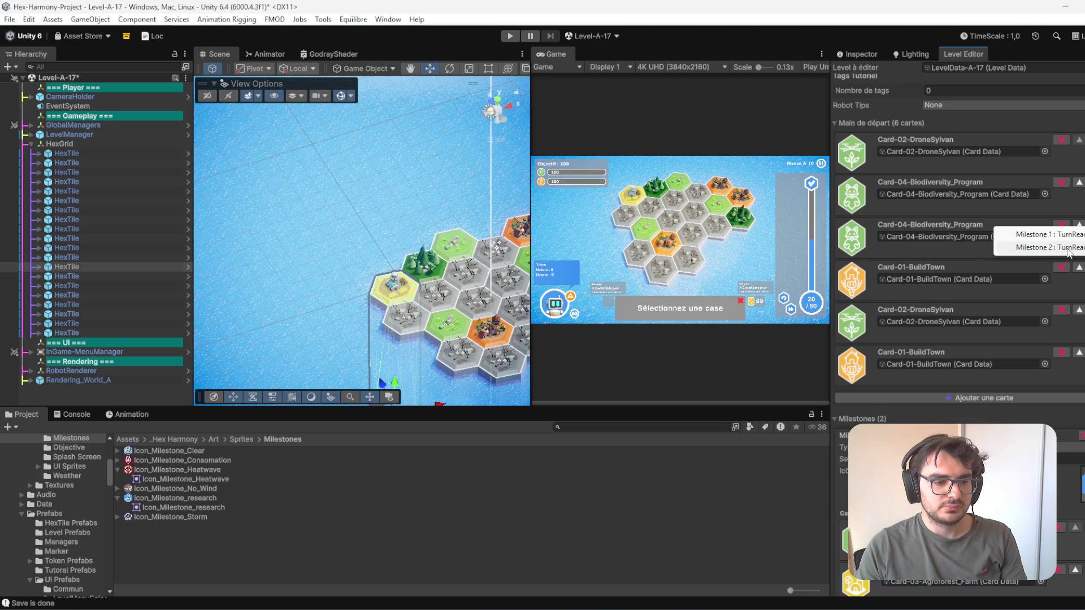
{"action": "left_click", "coordinate": [1051, 247]}
{"action": "scroll", "coordinate": [933, 391], "scroll_direction": "down", "scroll_amount": 6}
{"action": "left_click", "coordinate": [1076, 293]}
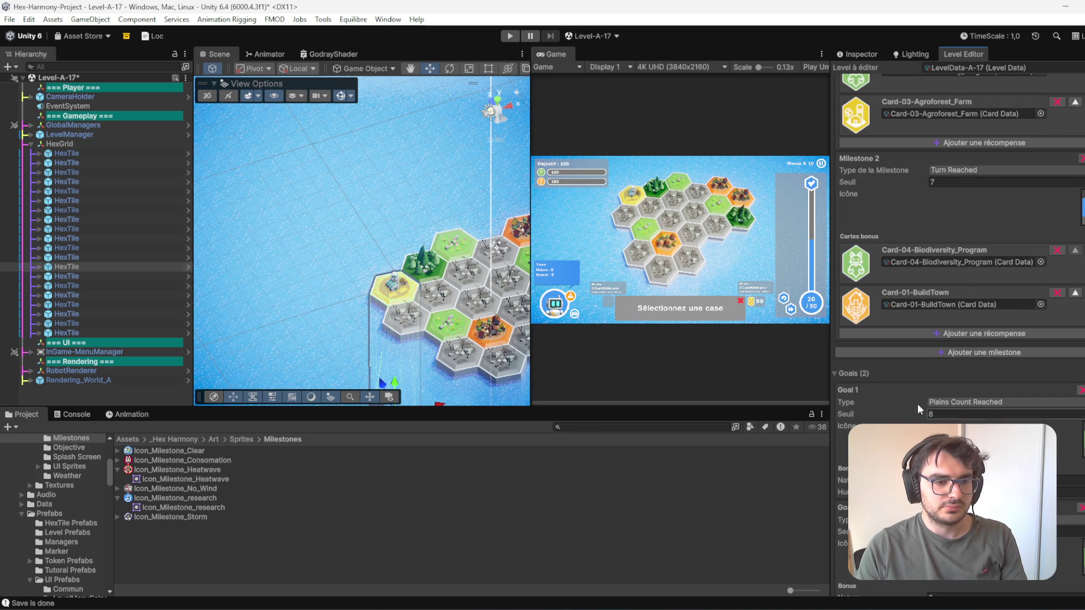
- Reorder the starting hand so Card-01-BuildTown comes first
{"action": "scroll", "coordinate": [934, 311], "scroll_direction": "up", "scroll_amount": 4}
{"action": "scroll", "coordinate": [898, 316], "scroll_direction": "up", "scroll_amount": 10}
{"action": "scroll", "coordinate": [886, 385], "scroll_direction": "down", "scroll_amount": 5}
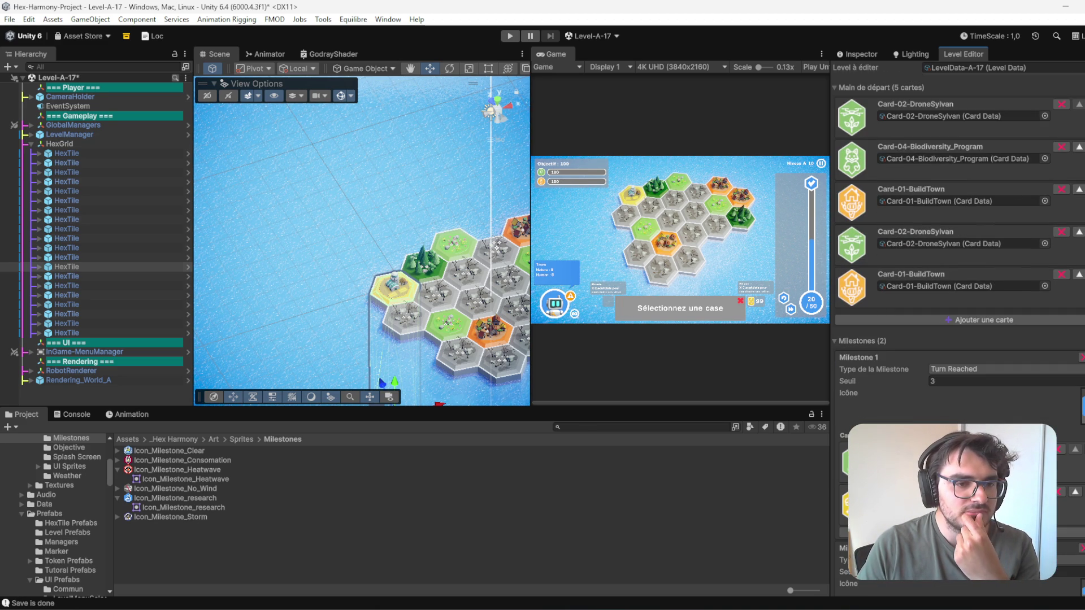
{"action": "left_click", "coordinate": [1079, 189]}
{"action": "left_click", "coordinate": [1079, 147]}
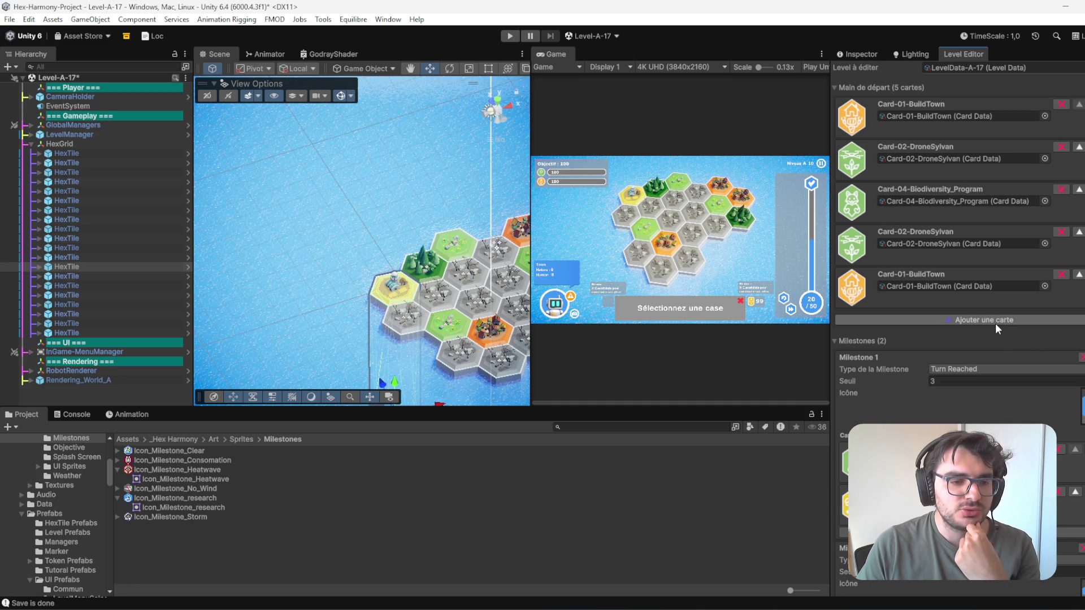
{"action": "scroll", "coordinate": [903, 421], "scroll_direction": "down", "scroll_amount": 4}
{"action": "scroll", "coordinate": [968, 405], "scroll_direction": "up", "scroll_amount": 4}
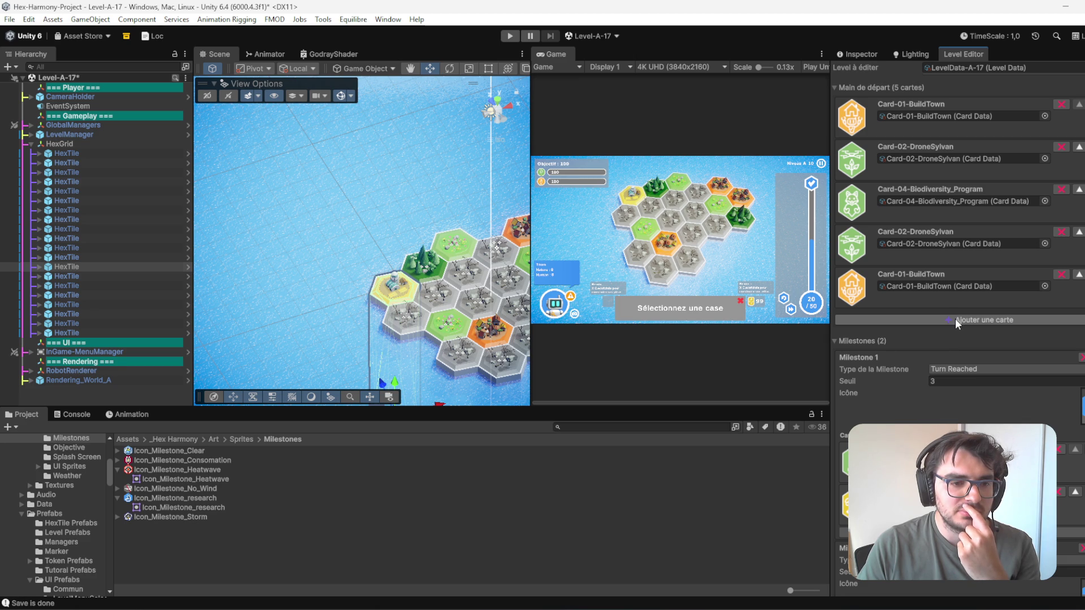
- Add a sixth starting-hand slot set to Card-02-DroneSylvan
{"action": "left_click", "coordinate": [956, 321]}
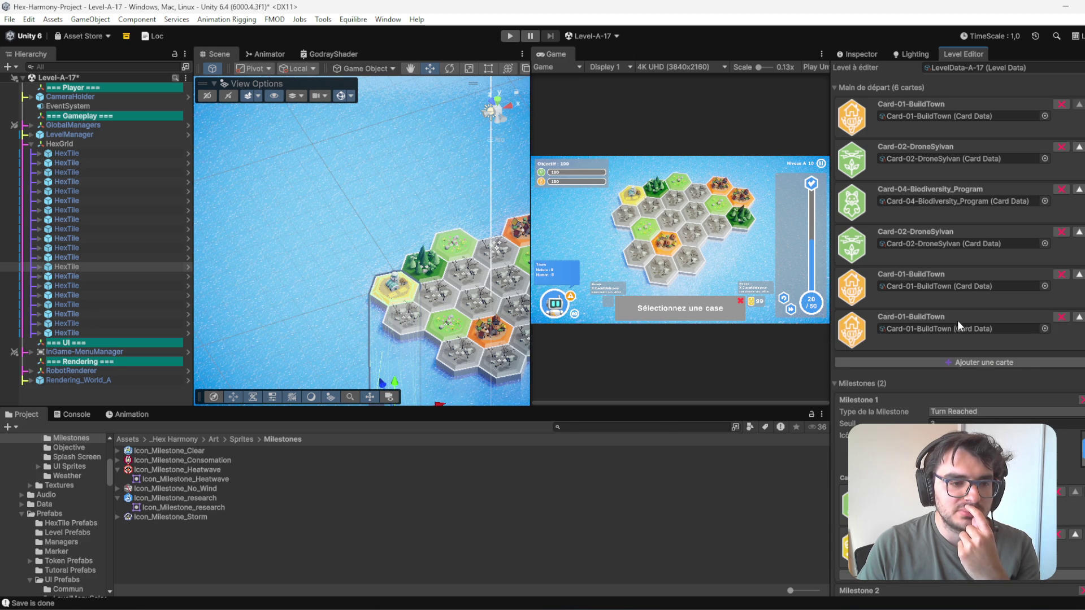
{"action": "left_click", "coordinate": [1044, 329]}
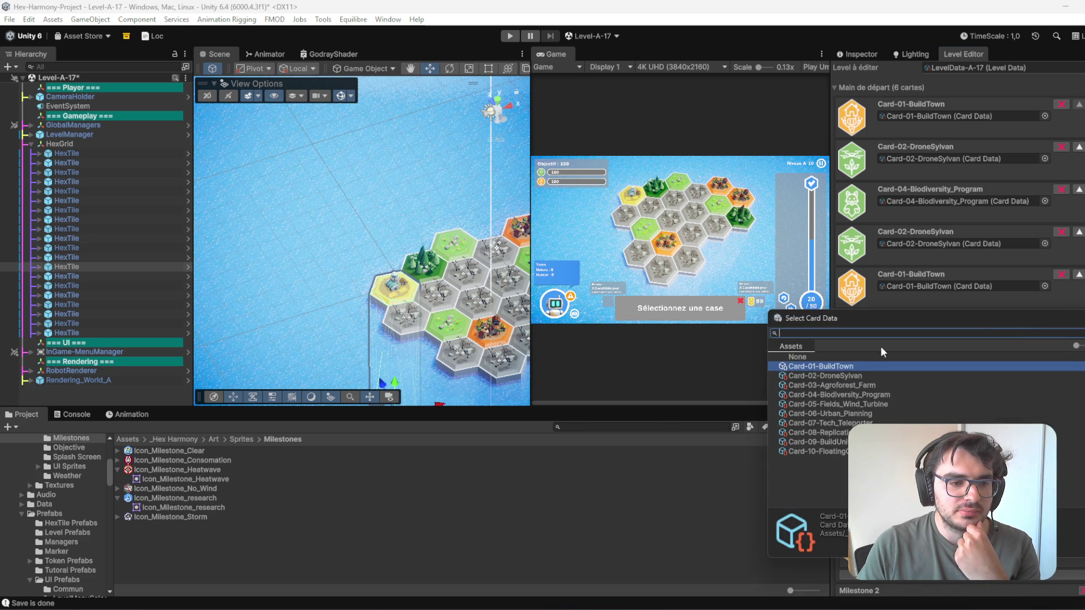
{"action": "double_click", "coordinate": [847, 375]}
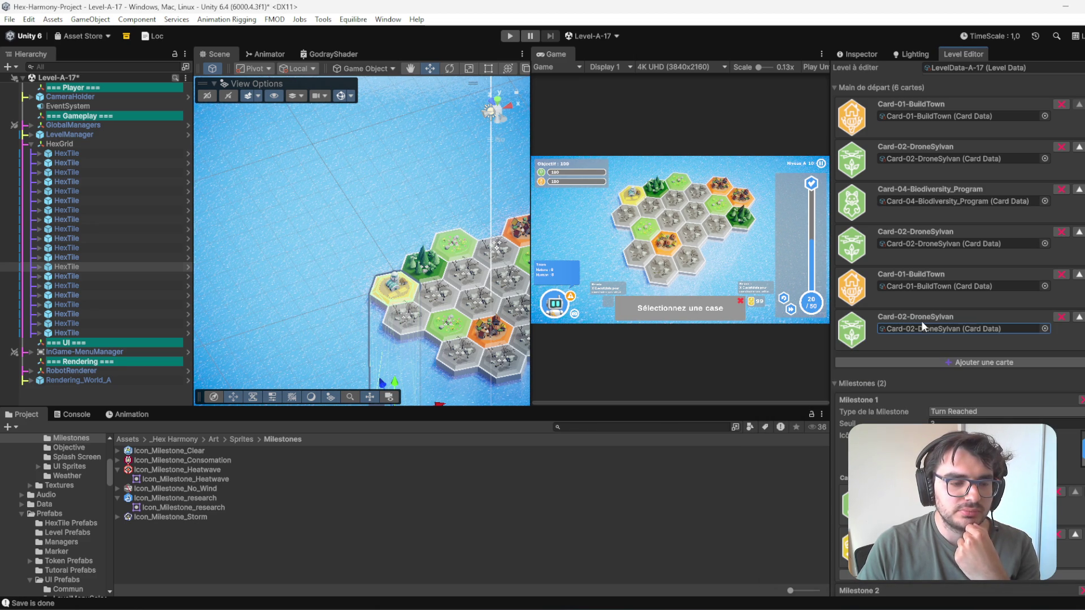
{"action": "left_click", "coordinate": [1078, 318]}
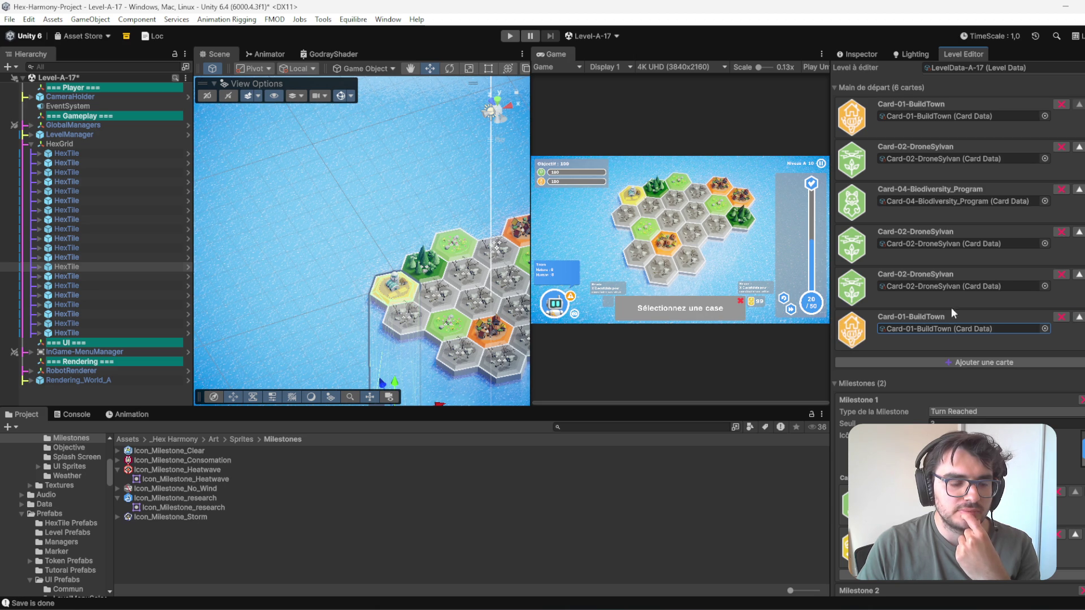
{"action": "left_click", "coordinate": [1079, 317]}
- Add a seventh starting-hand slot and set it to Card-03-Agroforest_Farm
{"action": "left_click", "coordinate": [933, 361]}
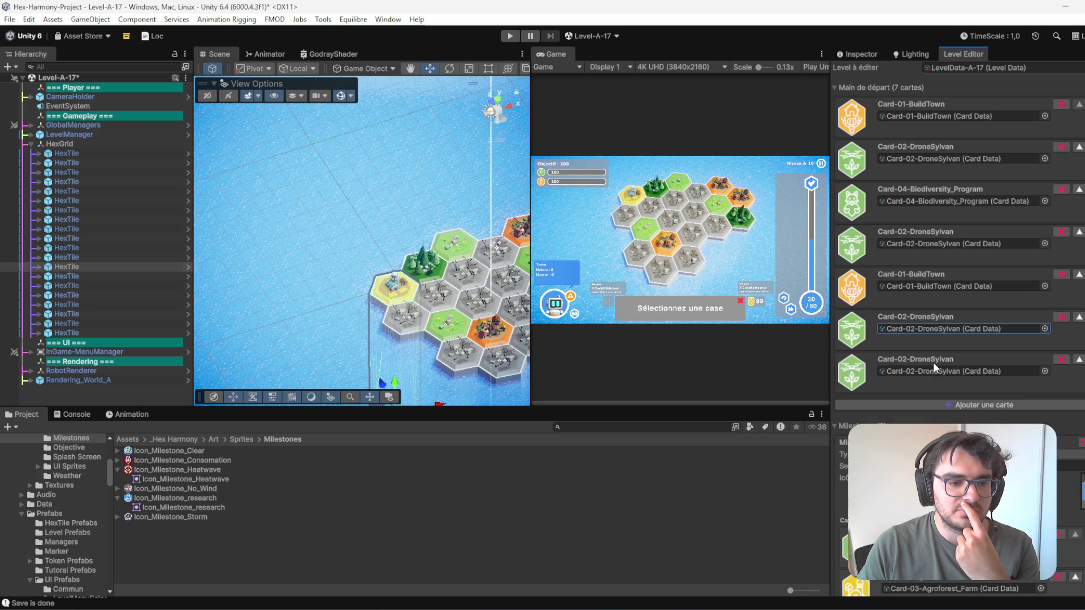
{"action": "left_click", "coordinate": [1046, 371]}
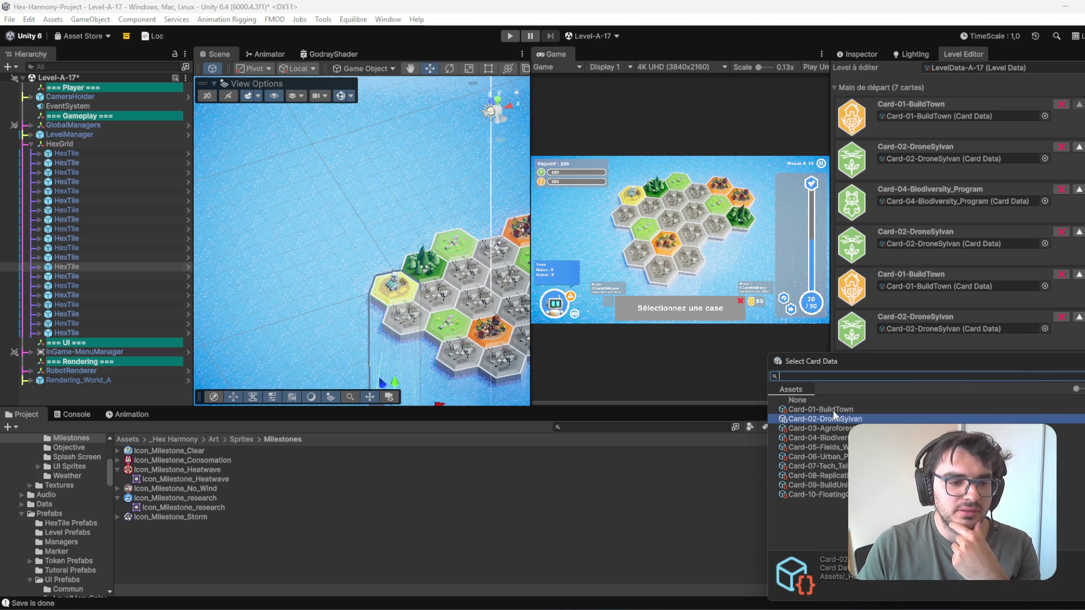
{"action": "double_click", "coordinate": [834, 410]}
{"action": "scroll", "coordinate": [1044, 365], "scroll_direction": "up", "scroll_amount": 2}
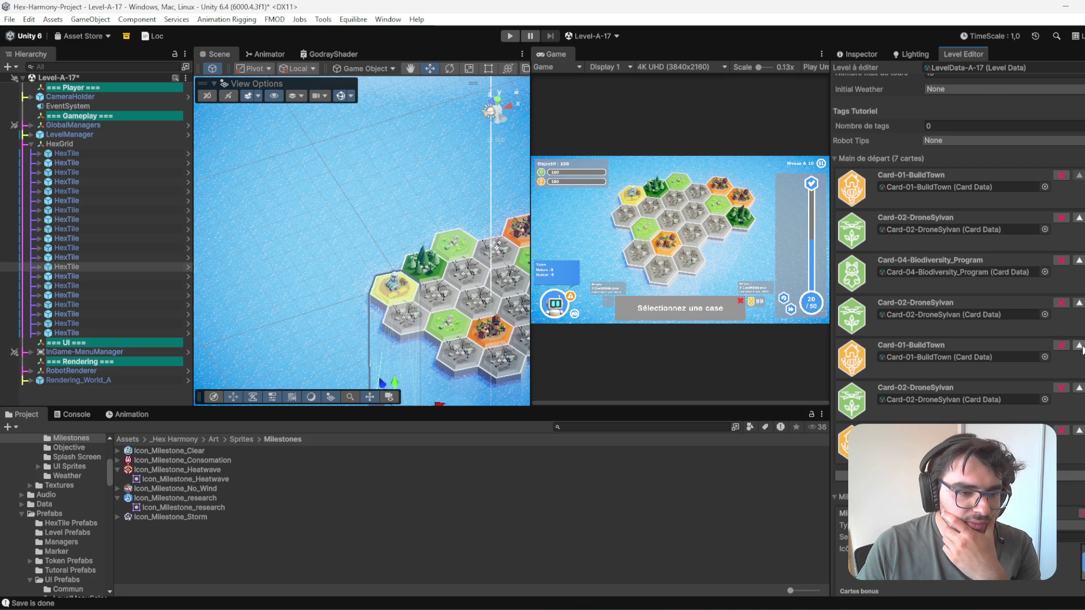
{"action": "scroll", "coordinate": [947, 384], "scroll_direction": "down", "scroll_amount": 6}
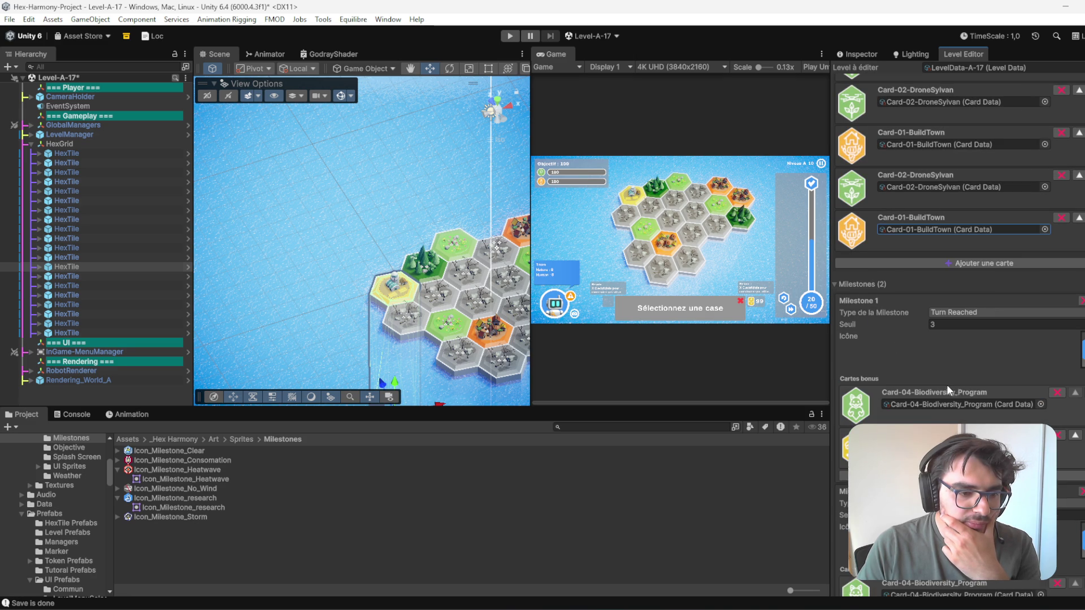
{"action": "left_click", "coordinate": [1045, 229]}
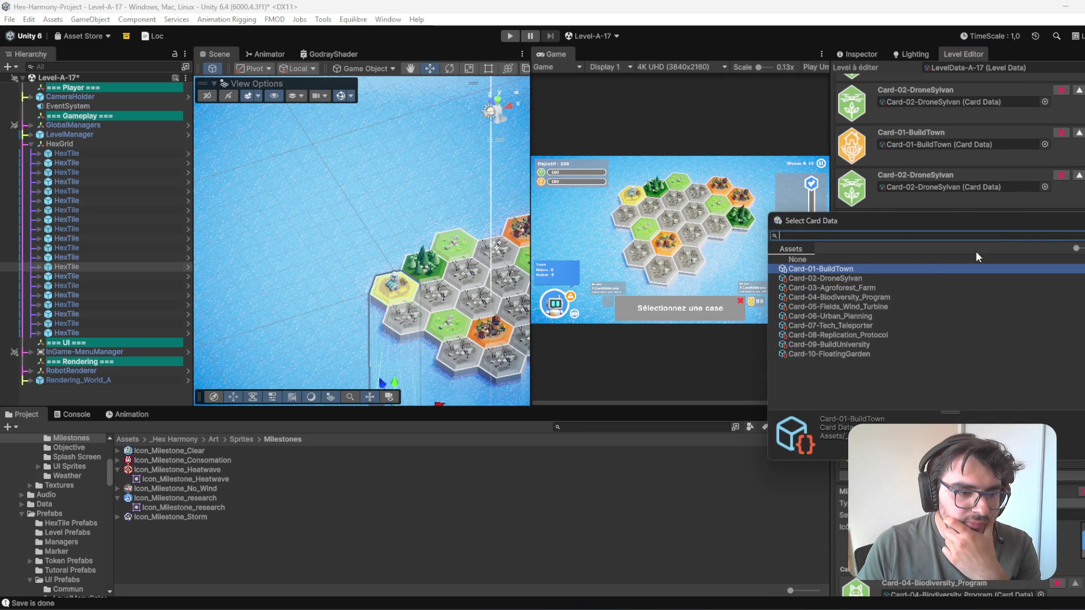
{"action": "left_click", "coordinate": [868, 288]}
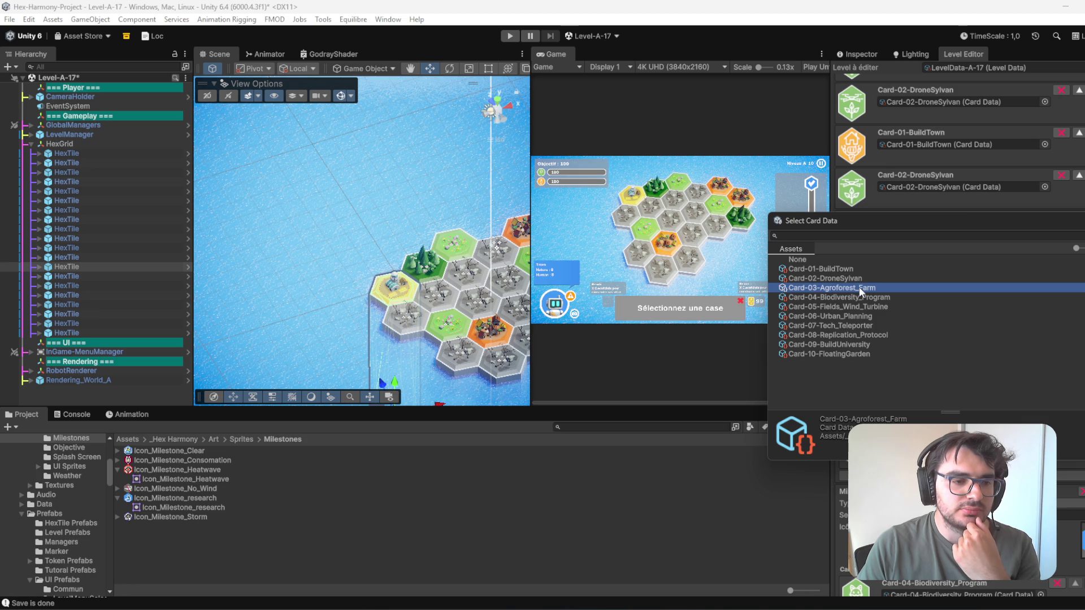
{"action": "double_click", "coordinate": [879, 287]}
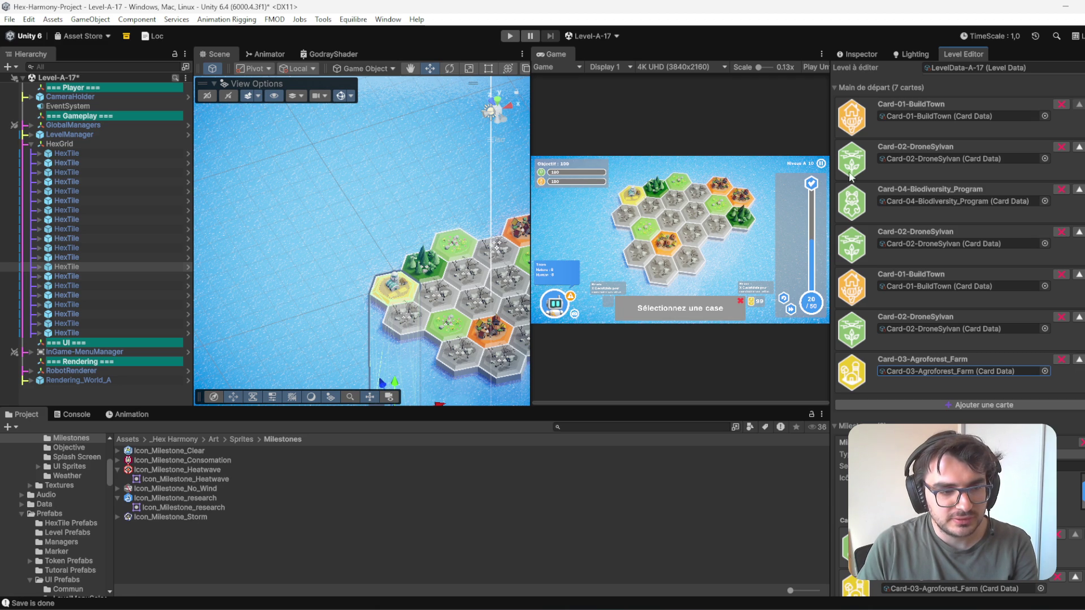
- Move Card-03-Agroforest_Farm up the starting hand into slot 3
{"action": "scroll", "coordinate": [886, 278], "scroll_direction": "up", "scroll_amount": 1}
{"action": "scroll", "coordinate": [944, 181], "scroll_direction": "down", "scroll_amount": 6}
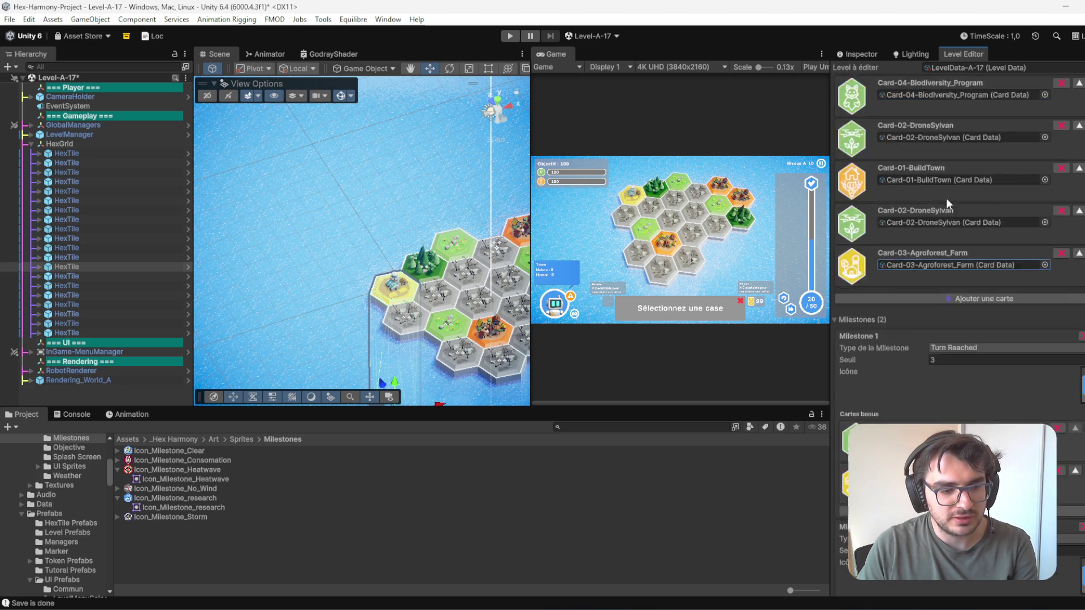
{"action": "scroll", "coordinate": [1025, 350], "scroll_direction": "up", "scroll_amount": 3}
{"action": "scroll", "coordinate": [1022, 256], "scroll_direction": "up", "scroll_amount": 10}
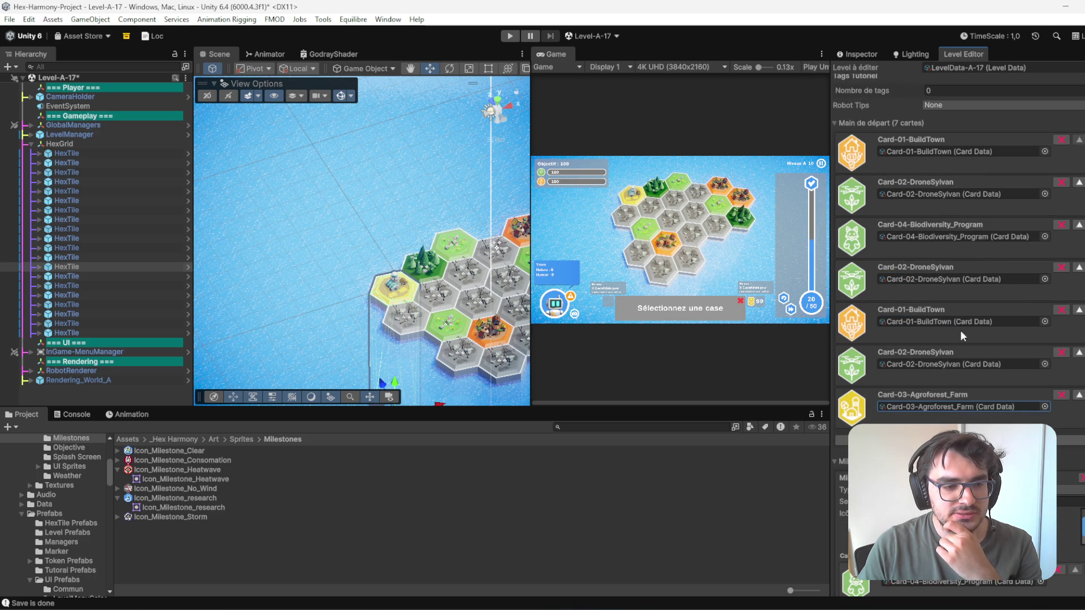
{"action": "left_click", "coordinate": [1080, 396]}
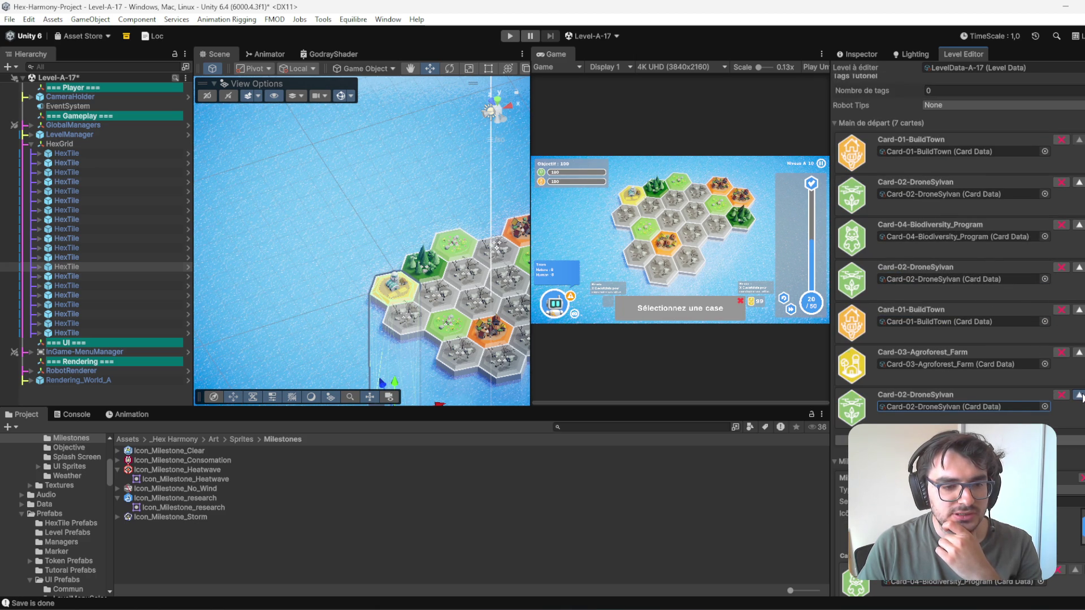
{"action": "left_click", "coordinate": [1080, 395]}
{"action": "left_click", "coordinate": [1079, 395]}
{"action": "left_click", "coordinate": [1079, 352]}
{"action": "left_click", "coordinate": [1080, 310]}
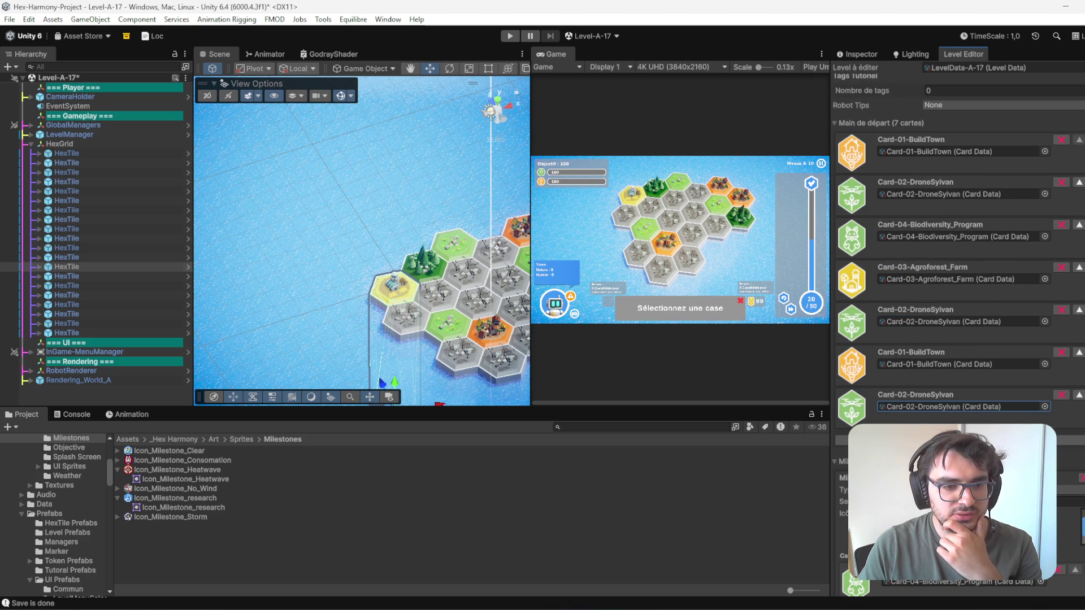
{"action": "left_click", "coordinate": [1080, 268]}
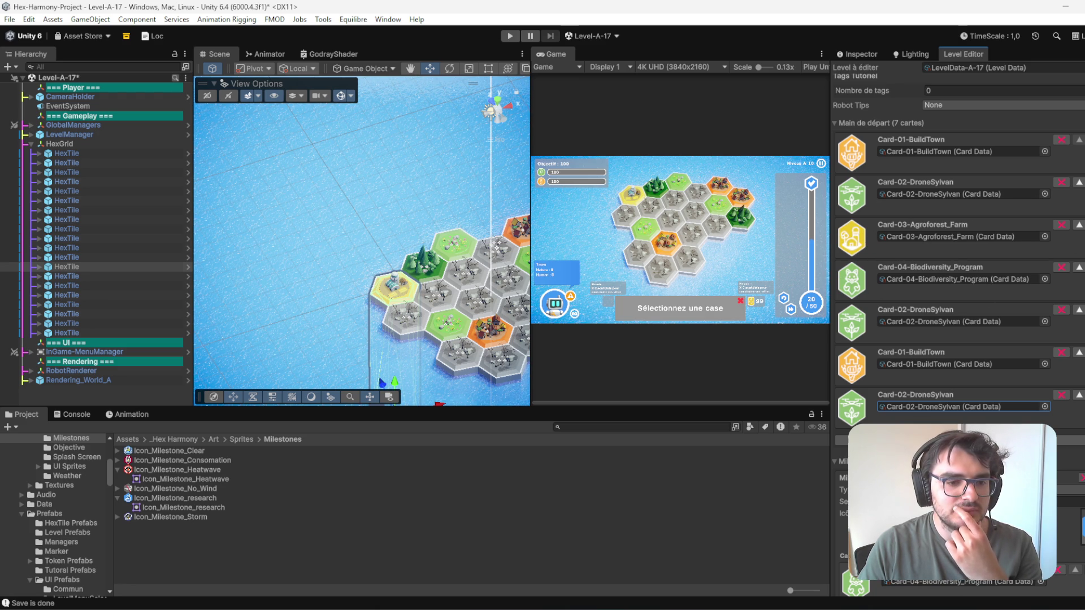
- Rearrange the DroneSylvan, BuildTown and Biodiversity_Program rows, ending with DroneSylvan in row 3
{"action": "left_click_drag", "start_coordinate": [880, 408], "coordinate": [879, 369]}
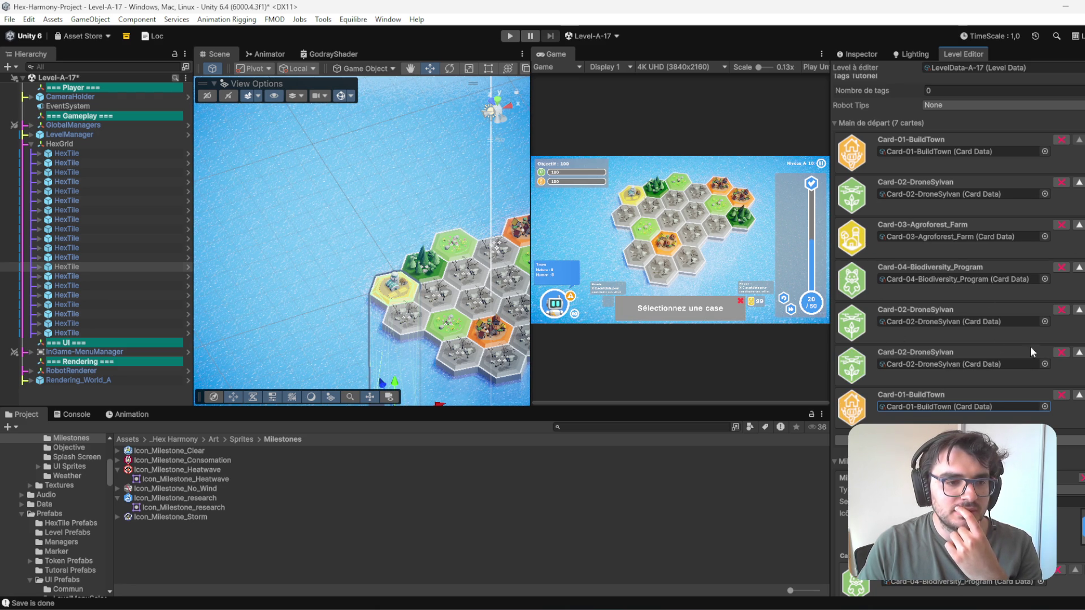
{"action": "left_click", "coordinate": [1077, 182]}
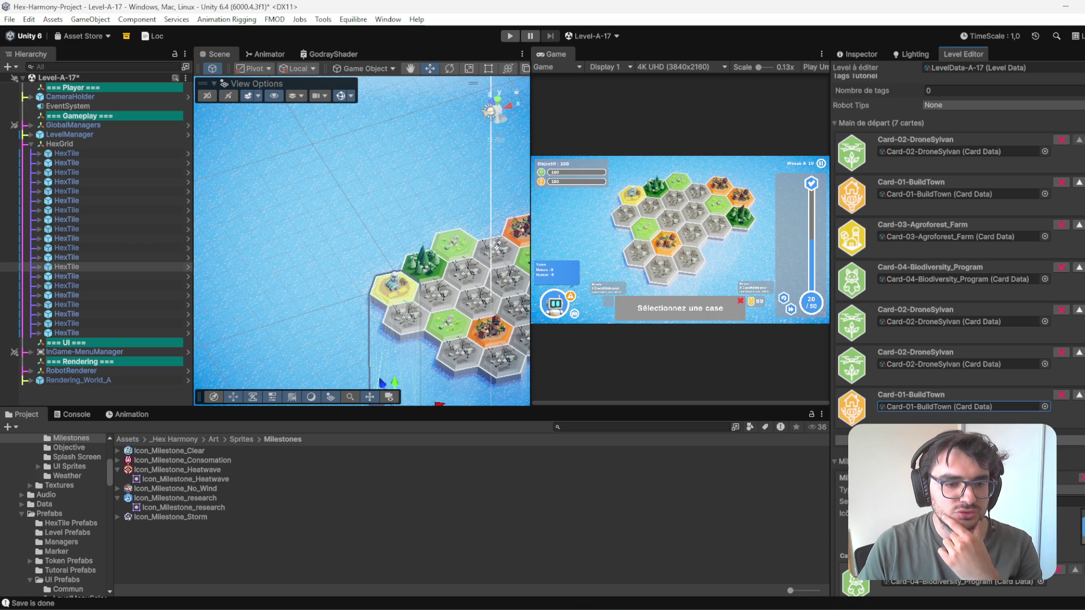
{"action": "left_click", "coordinate": [1079, 395]}
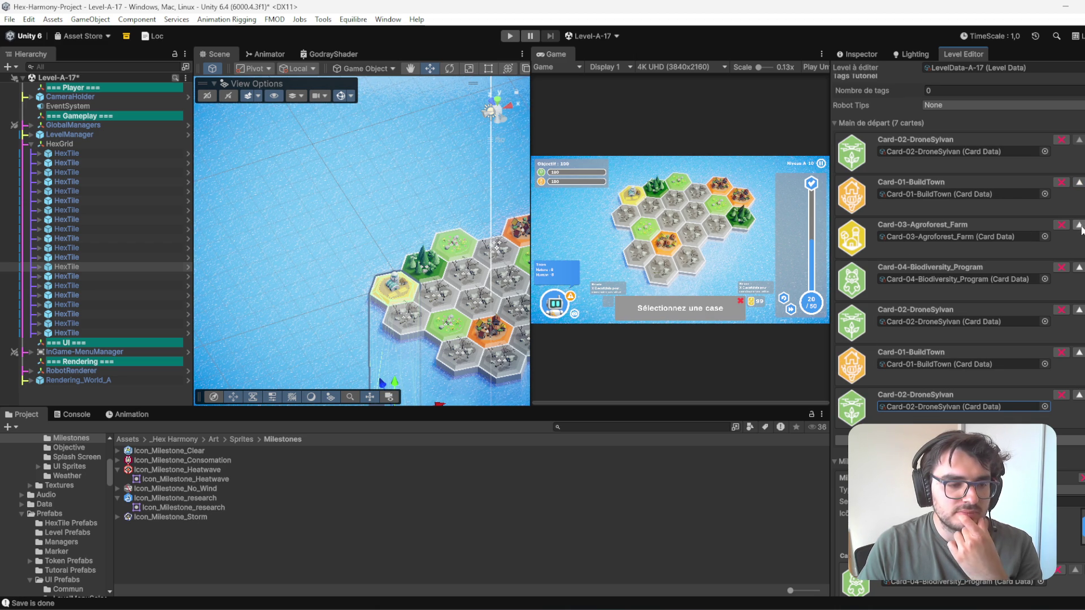
{"action": "left_click", "coordinate": [1080, 268]}
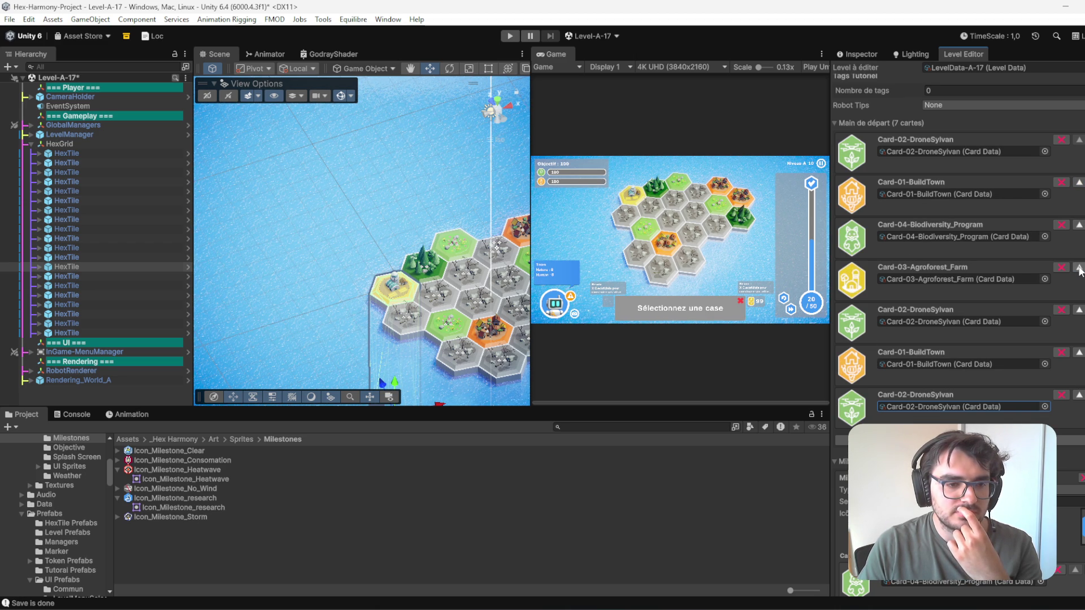
{"action": "left_click", "coordinate": [1079, 225]}
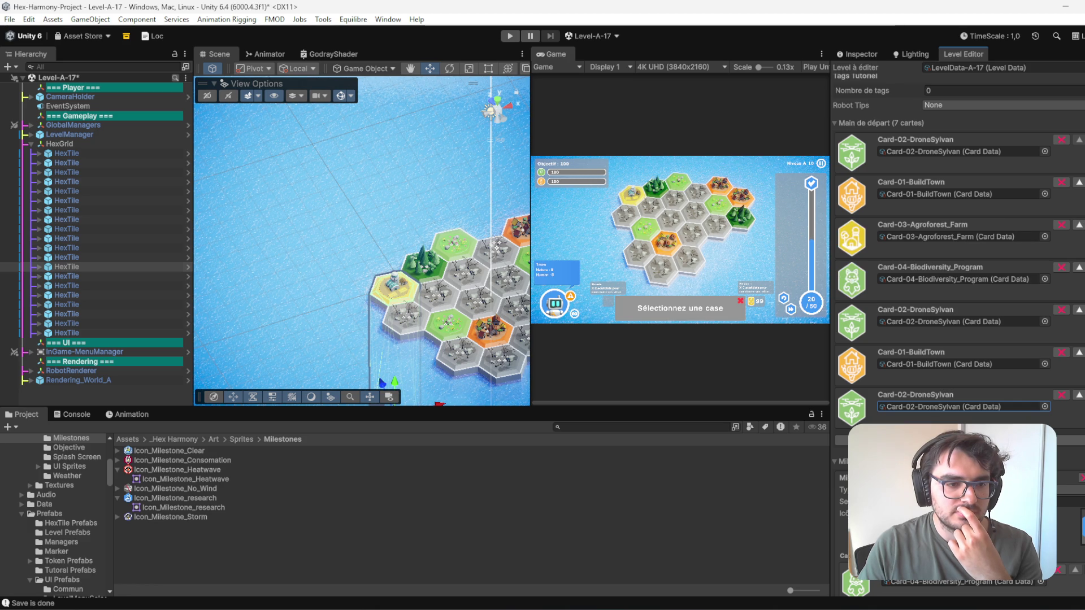
{"action": "left_click", "coordinate": [1080, 309]}
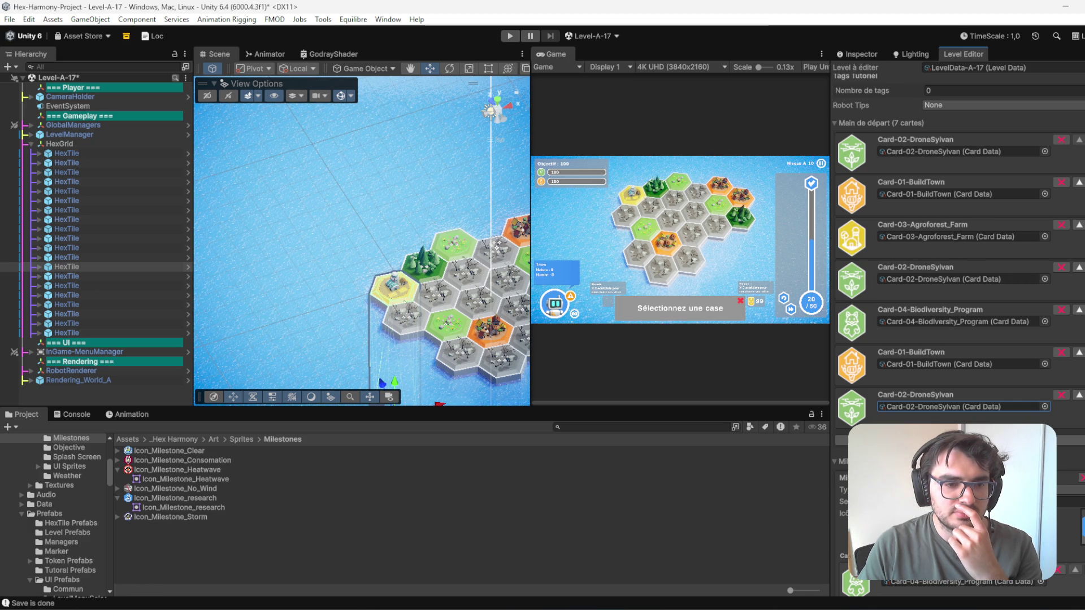
{"action": "left_click", "coordinate": [1079, 268]}
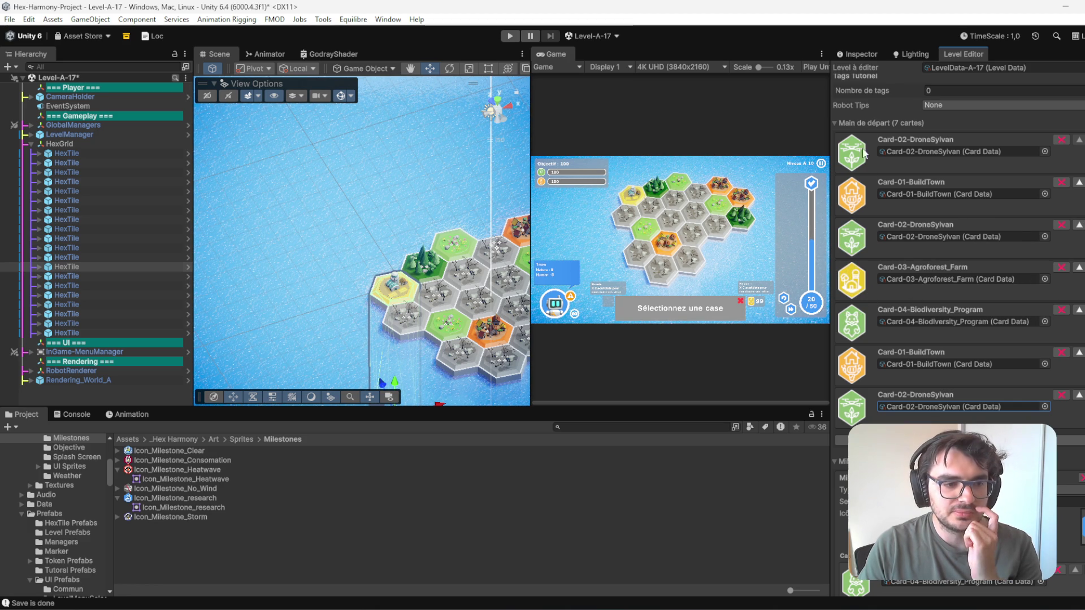
- Start play-testing Level A-17 with the reordered seven-card hand
{"action": "left_click", "coordinate": [748, 320]}
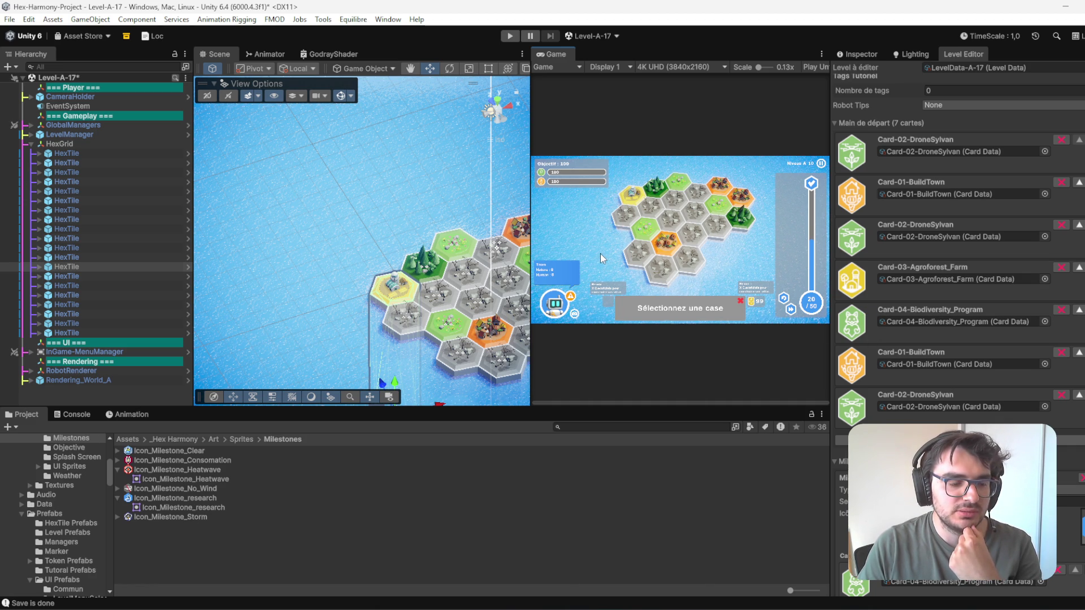
{"action": "scroll", "coordinate": [1061, 367], "scroll_direction": "down", "scroll_amount": 5}
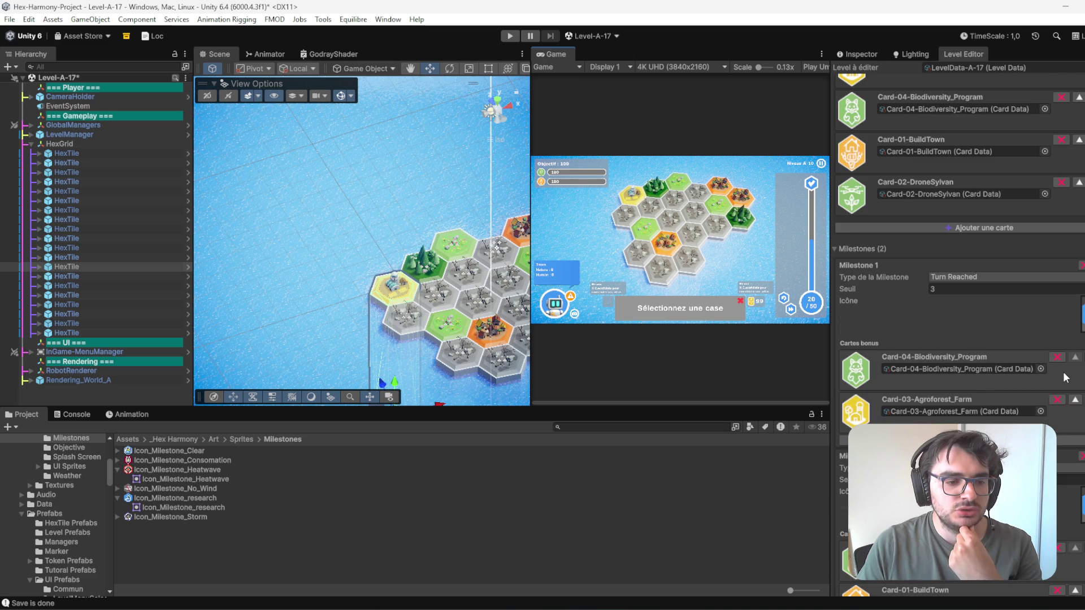
{"action": "scroll", "coordinate": [1060, 384], "scroll_direction": "up", "scroll_amount": 10}
{"action": "left_click", "coordinate": [512, 36]}
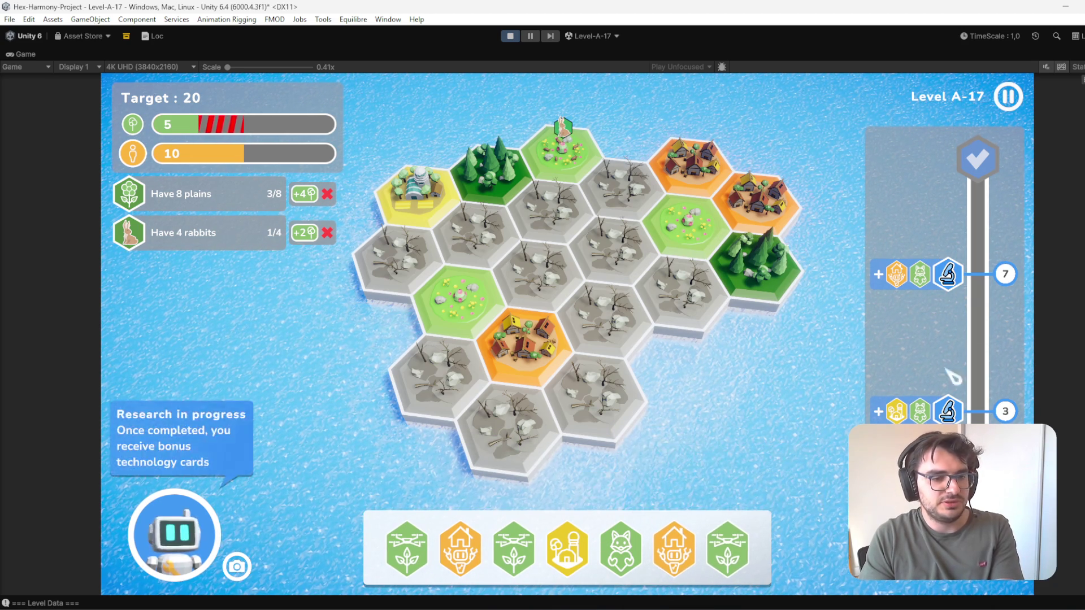
- Play Tree Drone, Builder Robot, Biodiversity and fox cards until A-17 ends at 20/20
{"action": "mouse_move", "coordinate": [755, 549]}
{"action": "mouse_move", "coordinate": [754, 548]}
{"action": "left_mouse_down"}
{"action": "mouse_move", "coordinate": [385, 243]}
{"action": "mouse_move", "coordinate": [505, 251]}
{"action": "mouse_move", "coordinate": [472, 225]}
{"action": "left_mouse_up"}
{"action": "left_click_drag", "start_coordinate": [538, 549], "coordinate": [461, 303]}
{"action": "mouse_move", "coordinate": [636, 548]}
{"action": "left_click_drag", "start_coordinate": [635, 547], "coordinate": [509, 410]}
{"action": "left_click_drag", "start_coordinate": [487, 547], "coordinate": [593, 396]}
{"action": "mouse_move", "coordinate": [568, 557]}
{"action": "left_click_drag", "start_coordinate": [568, 557], "coordinate": [551, 192]}
{"action": "left_click_drag", "start_coordinate": [625, 548], "coordinate": [619, 265]}
{"action": "mouse_move", "coordinate": [650, 567]}
{"action": "left_click_drag", "start_coordinate": [650, 567], "coordinate": [684, 277]}
{"action": "mouse_move", "coordinate": [652, 548]}
{"action": "left_mouse_down"}
{"action": "mouse_move", "coordinate": [619, 497]}
{"action": "mouse_move", "coordinate": [399, 273]}
{"action": "mouse_move", "coordinate": [418, 276]}
{"action": "mouse_move", "coordinate": [532, 407]}
{"action": "mouse_move", "coordinate": [458, 285]}
{"action": "left_mouse_up"}
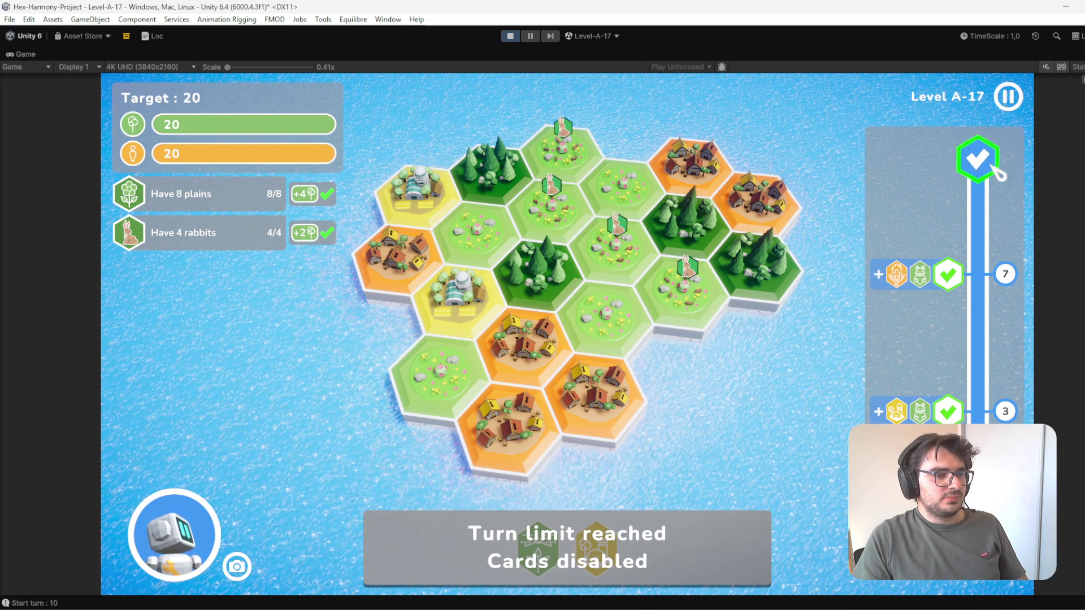
- Snip the finished A-17 board from the Game view as a screenshot
{"action": "key", "text": "super"}
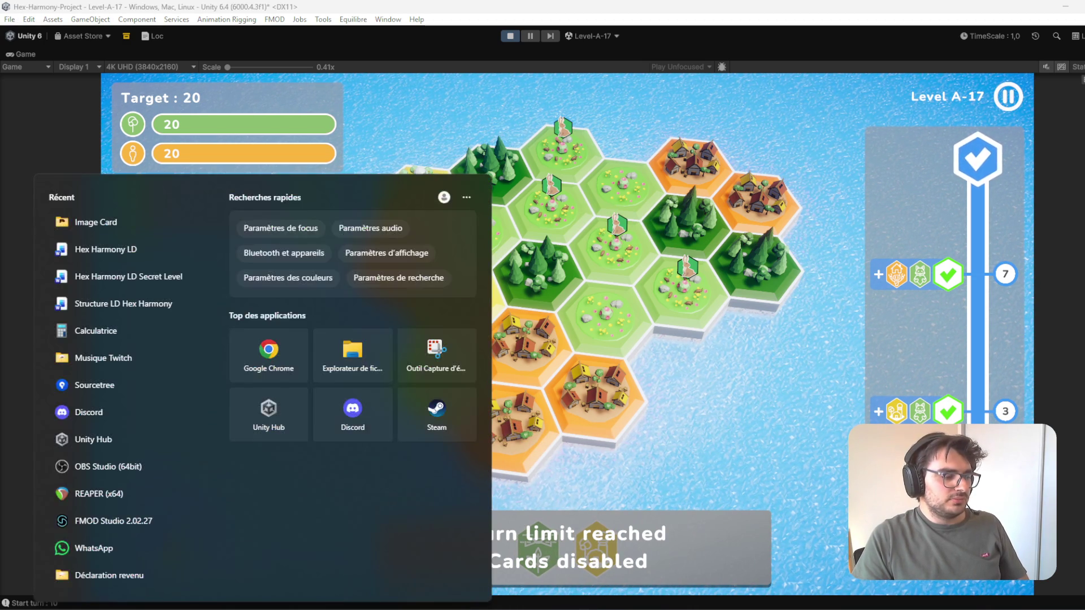
{"action": "key", "text": "Escape"}
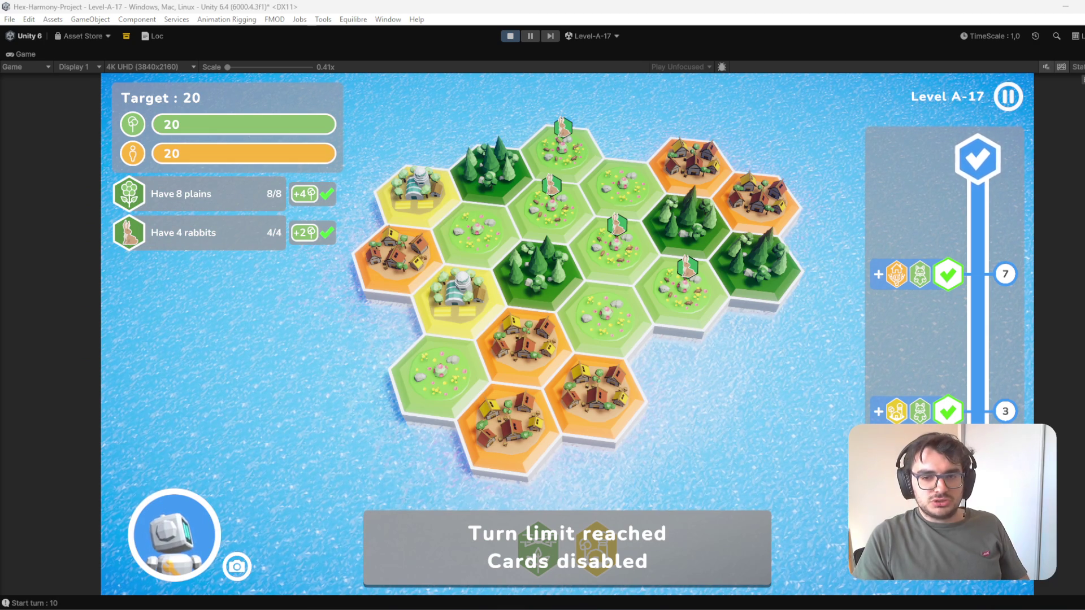
{"action": "key", "text": "super+shift+s"}
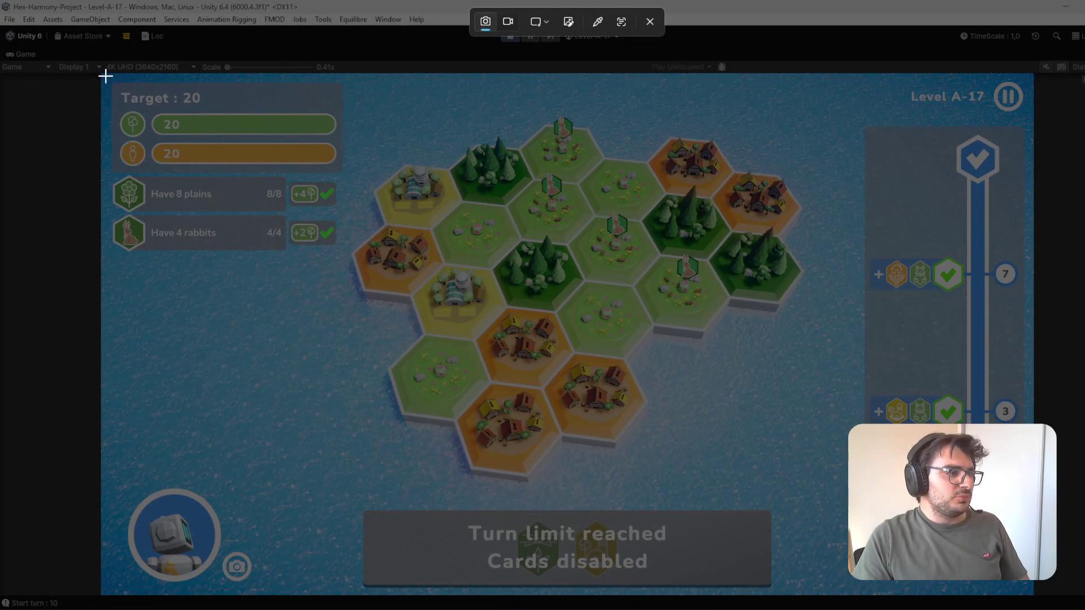
{"action": "mouse_move", "coordinate": [104, 76]}
{"action": "left_mouse_down"}
{"action": "mouse_move", "coordinate": [819, 525]}
{"action": "mouse_move", "coordinate": [1034, 600]}
{"action": "left_mouse_up"}
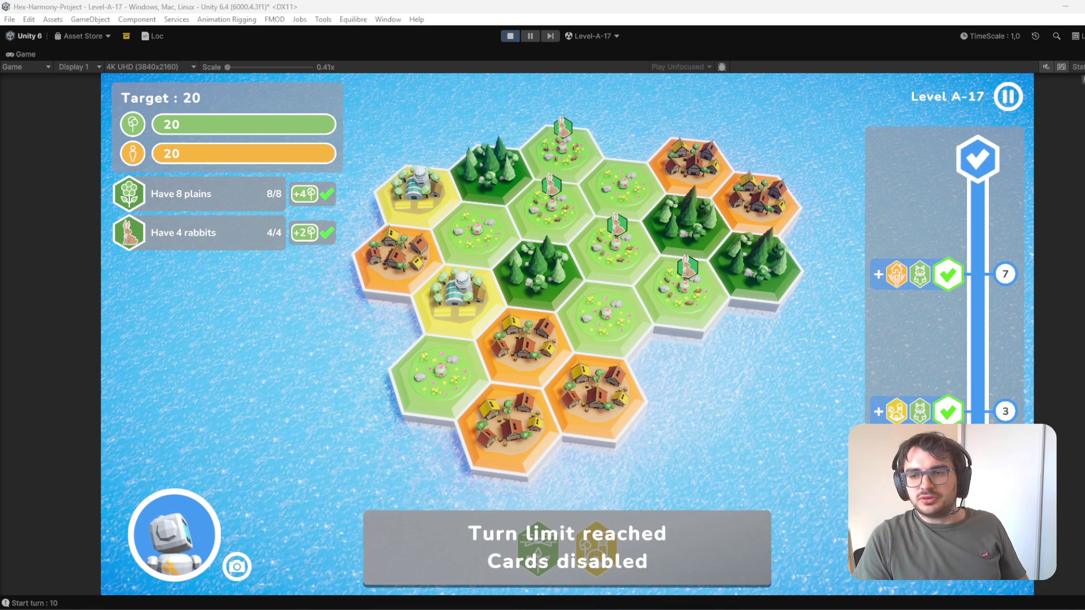
{"action": "key", "text": "alt+Tab"}
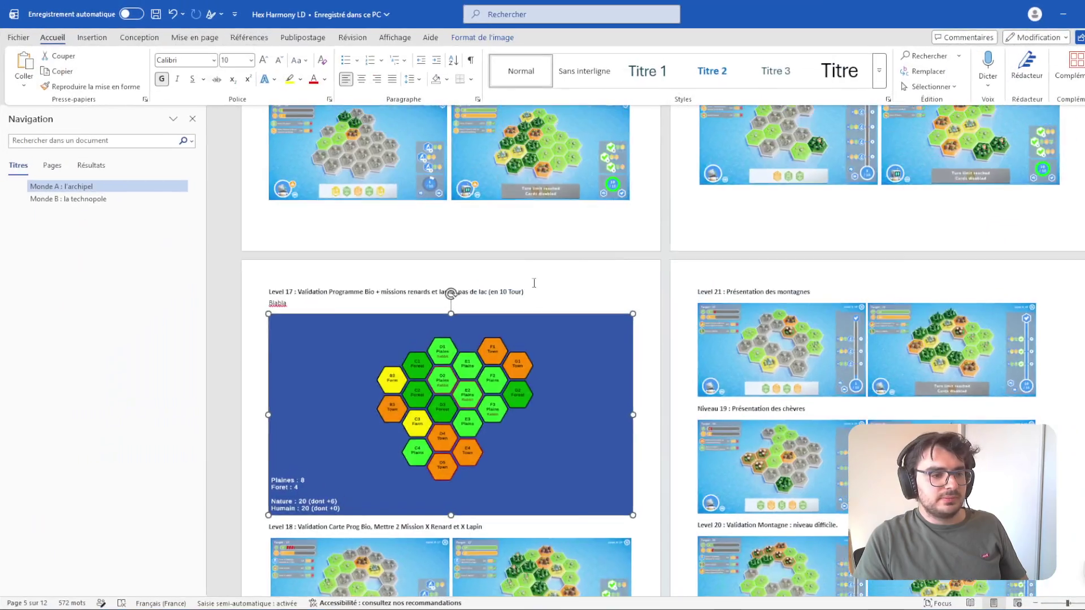
- Replace the old Level 17 hex-map diagram with the pasted end-board screenshot
{"action": "scroll", "coordinate": [521, 364], "scroll_direction": "up", "scroll_amount": 5}
{"action": "scroll", "coordinate": [521, 364], "scroll_direction": "down", "scroll_amount": 5}
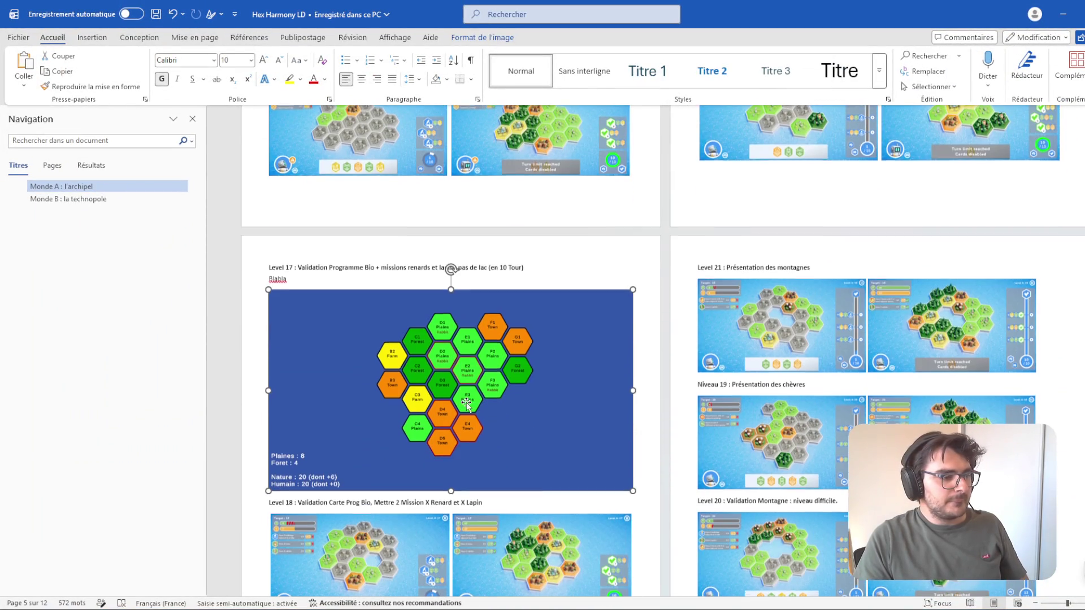
{"action": "key", "text": "Delete"}
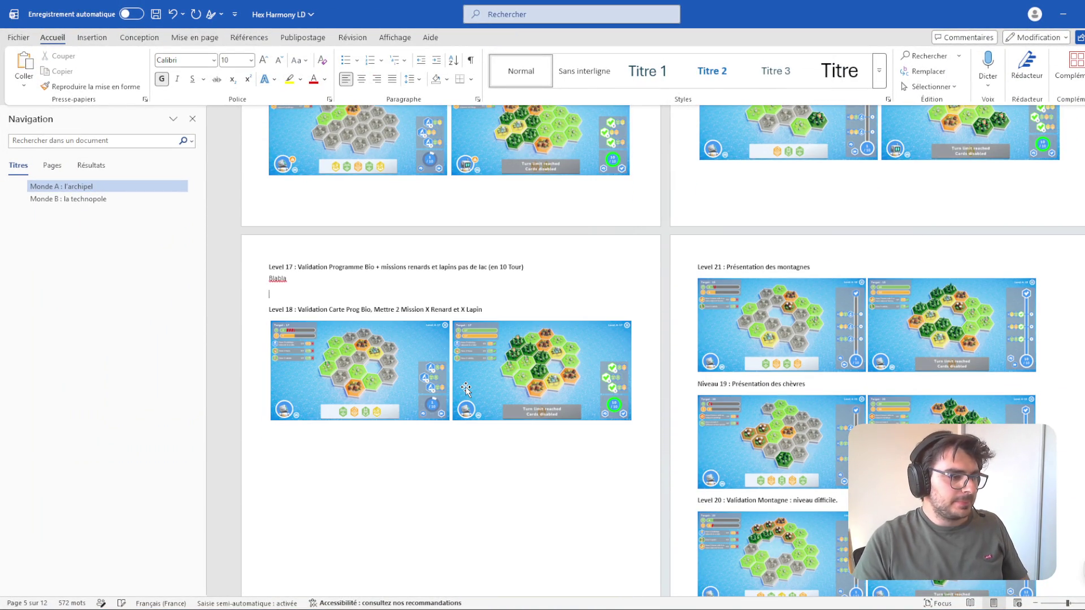
{"action": "key", "text": "ctrl+v"}
{"action": "left_click", "coordinate": [464, 387]}
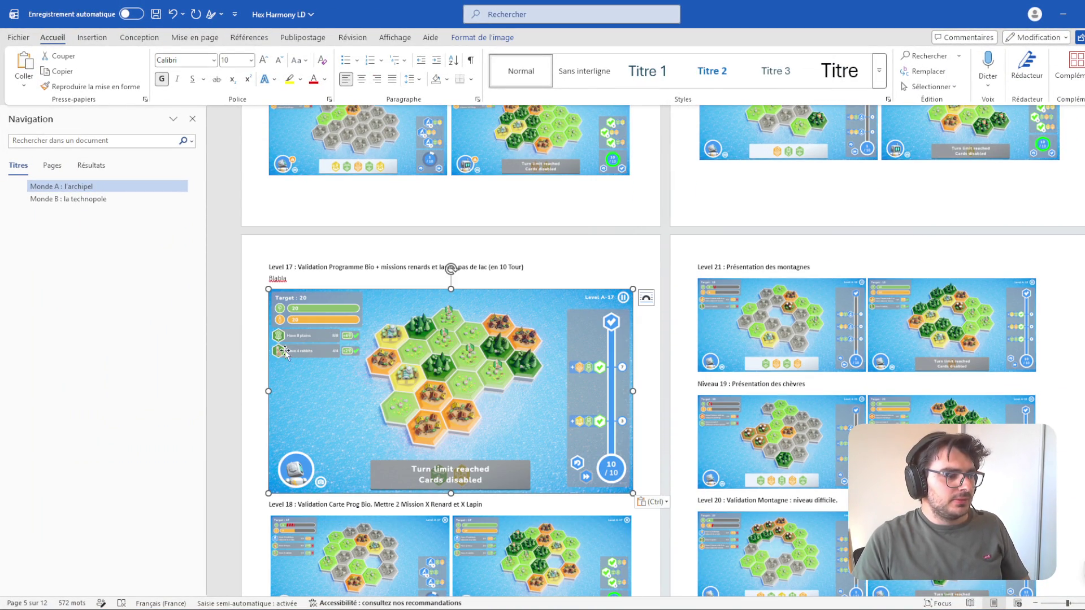
- Resize the Level 17 screenshot to 5 cm high (8,94 cm wide)
{"action": "scroll", "coordinate": [514, 274], "scroll_direction": "up", "scroll_amount": 3}
{"action": "left_click", "coordinate": [557, 274]}
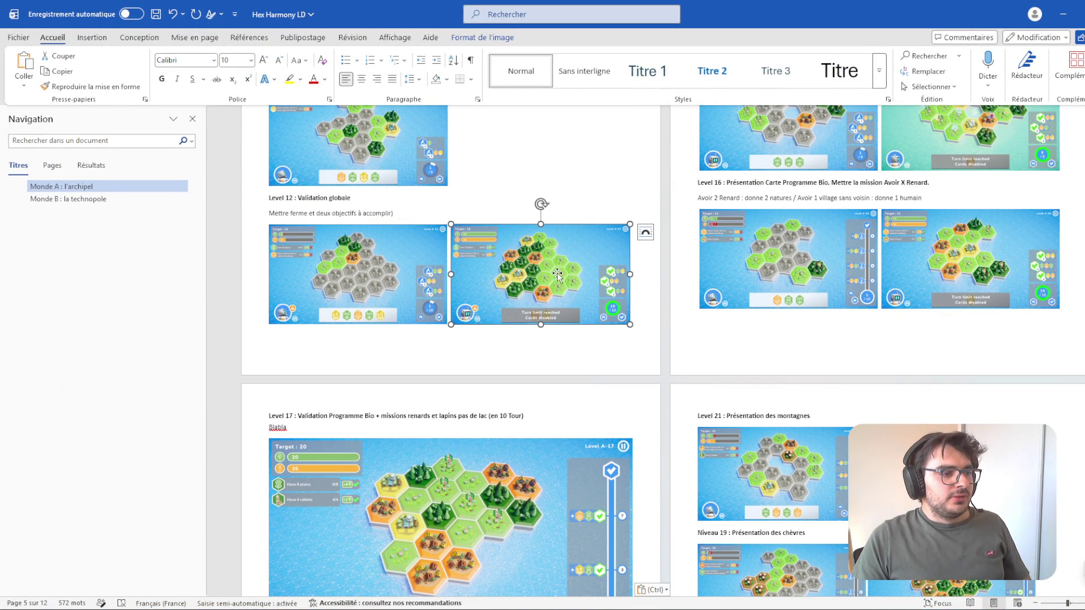
{"action": "left_click", "coordinate": [468, 36]}
{"action": "left_click", "coordinate": [572, 469]}
{"action": "scroll", "coordinate": [573, 469], "scroll_direction": "down", "scroll_amount": 5}
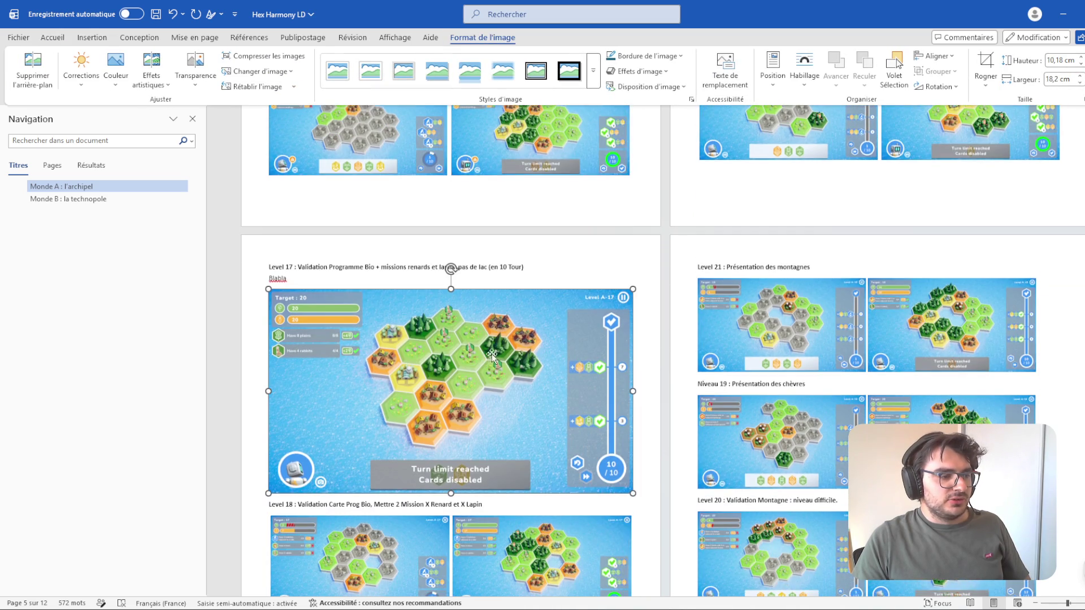
{"action": "type", "text": "5"}
{"action": "key", "text": "Return"}
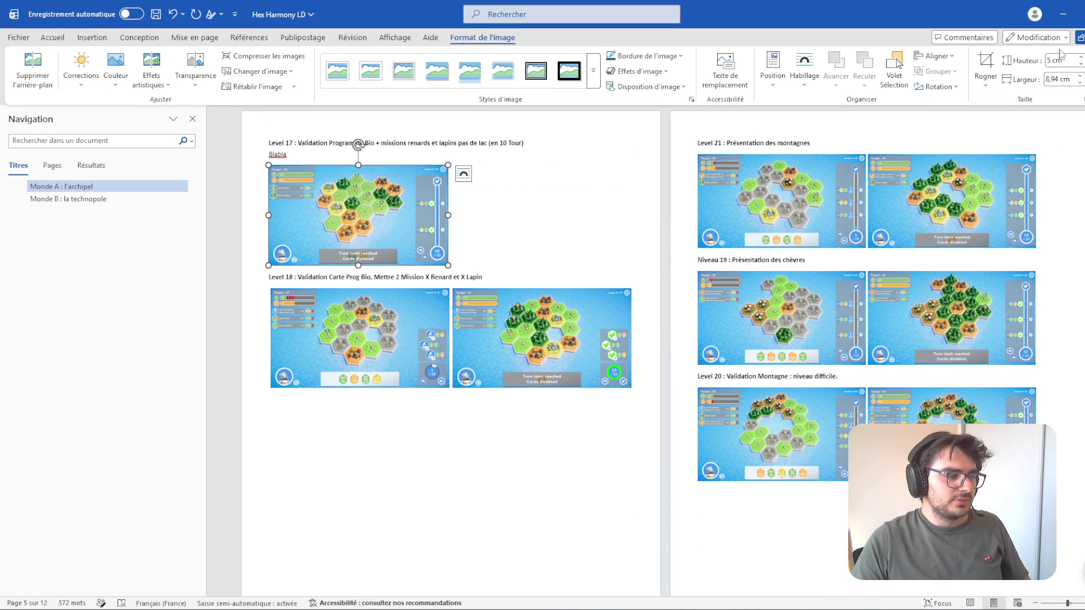
{"action": "left_click", "coordinate": [501, 230]}
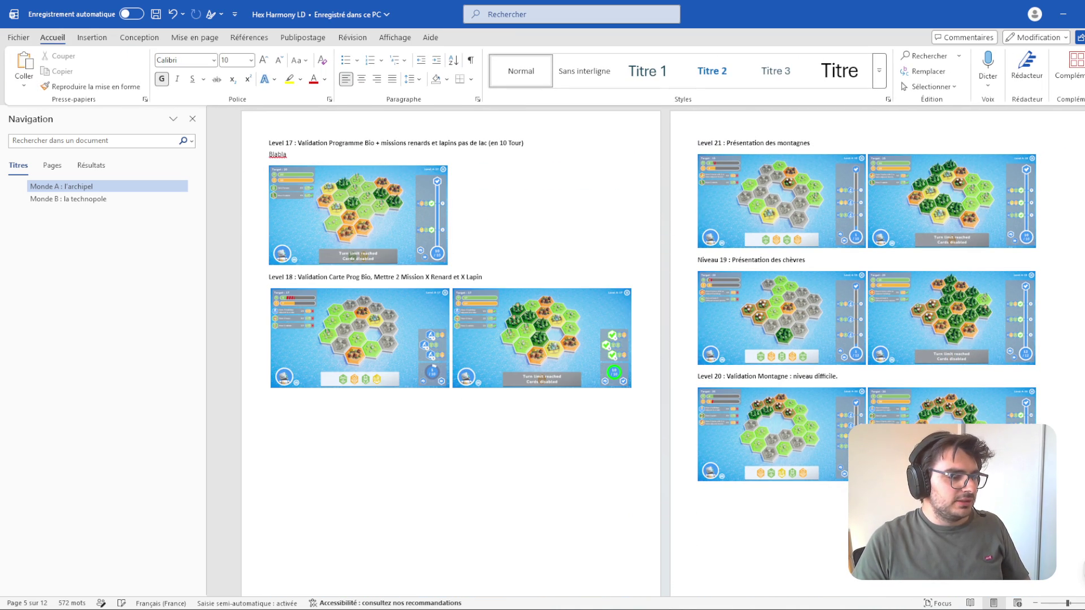
{"action": "scroll", "coordinate": [570, 444], "scroll_direction": "up", "scroll_amount": 4}
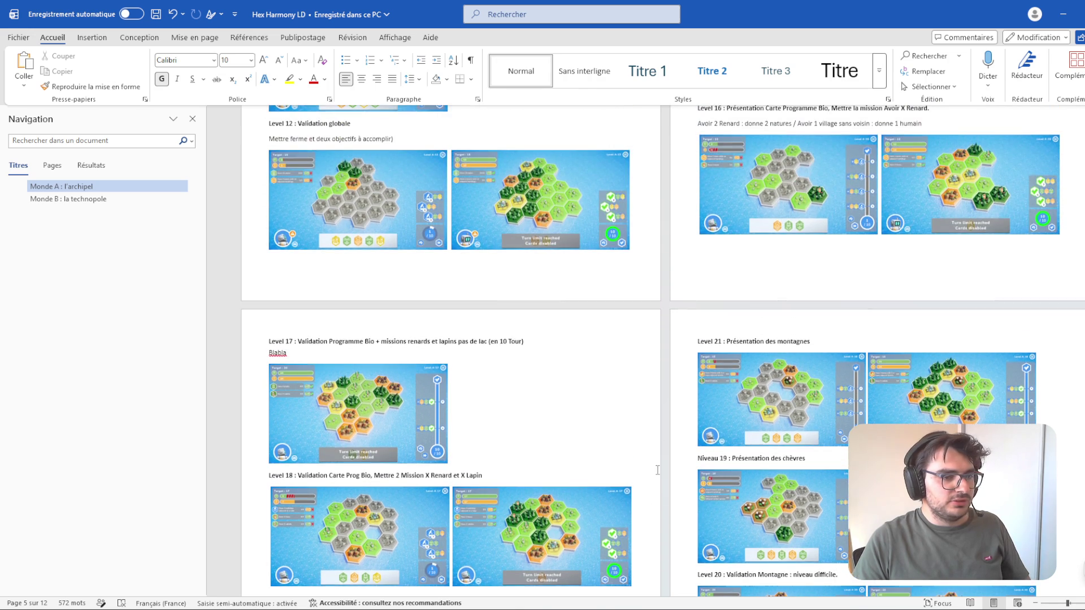
{"action": "scroll", "coordinate": [654, 479], "scroll_direction": "down", "scroll_amount": 5}
{"action": "key", "text": "alt+Tab"}
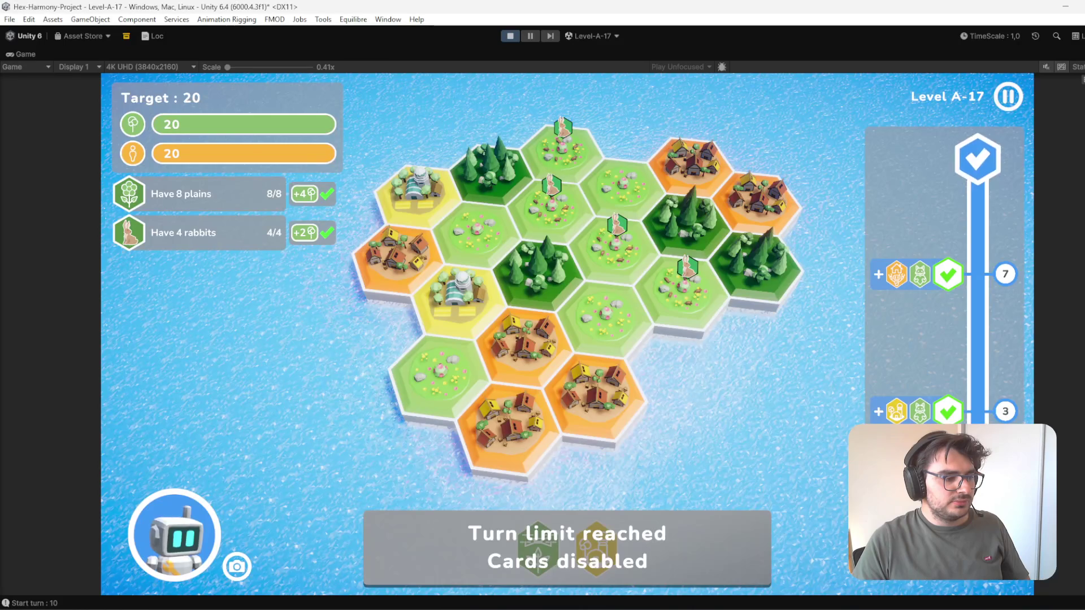
- Restart A-17 from its opening state and snip the starting board from the Game view
{"action": "left_click", "coordinate": [510, 36]}
{"action": "left_click", "coordinate": [510, 37]}
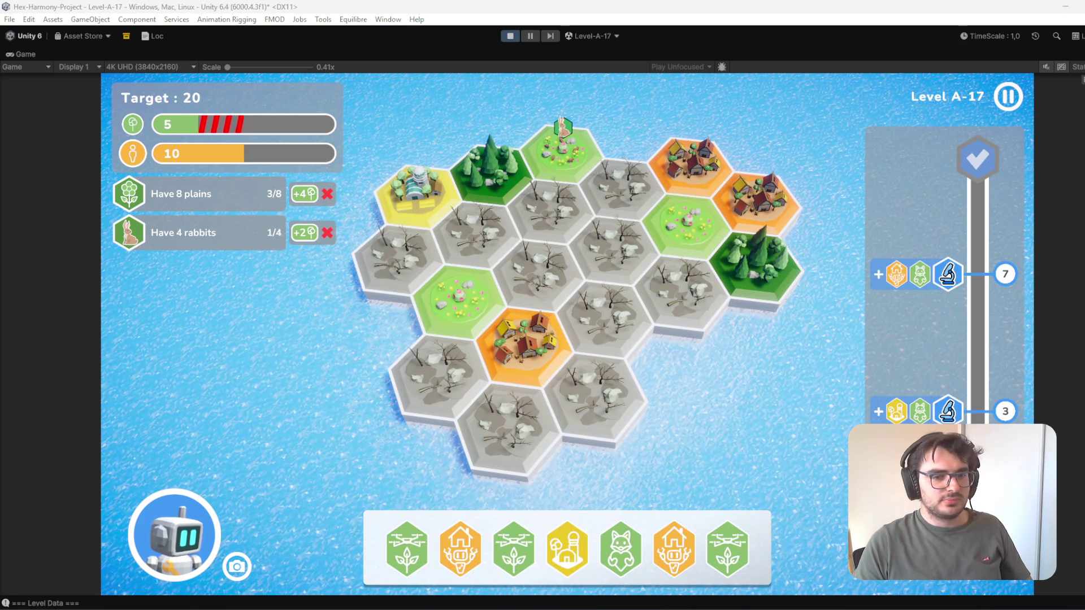
{"action": "key", "text": "super+shift+s"}
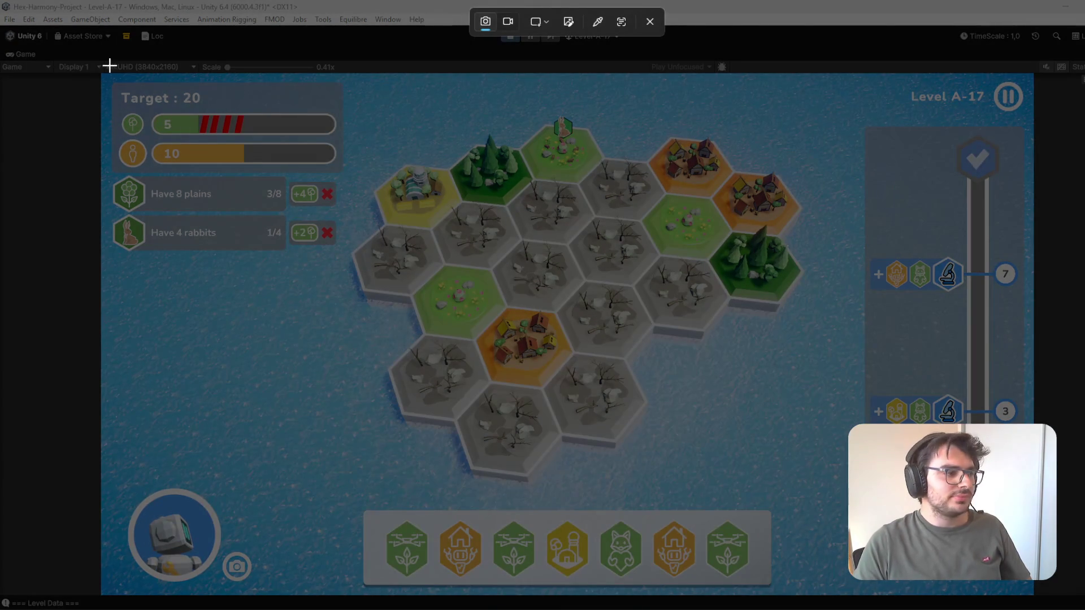
{"action": "mouse_move", "coordinate": [103, 76]}
{"action": "left_mouse_down"}
{"action": "mouse_move", "coordinate": [404, 276]}
{"action": "mouse_move", "coordinate": [999, 608]}
{"action": "mouse_move", "coordinate": [1032, 596]}
{"action": "left_mouse_up"}
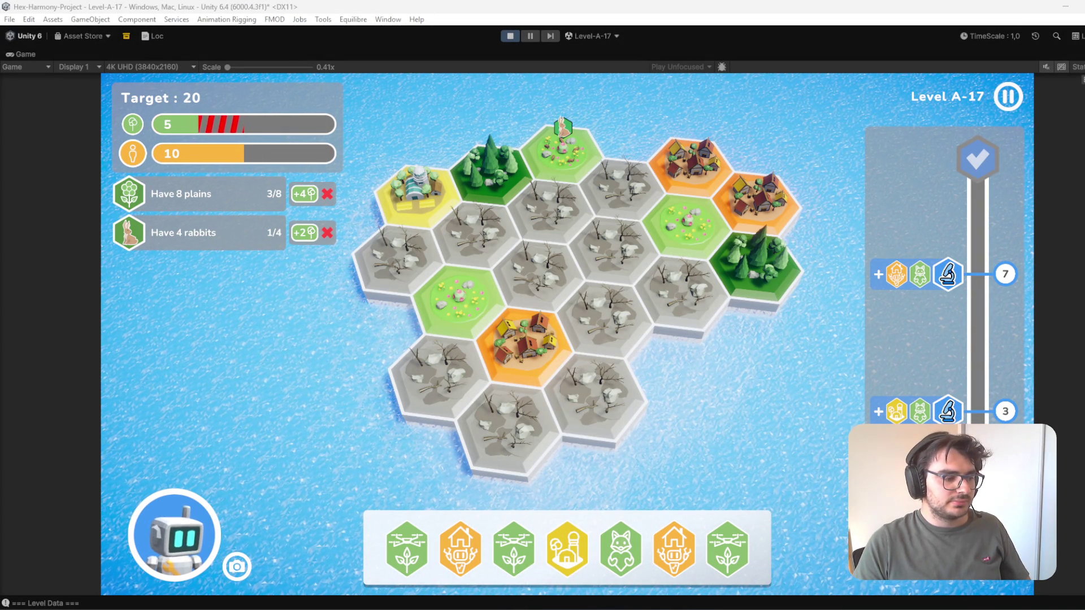
{"action": "key", "text": "alt+Tab"}
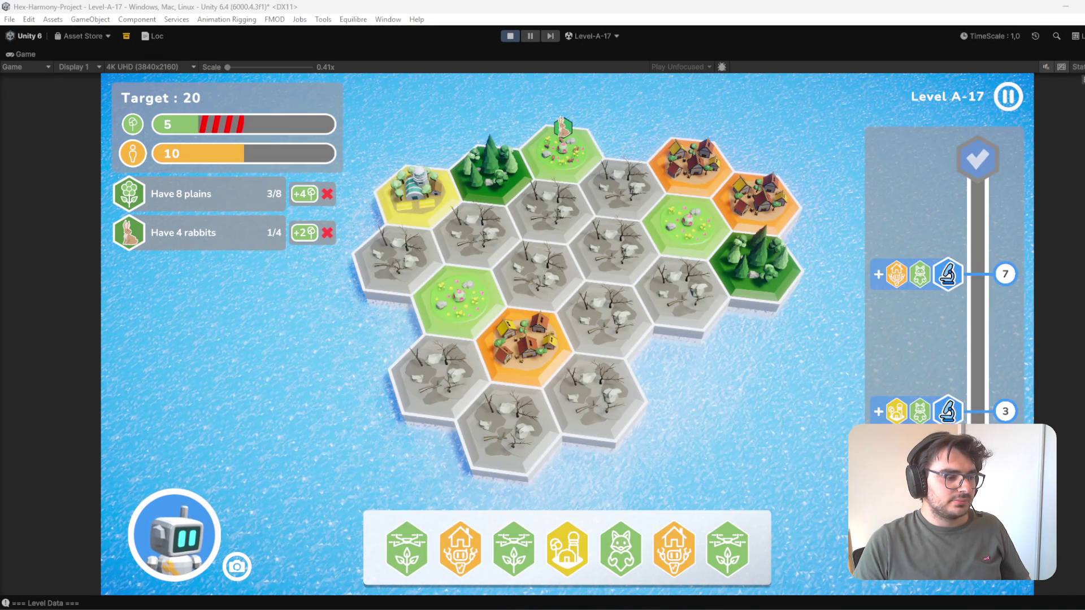
{"action": "mouse_move", "coordinate": [438, 603]}
{"action": "left_click", "coordinate": [522, 572]}
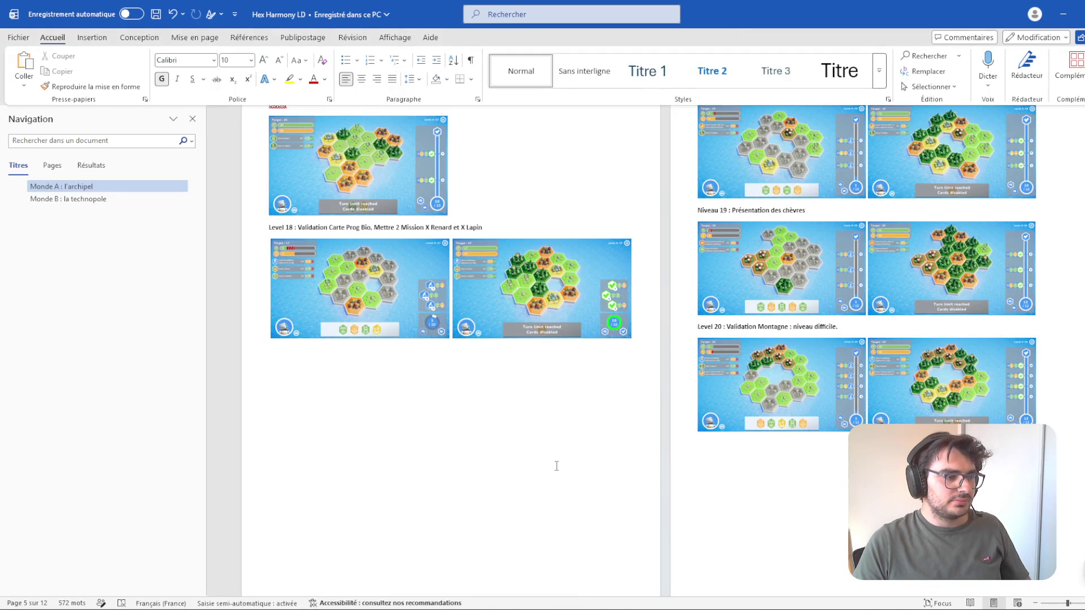
- Paste the start-board screenshot over the Level 17 image, then undo the oversized paste
{"action": "scroll", "coordinate": [558, 465], "scroll_direction": "up", "scroll_amount": 4}
{"action": "left_click", "coordinate": [347, 425]}
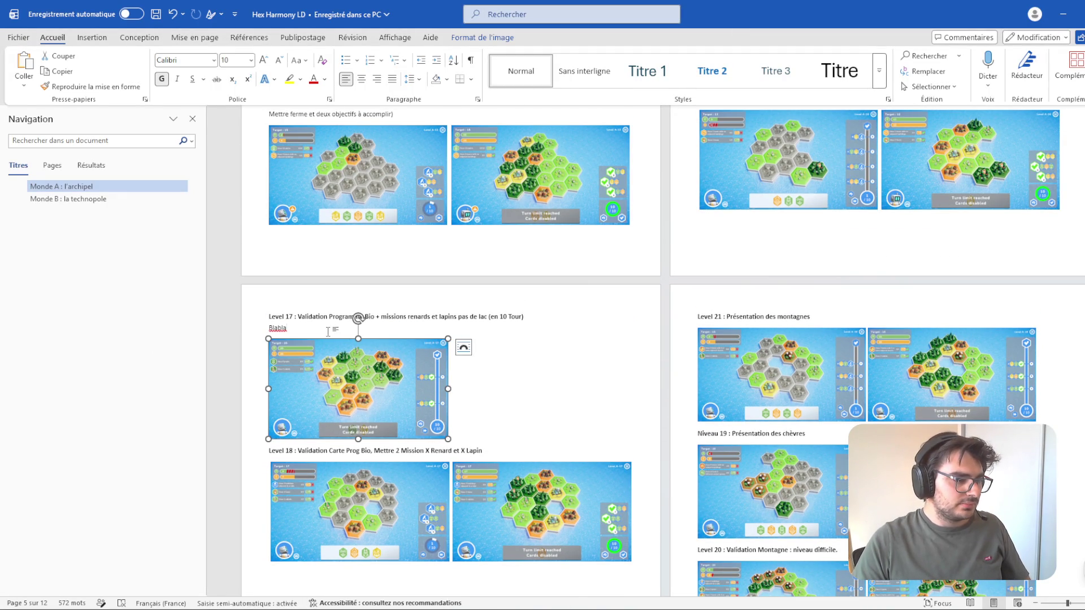
{"action": "key", "text": "ctrl+v"}
{"action": "left_click", "coordinate": [613, 432]}
{"action": "key", "text": "ctrl+z"}
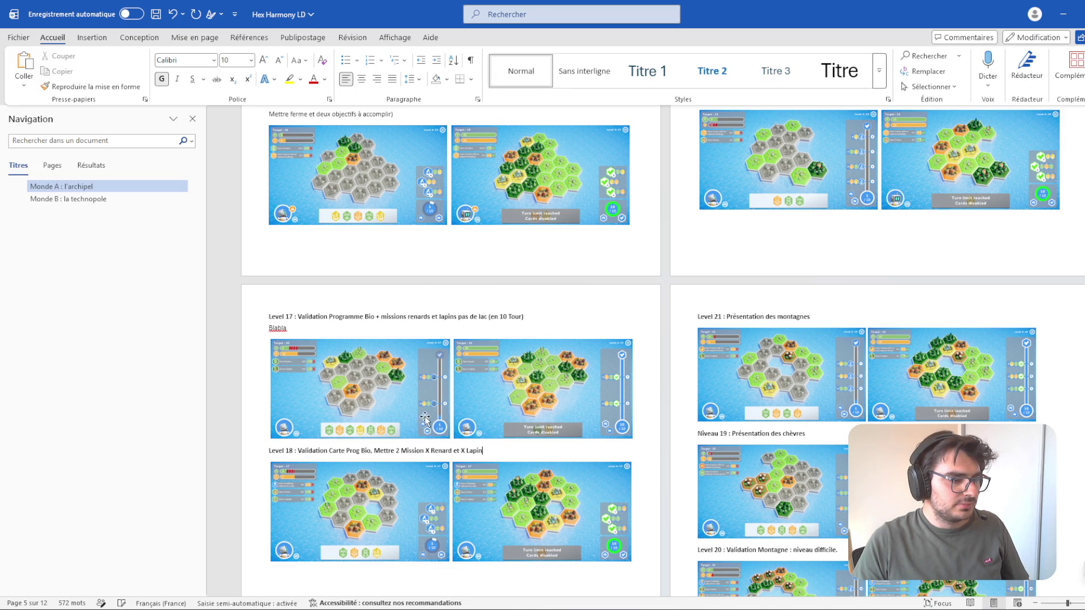
- Remove the blank line, '(en 10 Tour)' and 'renards et' from the Level 17 heading, then select it
{"action": "scroll", "coordinate": [454, 436], "scroll_direction": "down", "scroll_amount": 3}
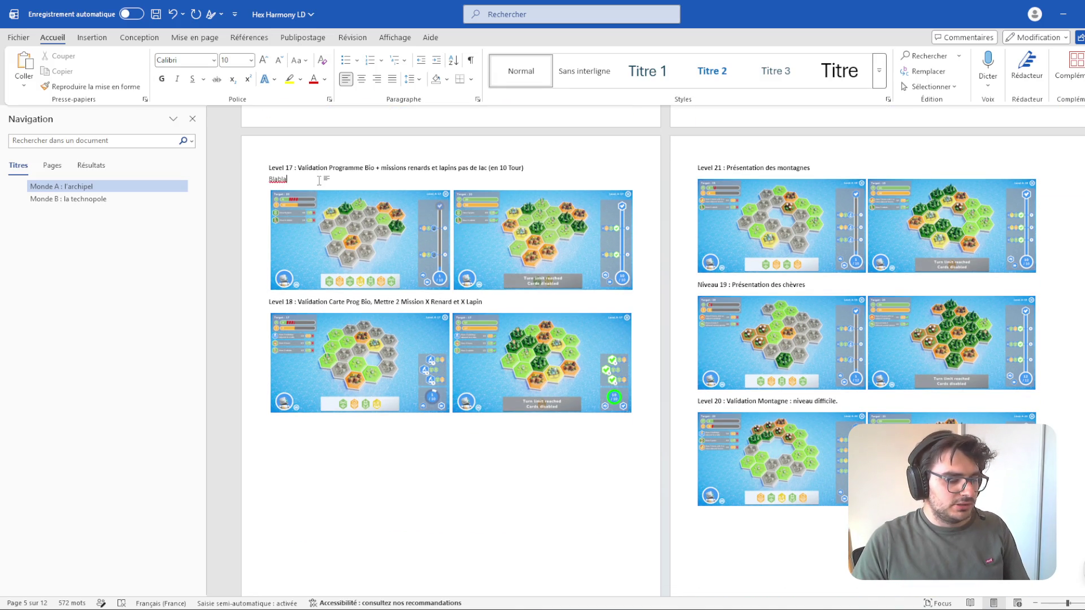
{"action": "key", "text": "BackSpace"}
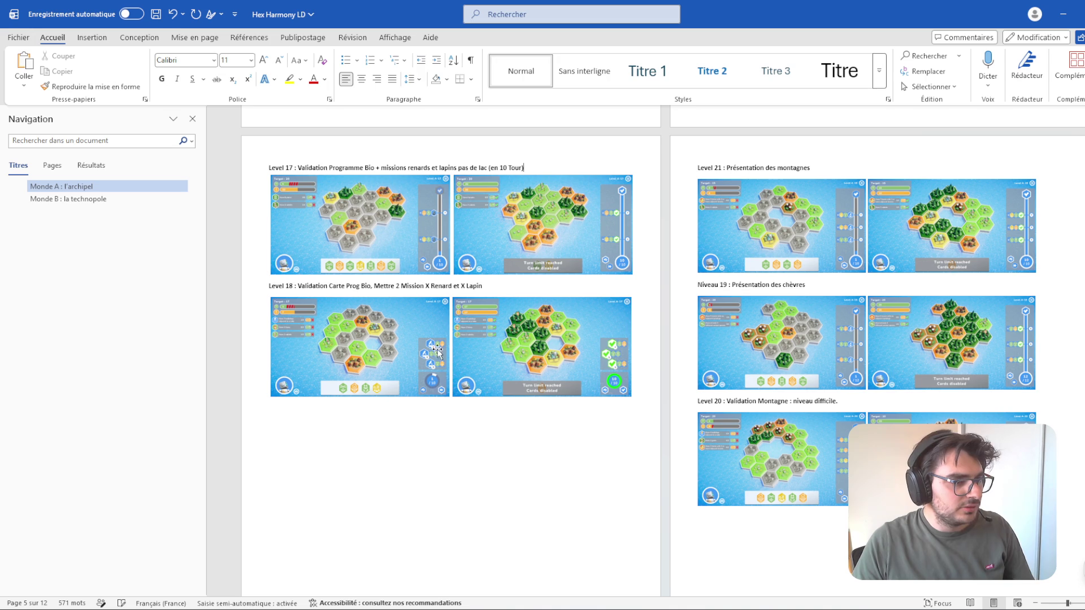
{"action": "scroll", "coordinate": [487, 168], "scroll_direction": "up", "scroll_amount": 2}
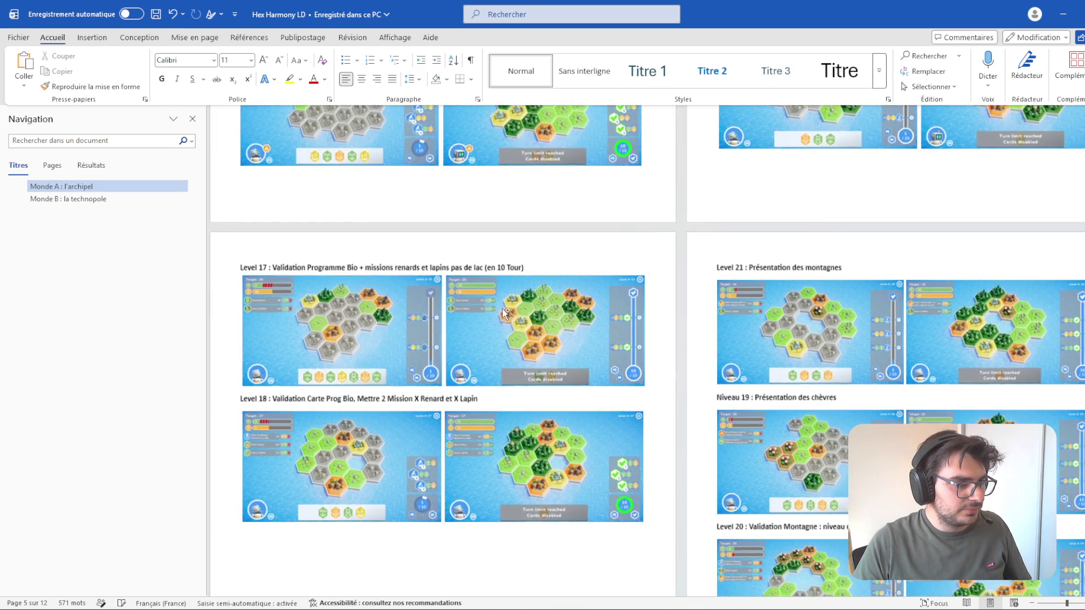
{"action": "scroll", "coordinate": [475, 266], "scroll_direction": "up", "scroll_amount": 1, "text": "ctrl"}
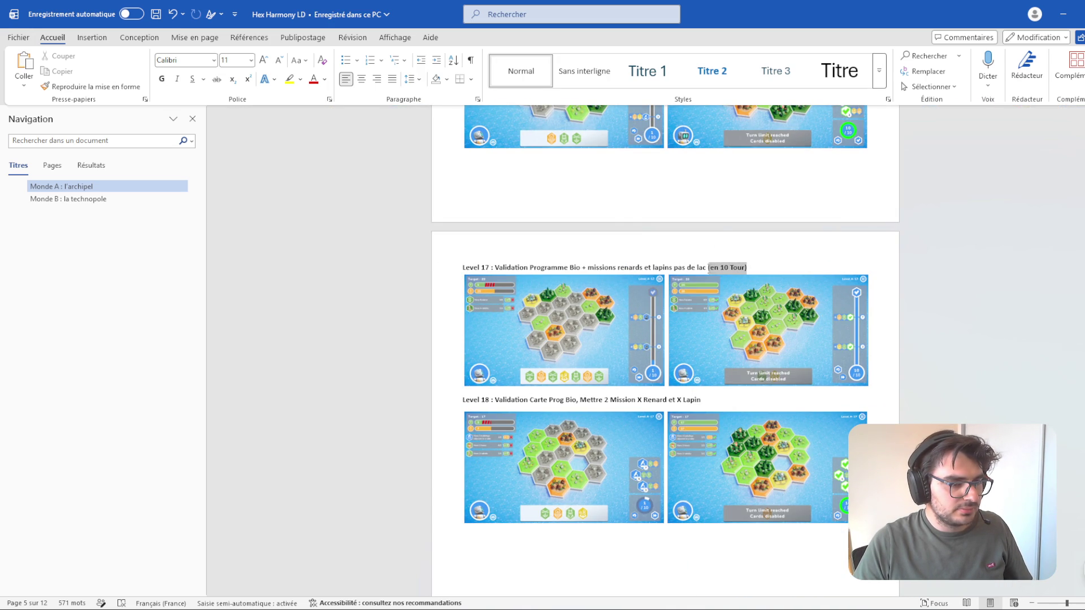
{"action": "key", "text": "BackSpace"}
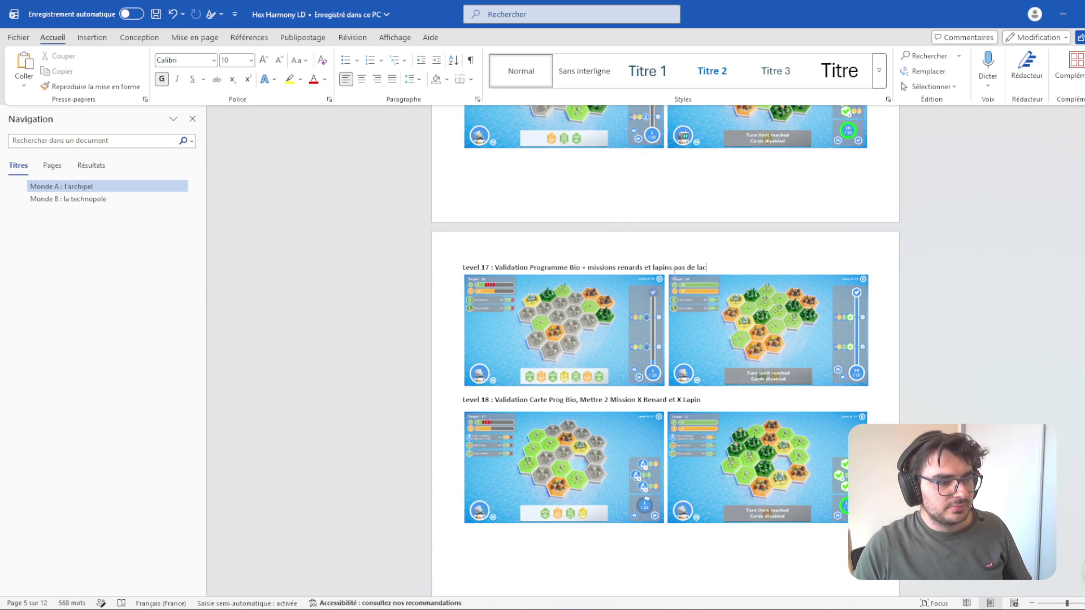
{"action": "double_click", "coordinate": [633, 267]}
{"action": "key", "text": "BackSpace"}
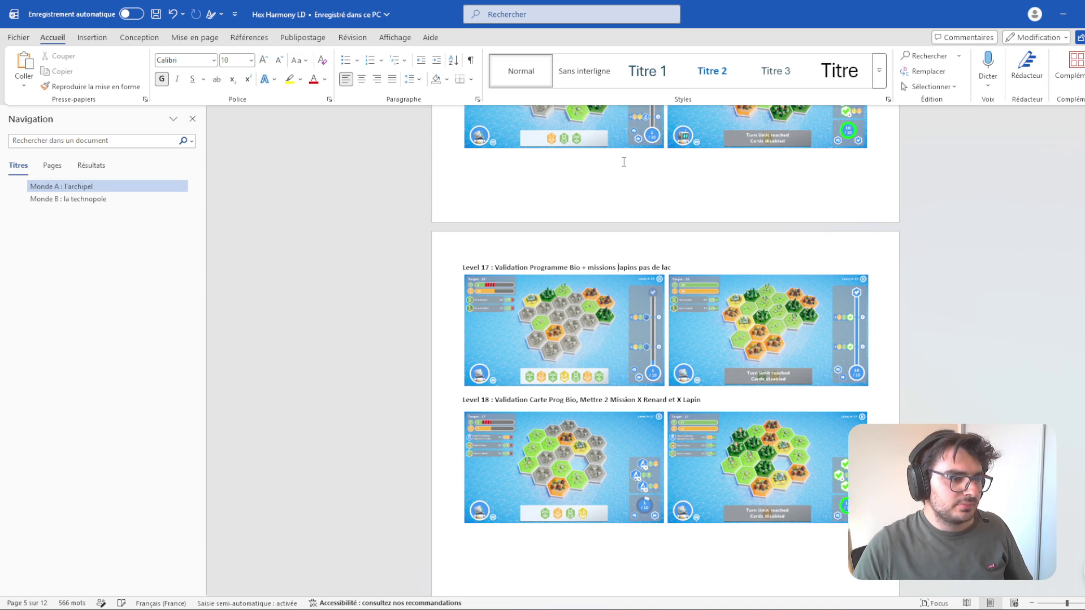
{"action": "scroll", "coordinate": [522, 139], "scroll_direction": "down", "scroll_amount": 3}
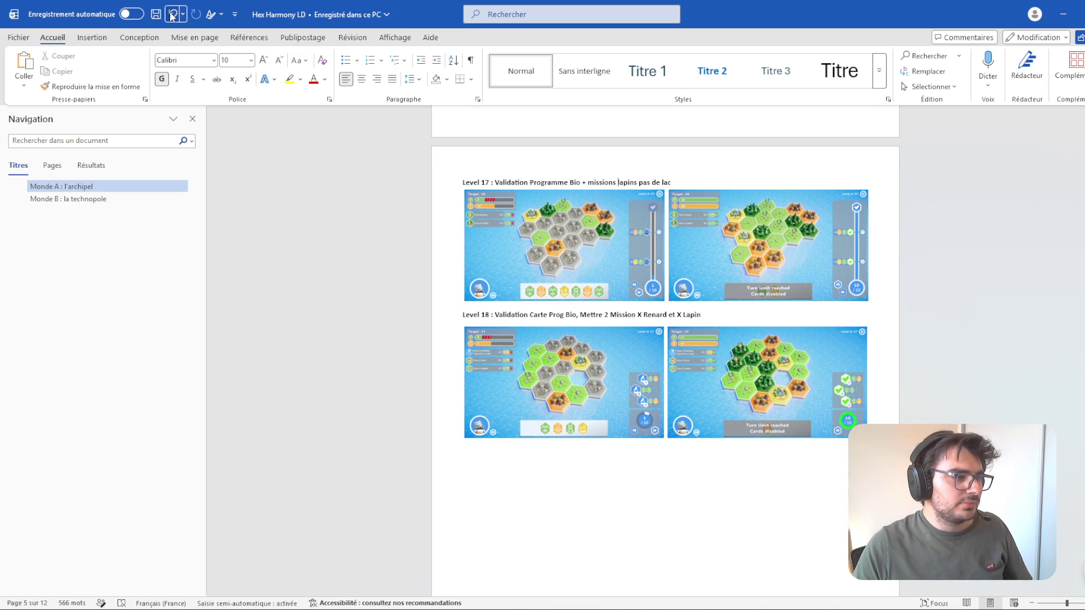
{"action": "left_click_drag", "start_coordinate": [676, 184], "coordinate": [496, 177]}
{"action": "key", "text": "ctrl+c"}
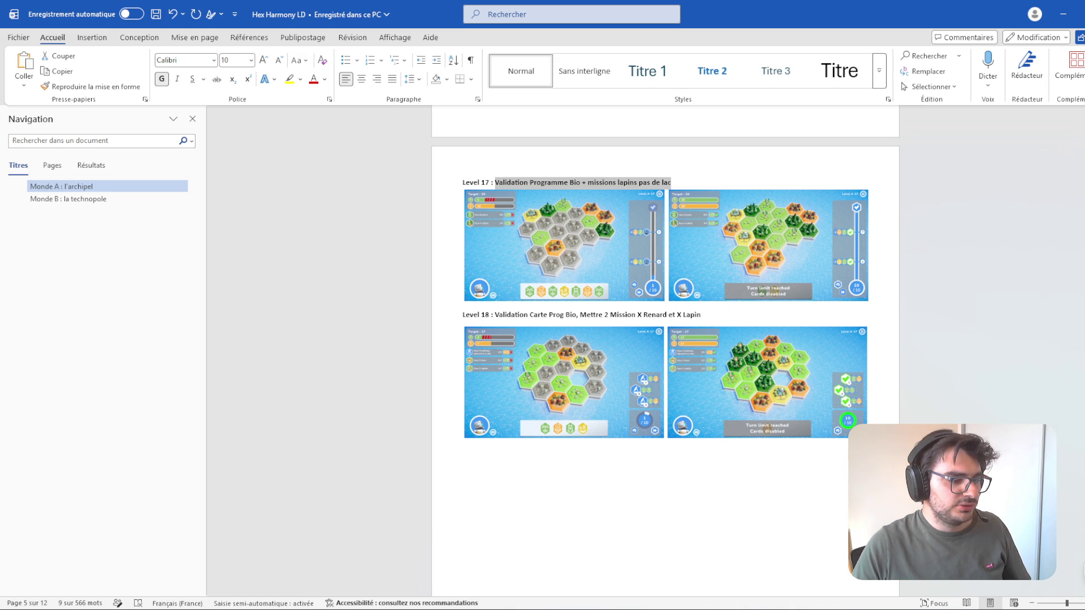
{"action": "key", "text": "alt+Tab"}
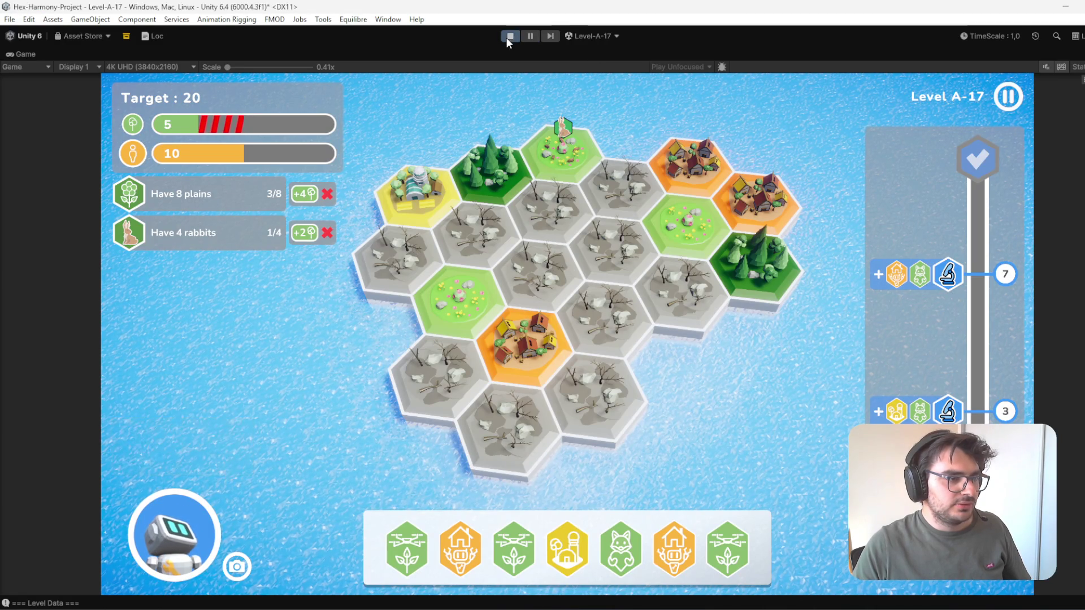
- Stop play mode and set the A-17 description to 'Niveau 17 : Validation Programme Bio + missions lapins pas de lac'
{"action": "left_click", "coordinate": [510, 36]}
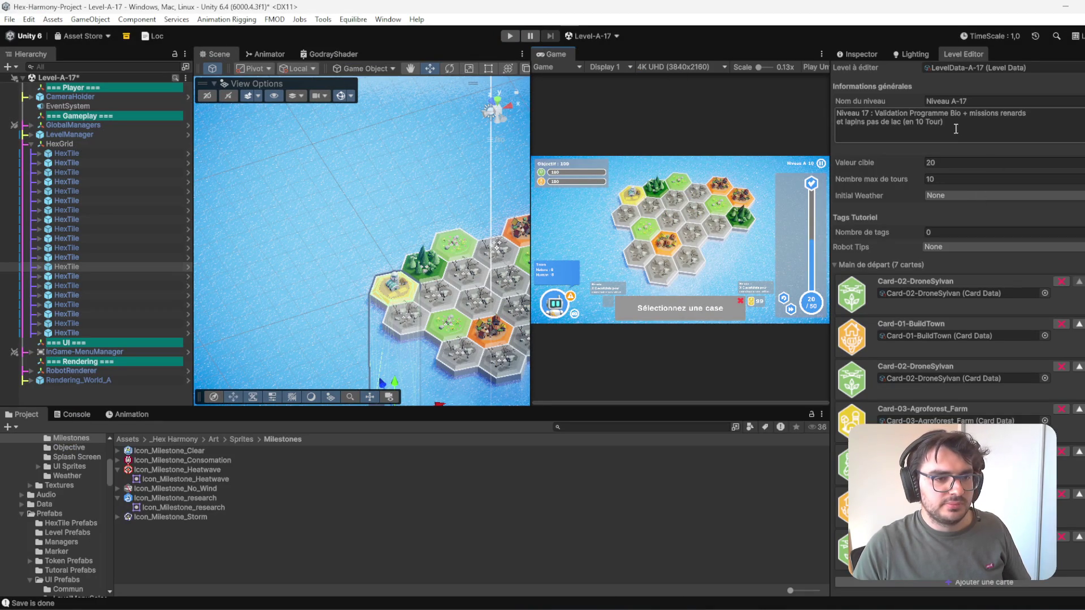
{"action": "left_click_drag", "start_coordinate": [944, 122], "coordinate": [889, 116]}
{"action": "key", "text": "ctrl+v"}
{"action": "key", "text": "ctrl+s"}
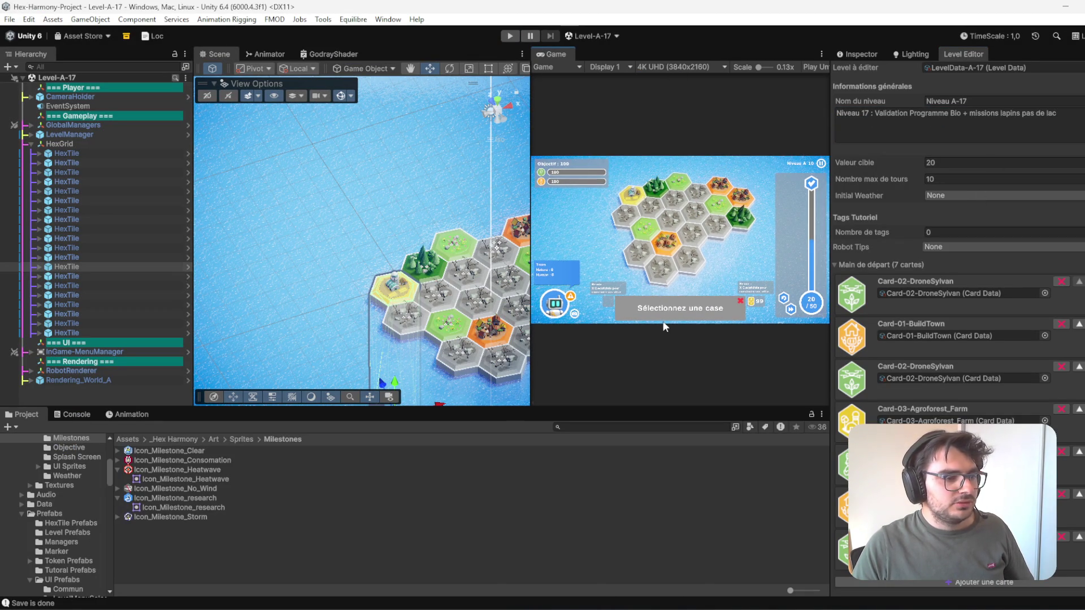
{"action": "mouse_move", "coordinate": [385, 608]}
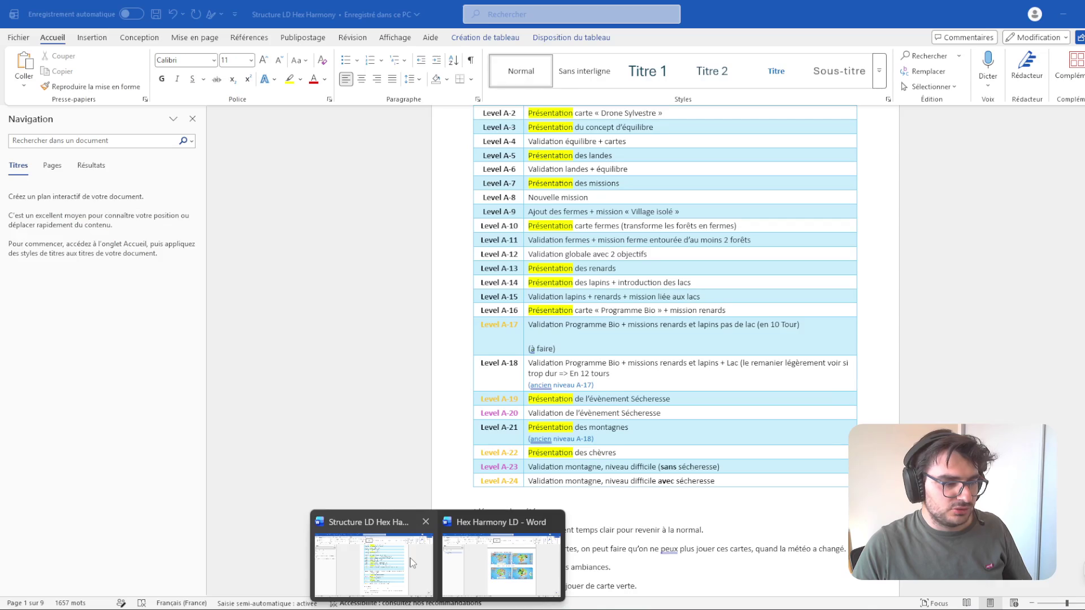
{"action": "left_click", "coordinate": [373, 557]}
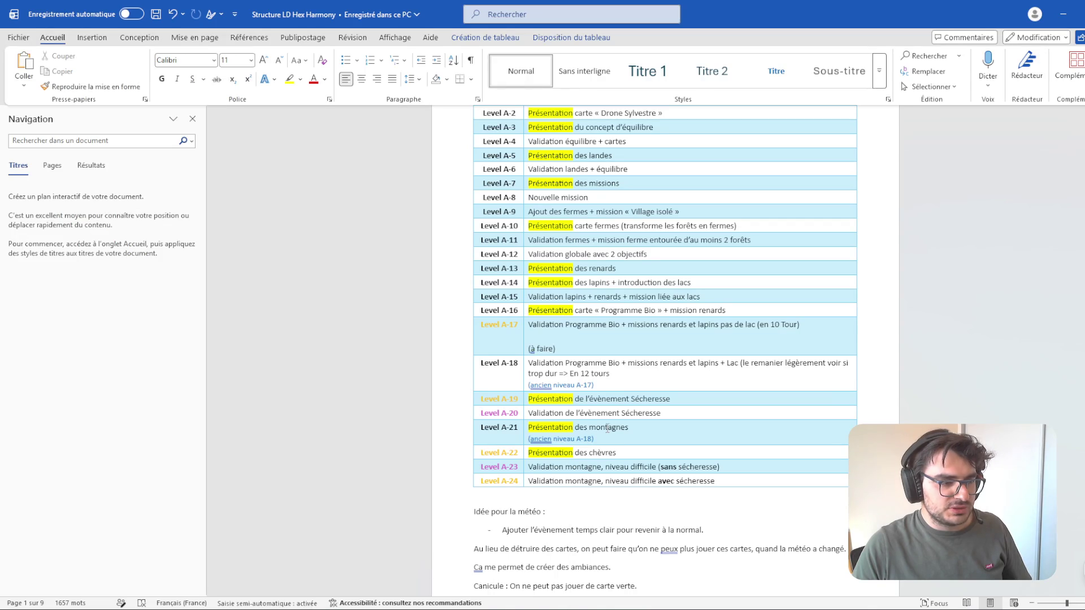
- Make the Level A-17 label in the table black
{"action": "double_click", "coordinate": [503, 327]}
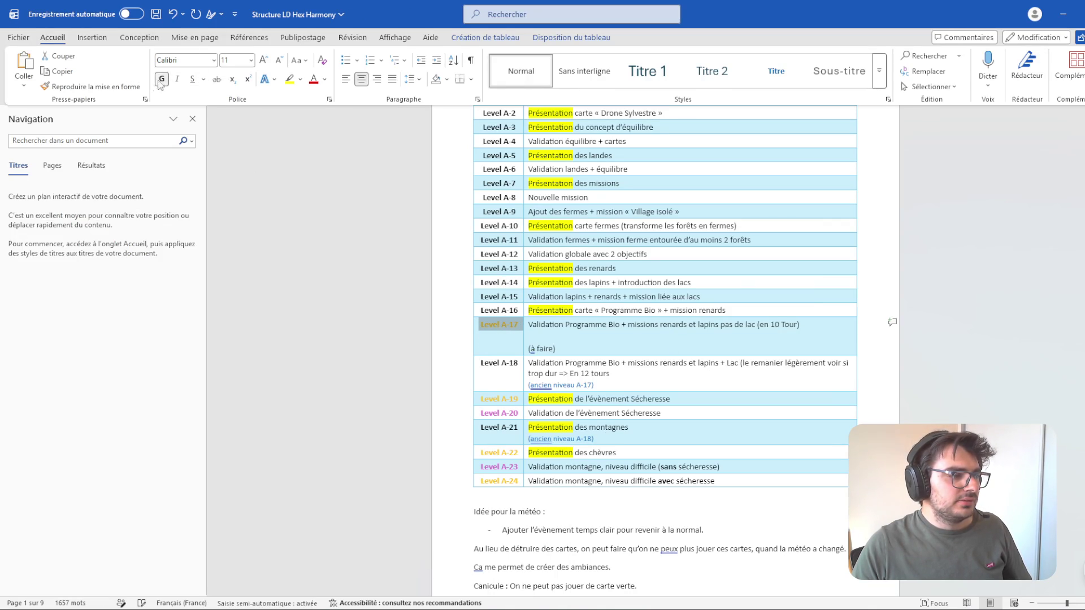
{"action": "left_click", "coordinate": [328, 82]}
{"action": "left_click", "coordinate": [351, 97]}
- Delete the empty line, '(à faire)' and 'renards et' from the A-17 row, and save
{"action": "left_click", "coordinate": [623, 339]}
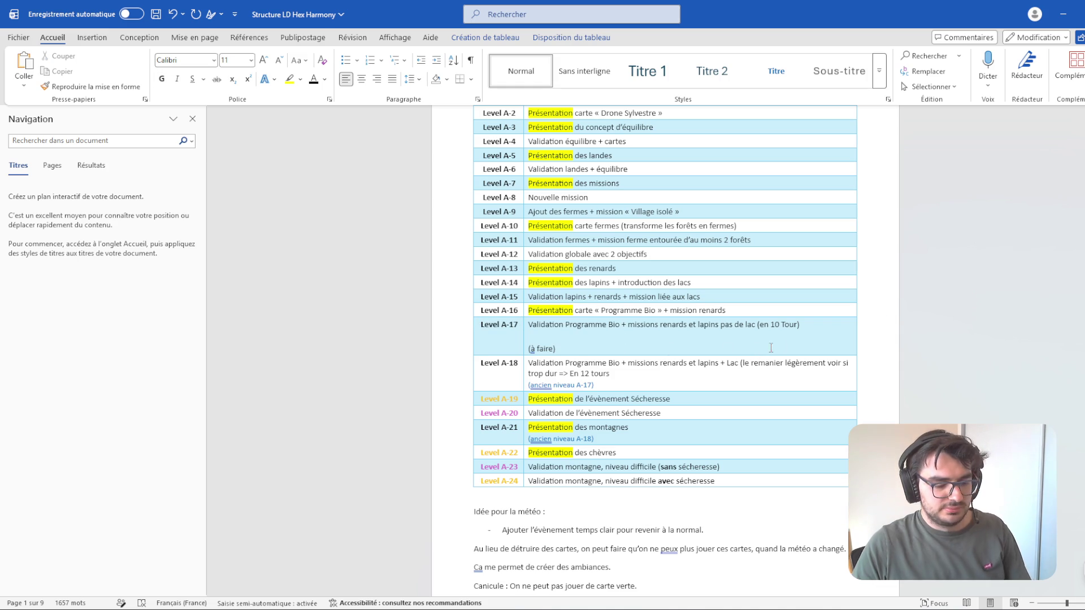
{"action": "left_click_drag", "start_coordinate": [526, 347], "coordinate": [532, 334]}
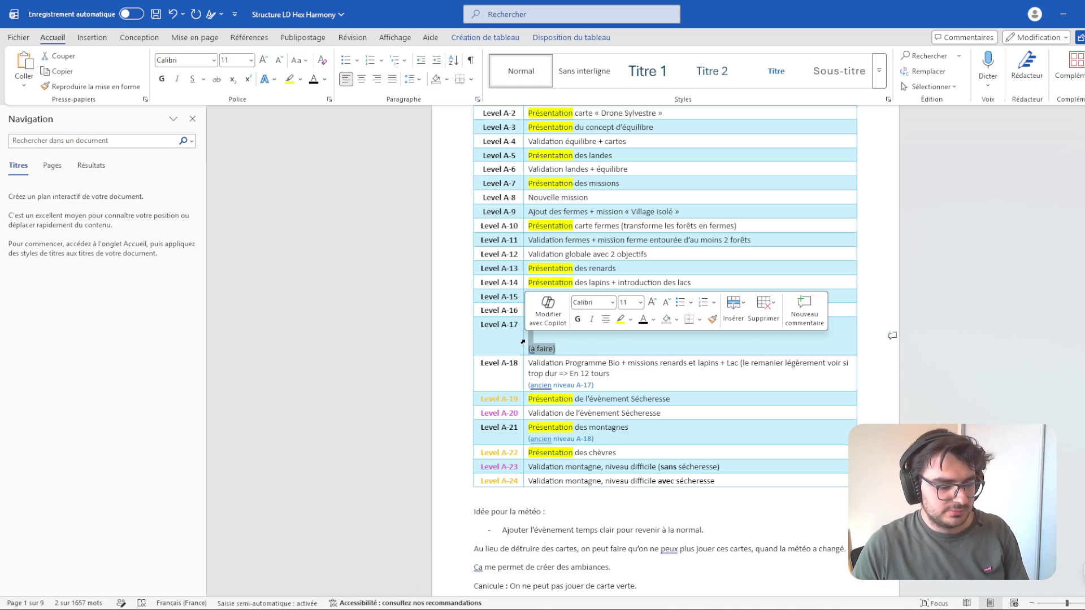
{"action": "key", "text": "BackSpace"}
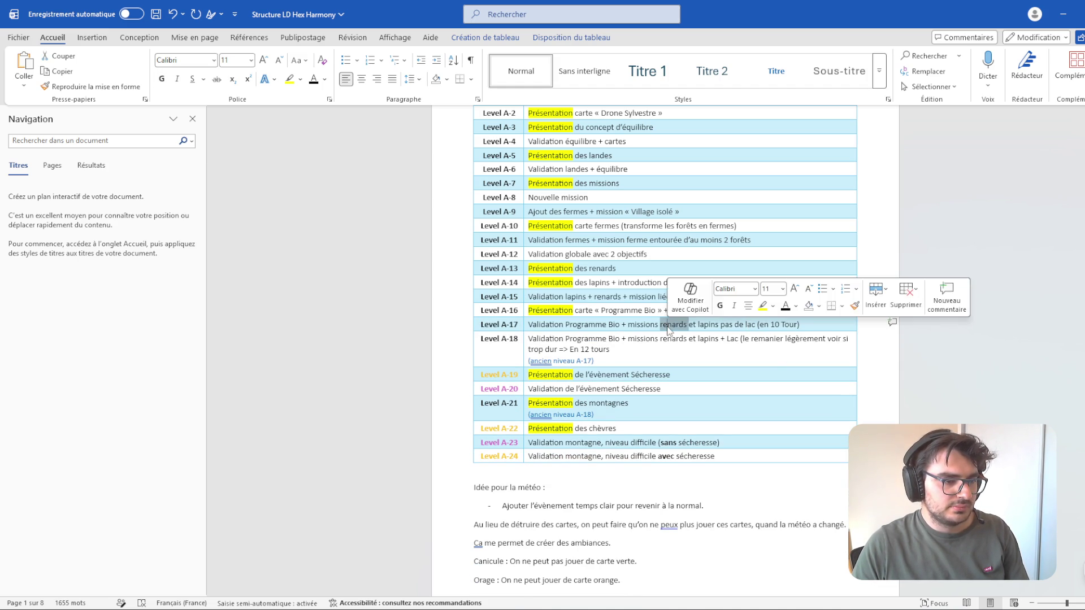
{"action": "key", "text": "BackSpace"}
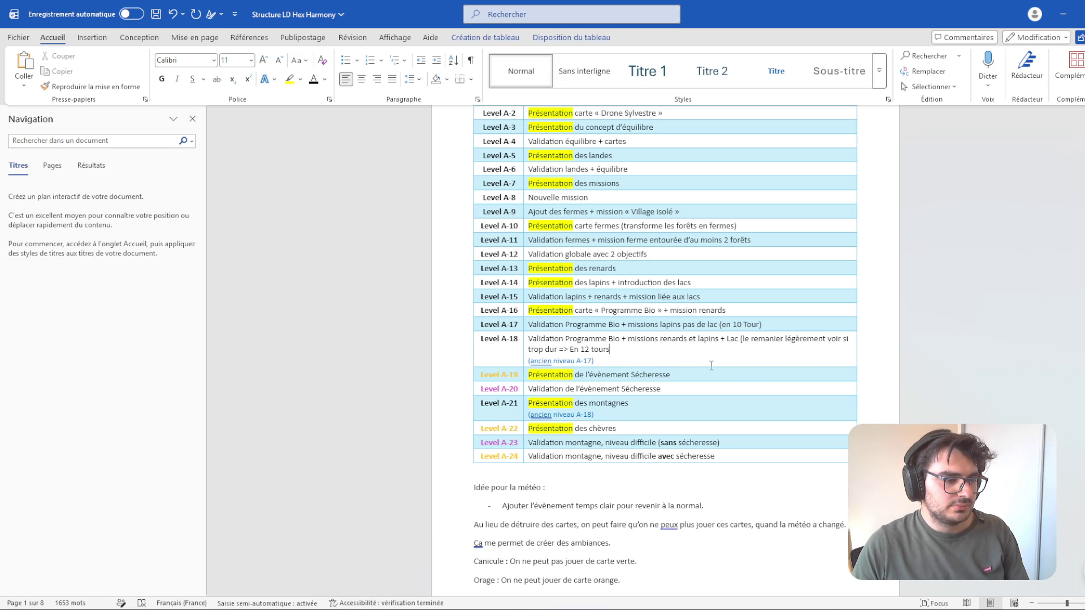
{"action": "key", "text": "Delete"}
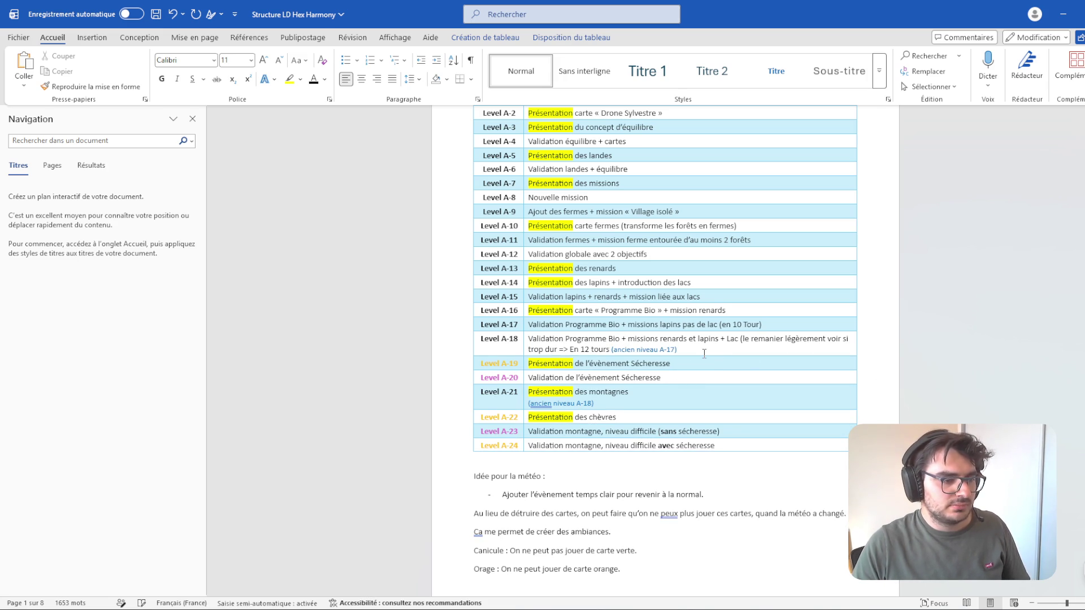
{"action": "key", "text": "Return"}
{"action": "key", "text": "ctrl+s"}
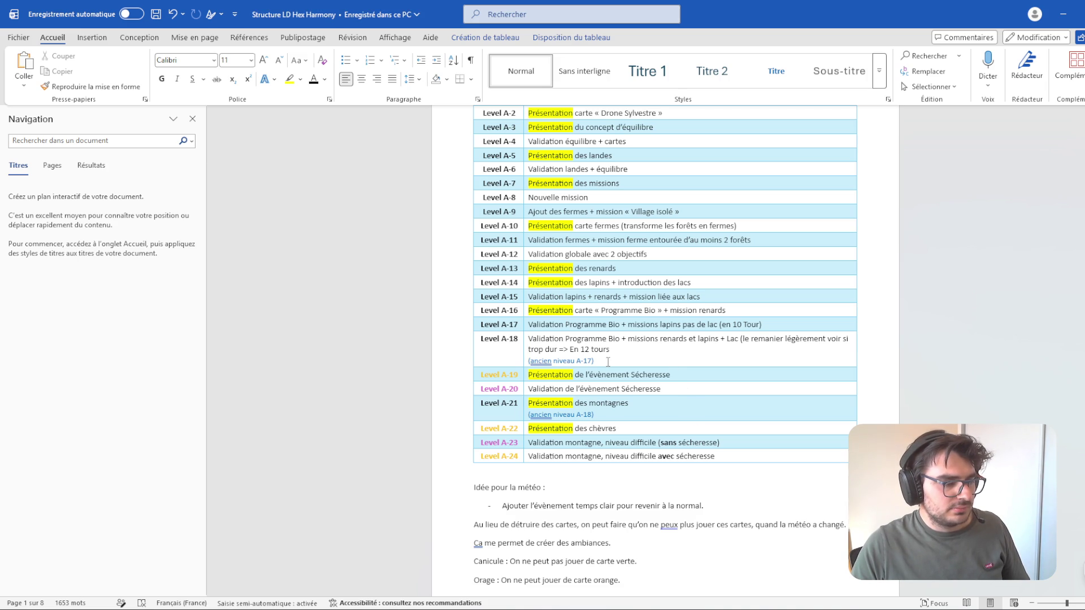
- Check the Level A-18 description, then minimize Word to return to Unity
{"action": "left_click", "coordinate": [637, 338]}
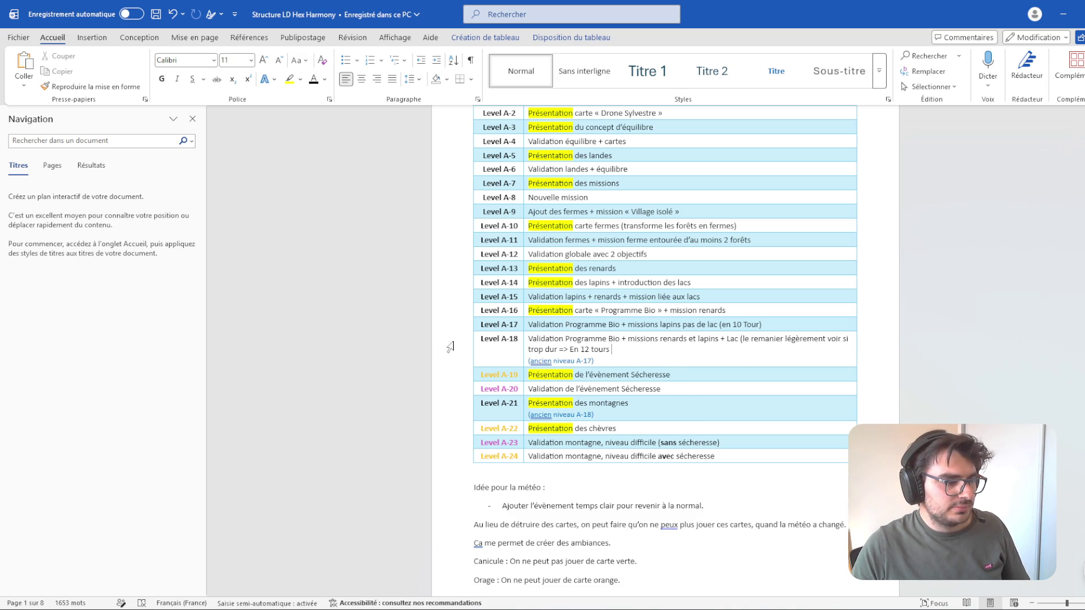
{"action": "scroll", "coordinate": [565, 339], "scroll_direction": "down", "scroll_amount": 3}
{"action": "scroll", "coordinate": [609, 336], "scroll_direction": "up", "scroll_amount": 2}
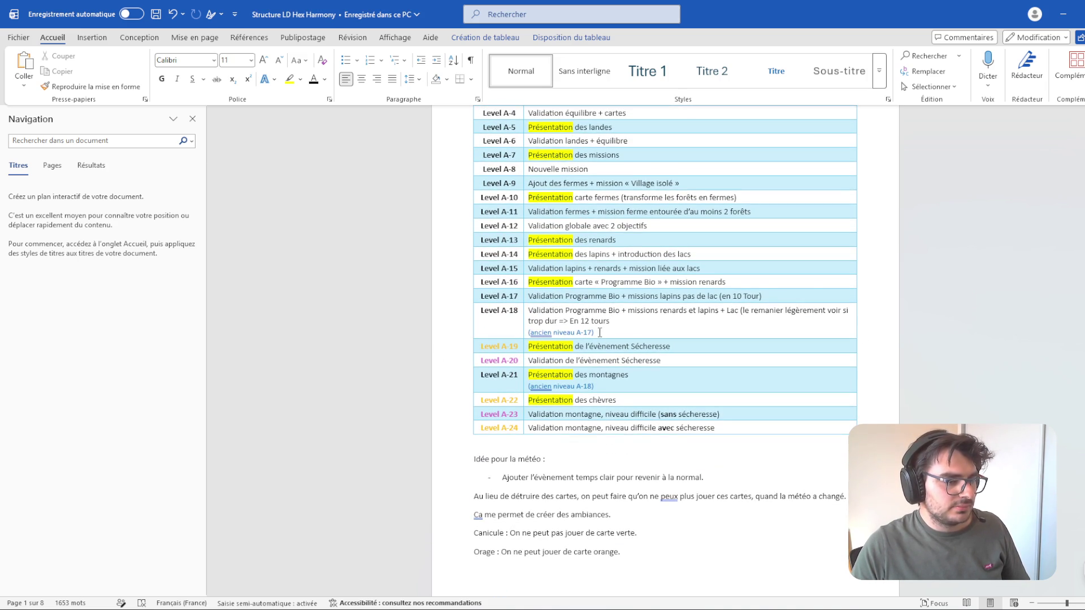
{"action": "triple_click", "coordinate": [600, 333]}
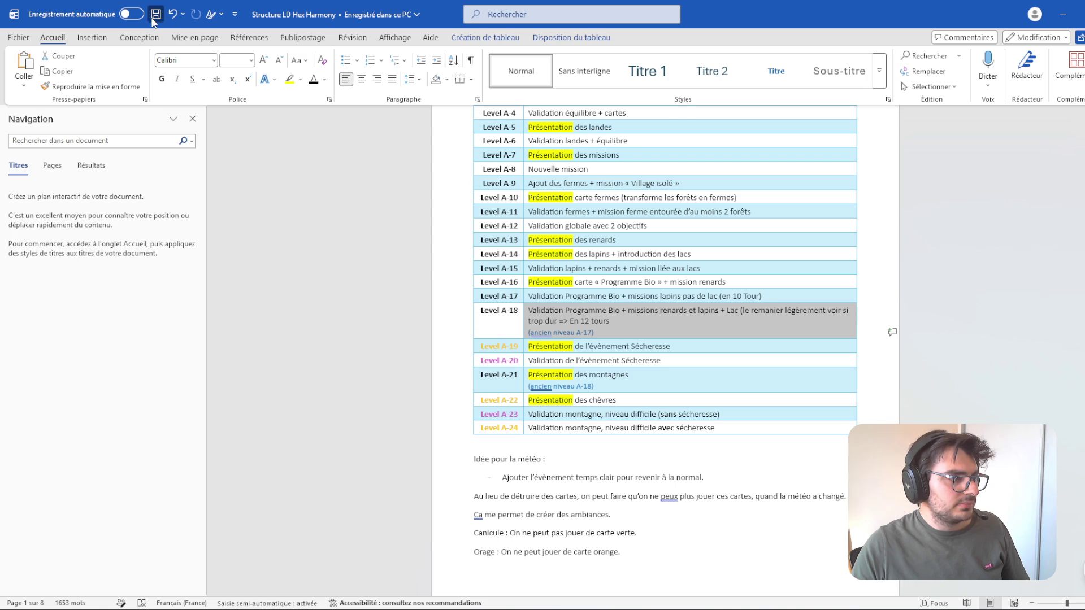
{"action": "left_click", "coordinate": [659, 340]}
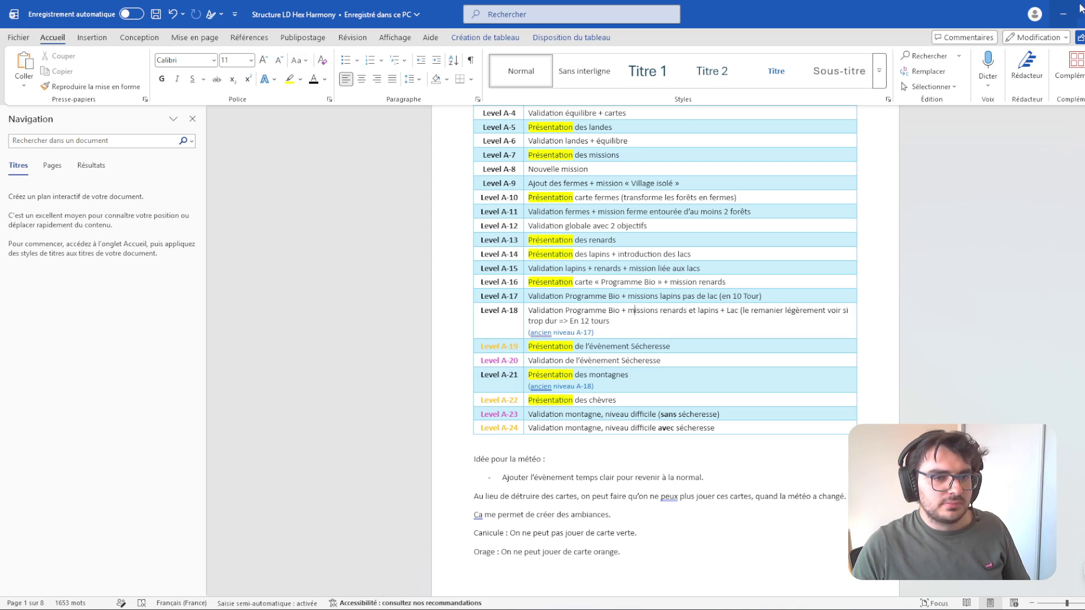
{"action": "left_click", "coordinate": [1063, 14]}
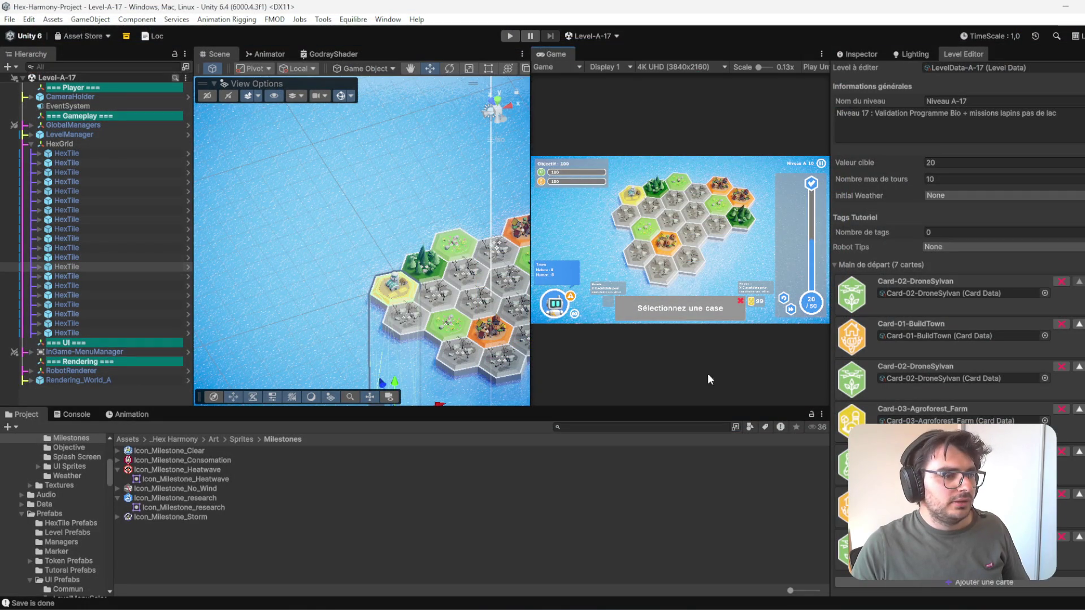